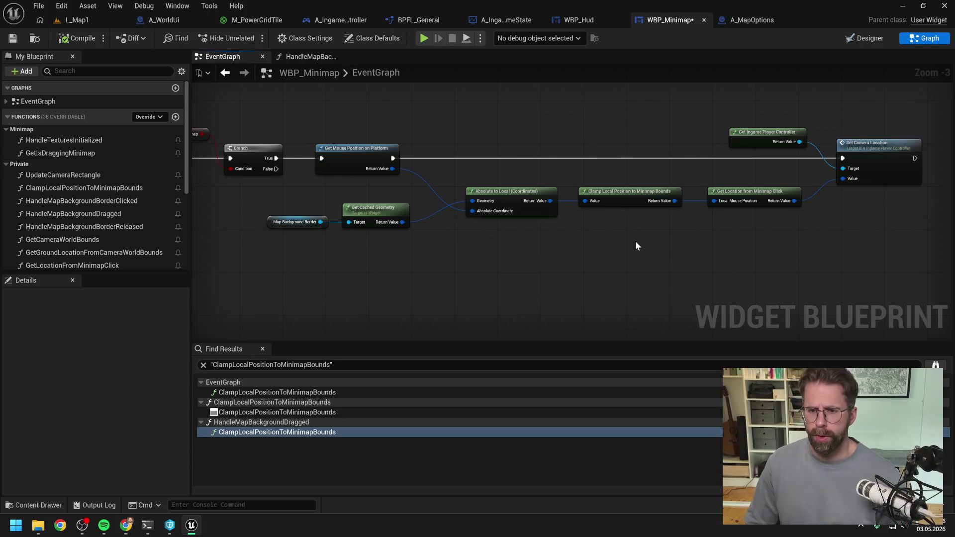
Pan WBP_Minimap's EventGraph and open the Get Location from Minimap Click function graph.
drag(620, 219, 599, 223)
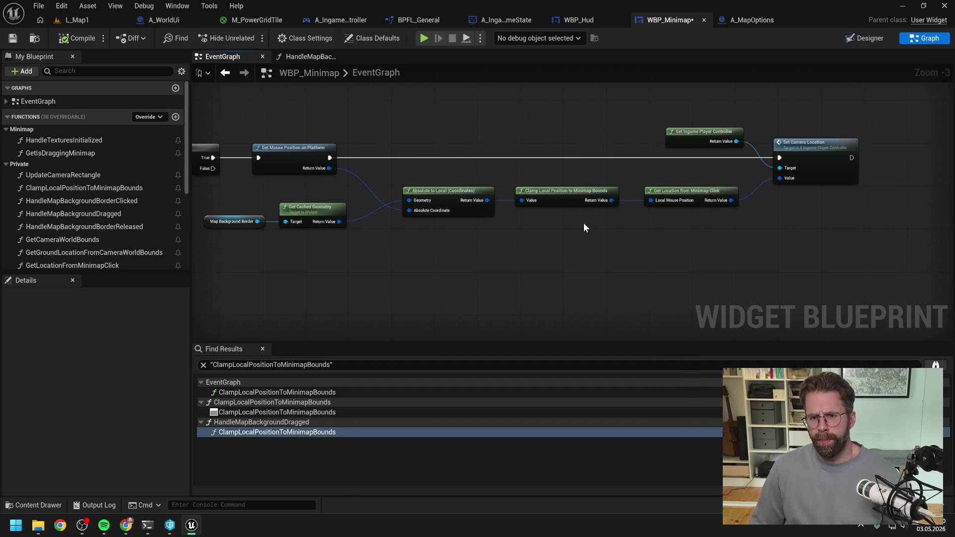
double_click(619, 195)
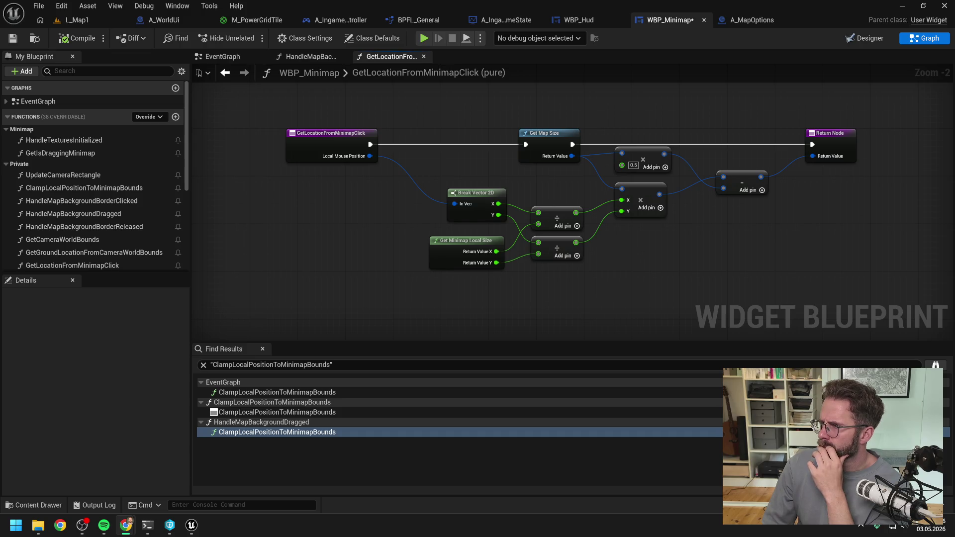
key(alt+Tab)
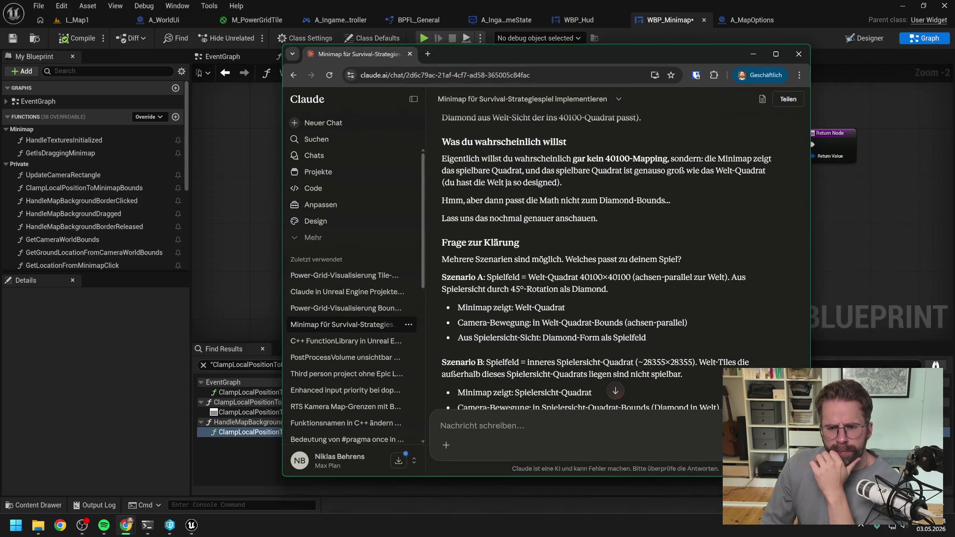
Scroll through Claude's reply to read the Szenario A/B and MapSize sections.
scroll(606, 260, down, 1)
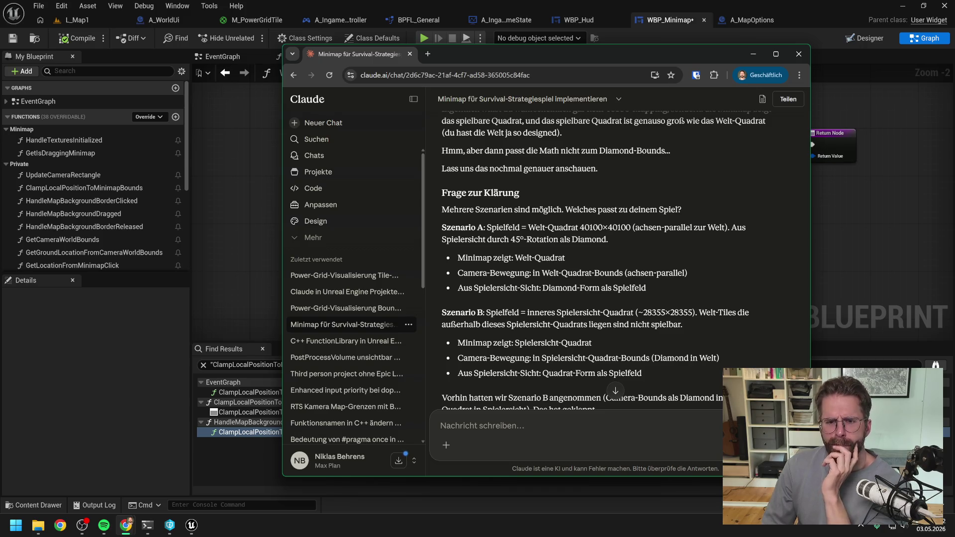
scroll(647, 197, down, 1)
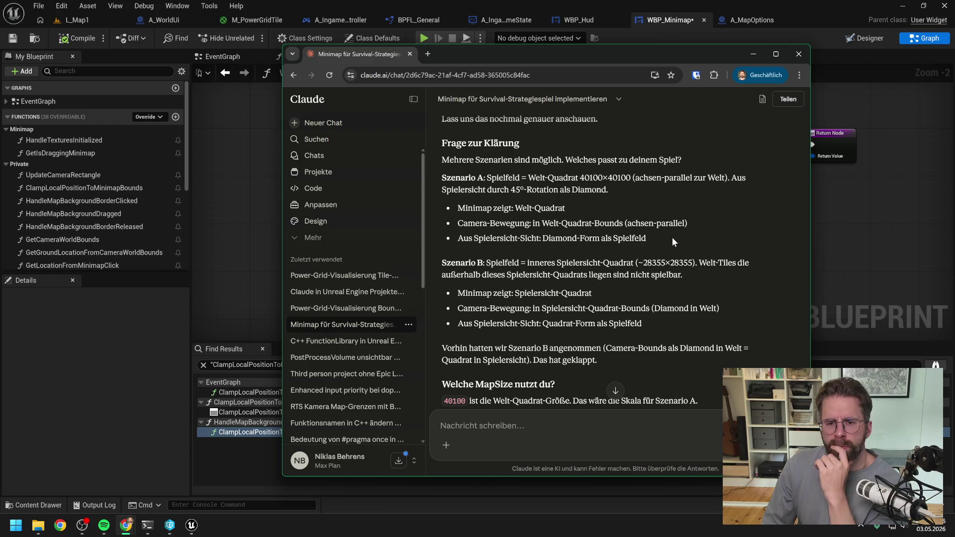
scroll(671, 237, down, 1)
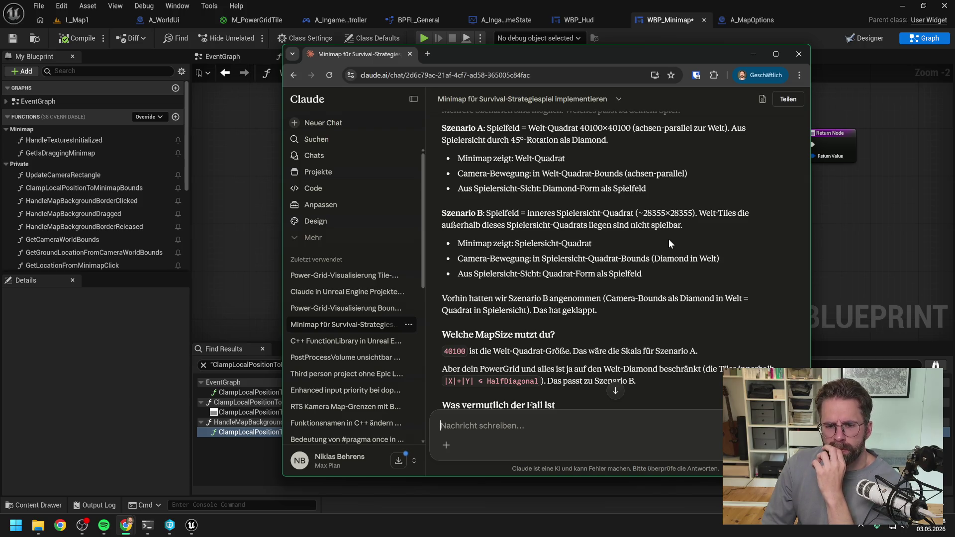
scroll(676, 231, down, 2)
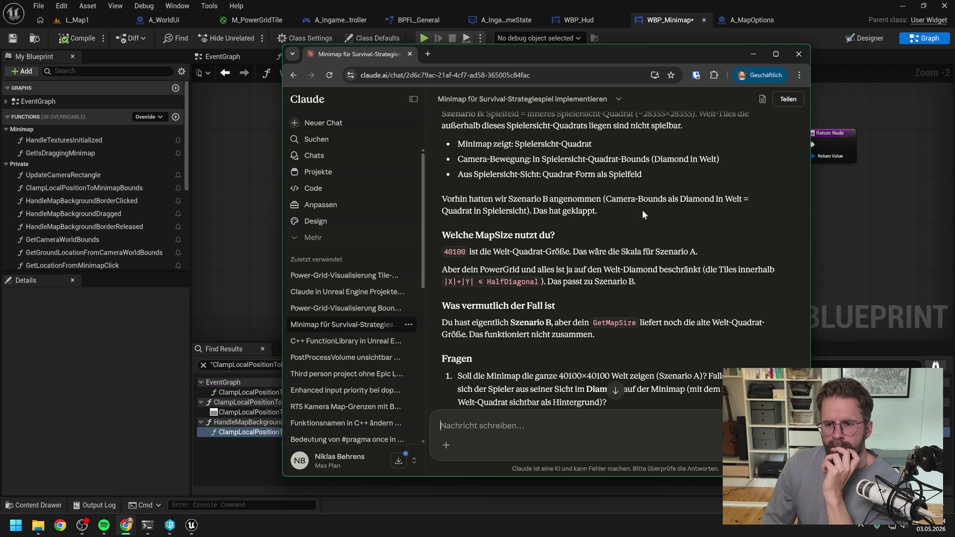
scroll(643, 211, down, 2)
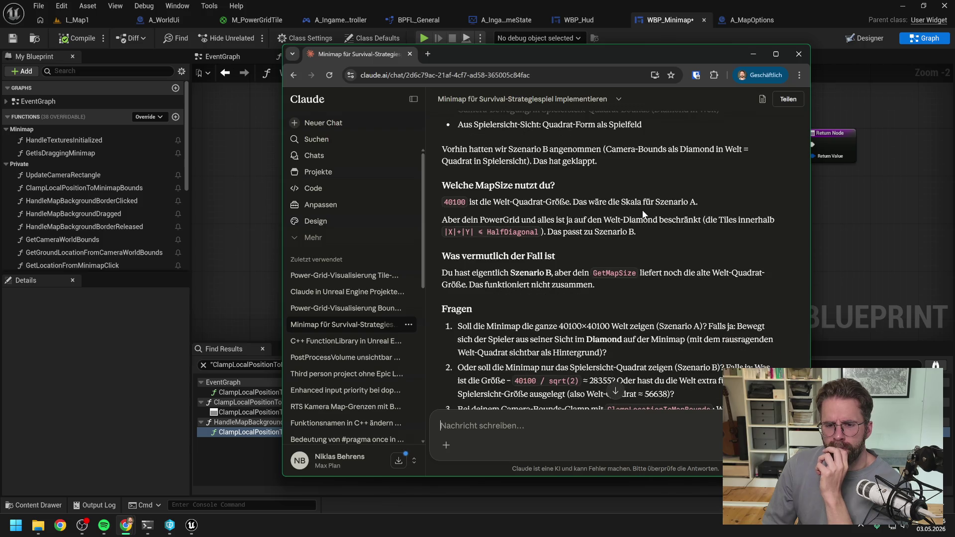
Read Claude's Fragen section, then reveal A_IngamePlayerController's ClampCameraLocation graph in Unreal.
scroll(643, 211, down, 2)
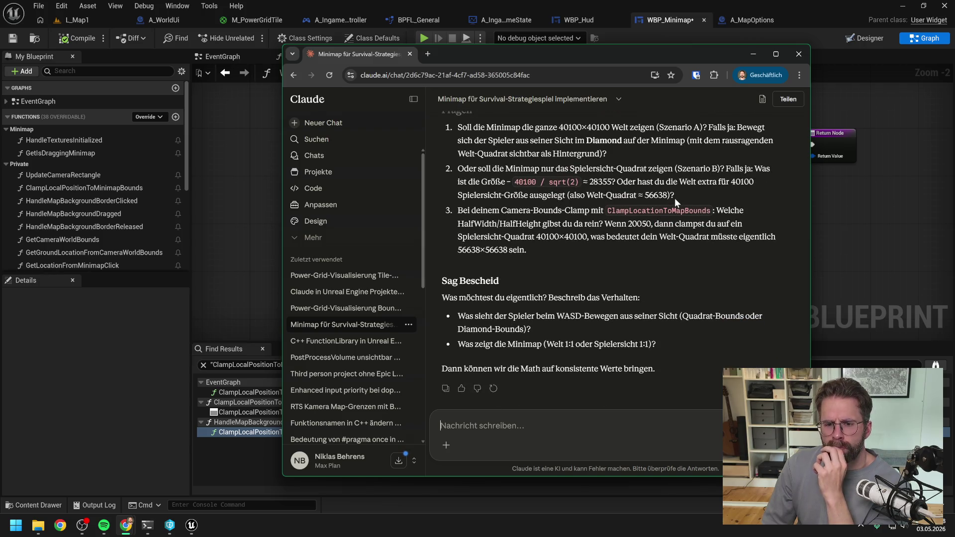
scroll(674, 198, up, 1)
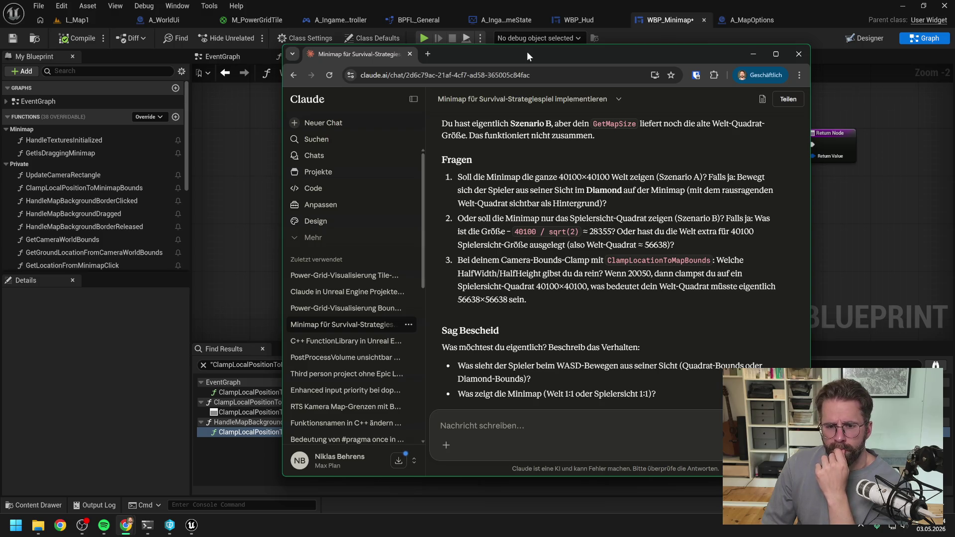
mouse_move(527, 52)
mouse_down()
mouse_move(731, 76)
mouse_move(954, 79)
mouse_up()
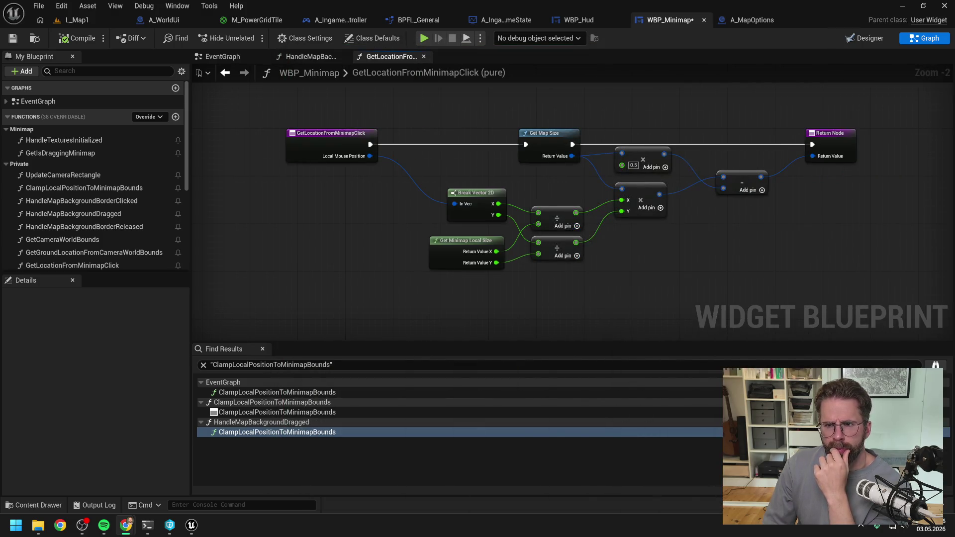
click(337, 20)
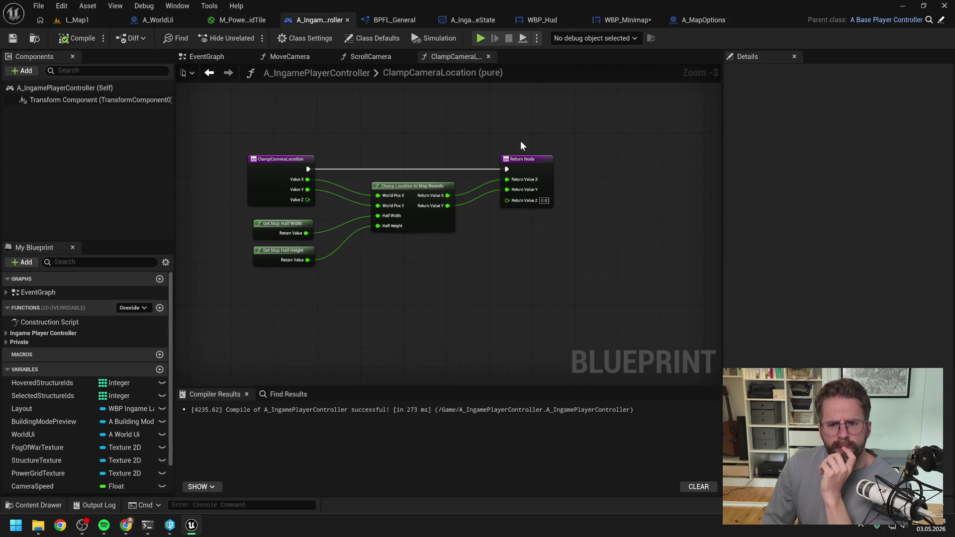
Follow Get Map Half Width and Get Map Size into A_IngameGameState's GetMapGridSize graph.
click(416, 188)
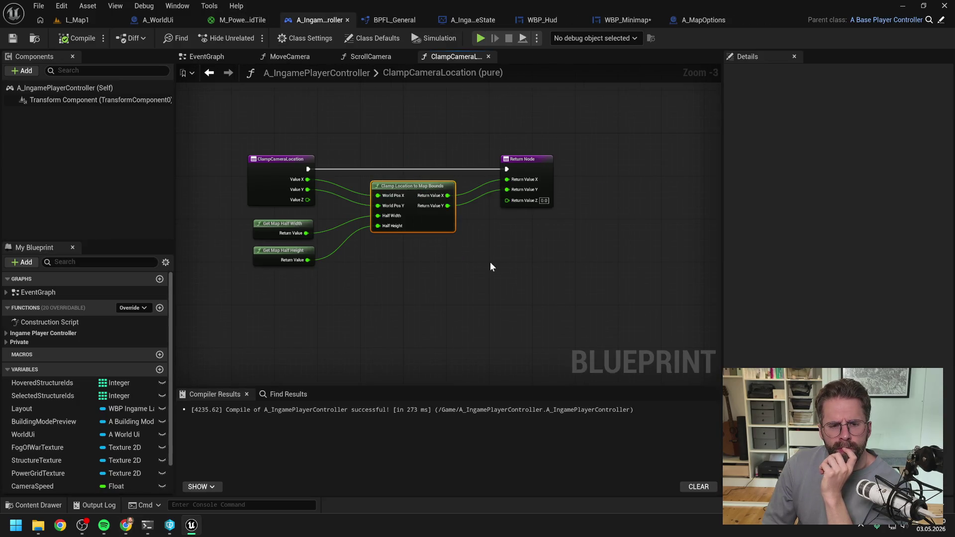
double_click(284, 228)
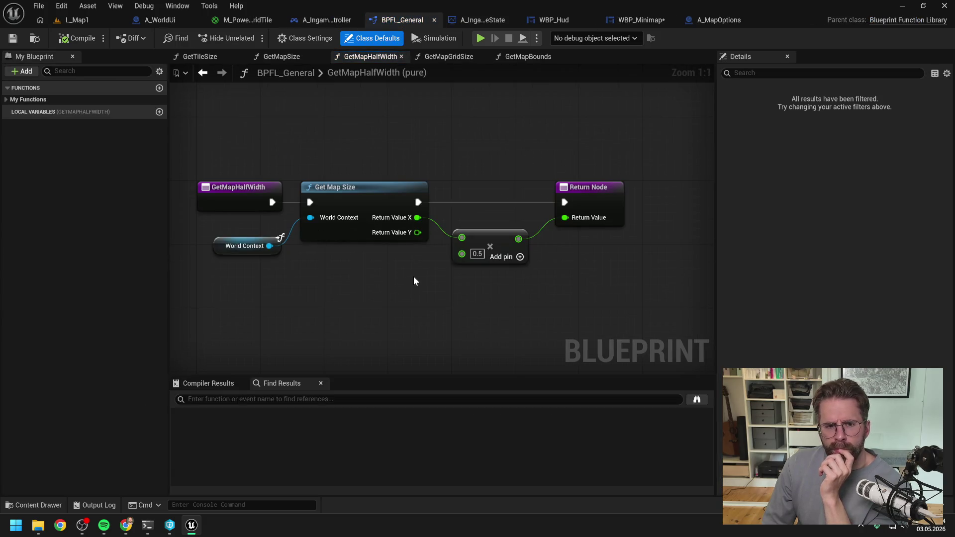
double_click(351, 192)
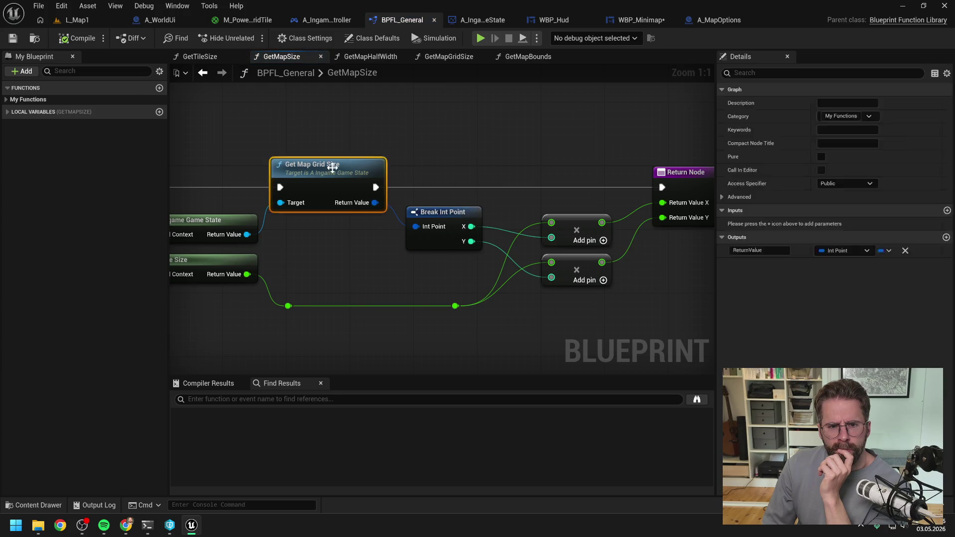
double_click(355, 166)
click(395, 246)
click(407, 265)
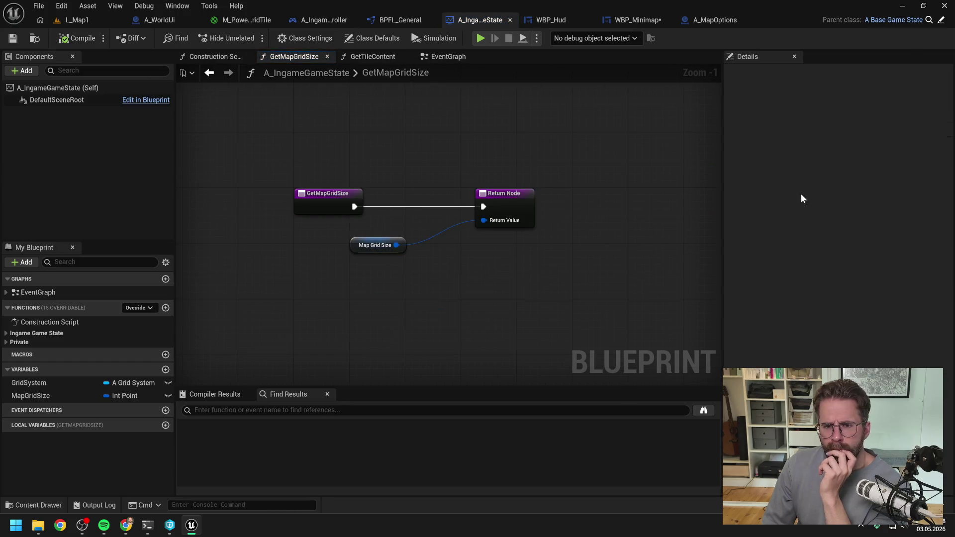
key(alt+Tab)
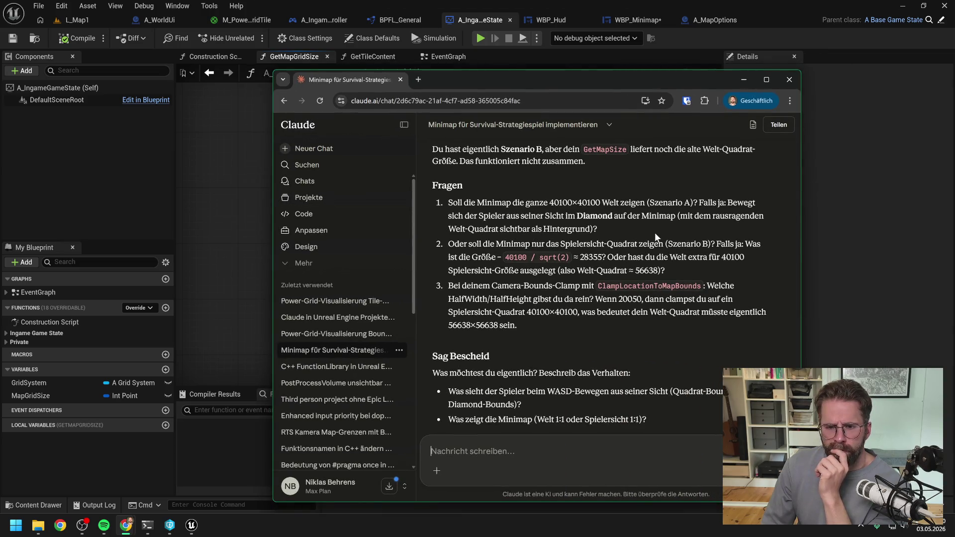
Start a Claude reply reading 'bei ClampLocationsToMapBounds geben wir GetMap'.
scroll(656, 237, down, 1)
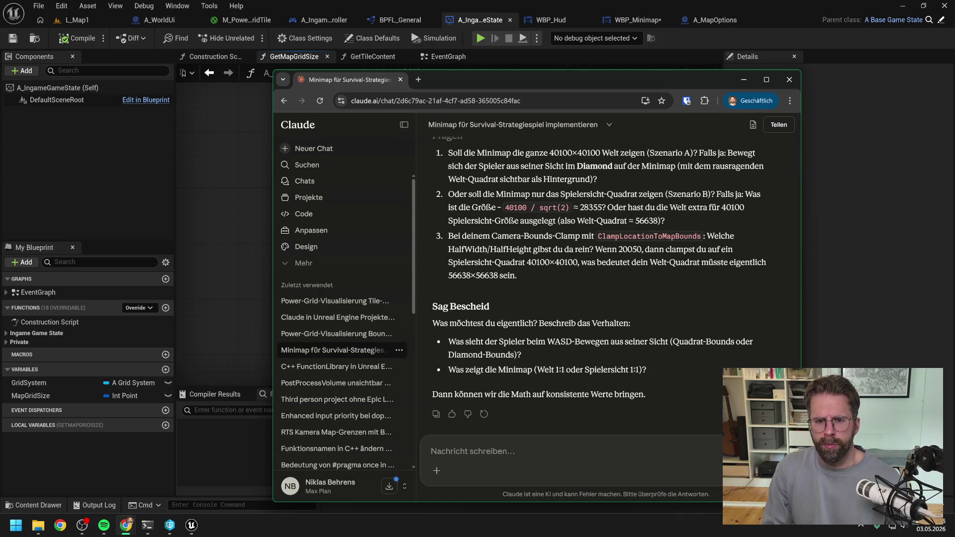
text(bei)
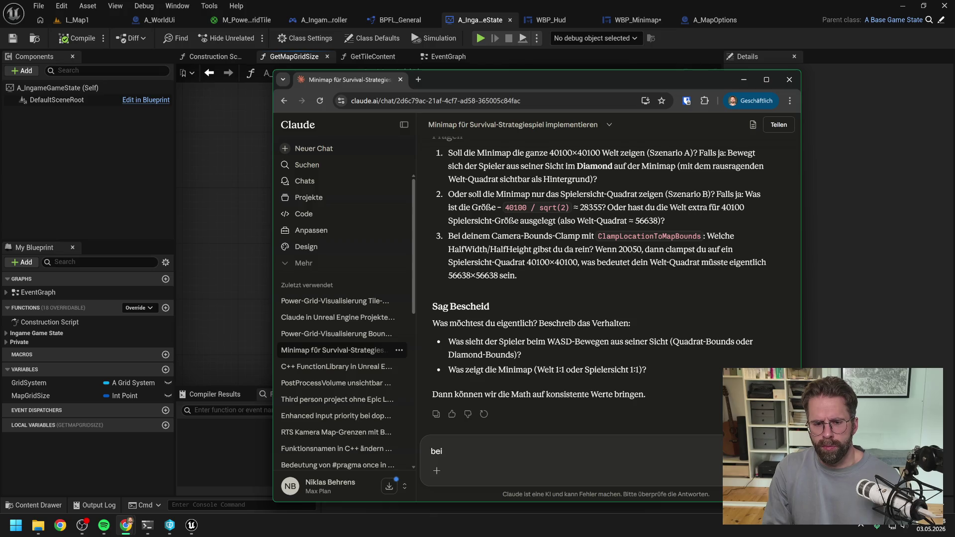
text(3 geben wir)
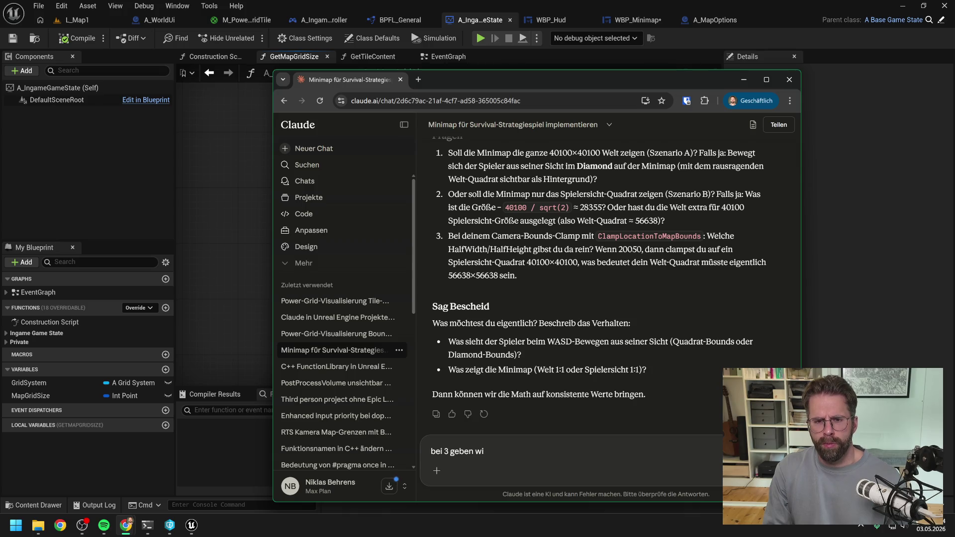
key(BackSpace)
key(BackSpace)
key(BackSpace)
text(bei)
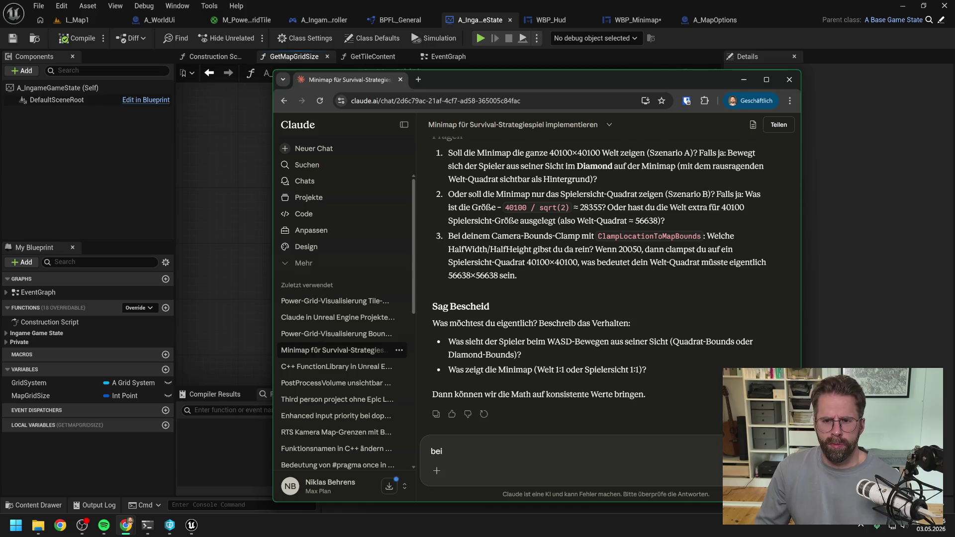
text( ClampLoca)
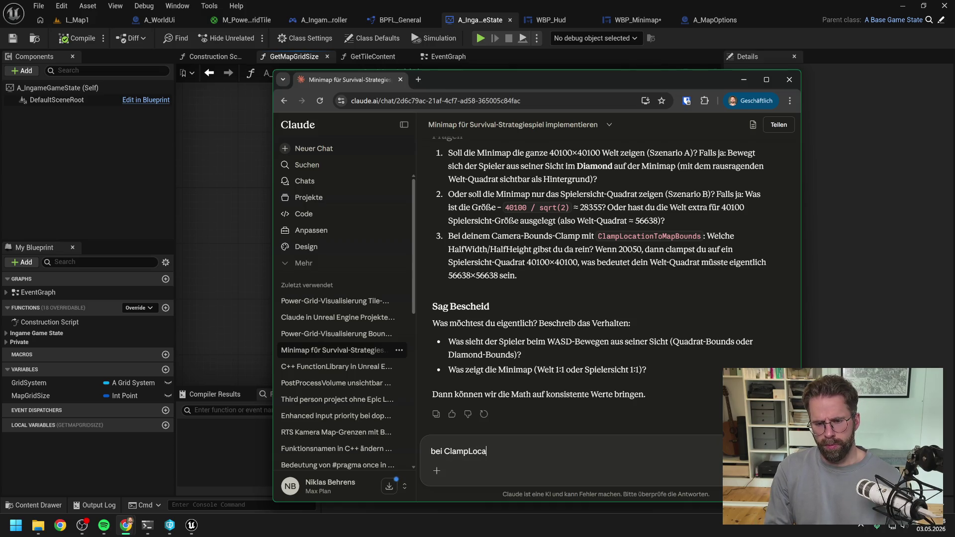
text(tionsToMapBounds )
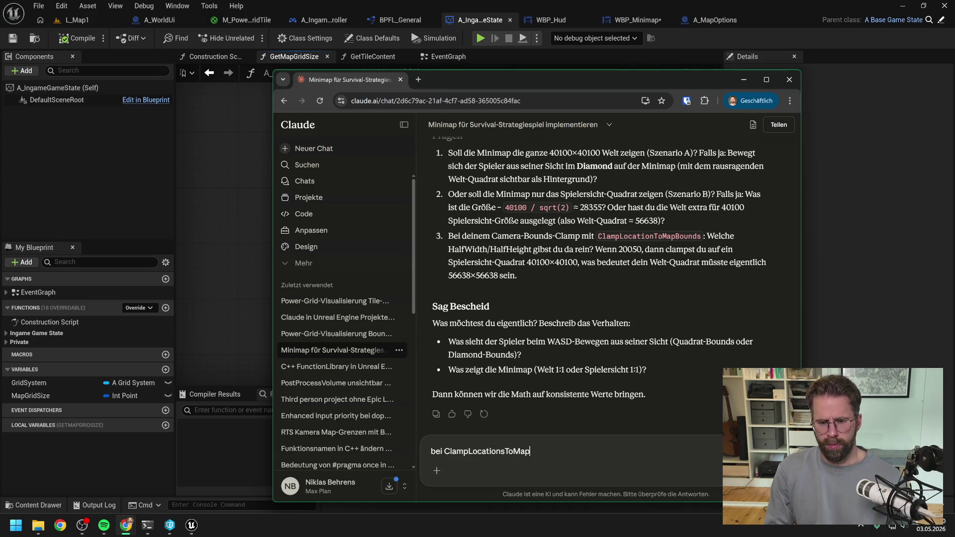
text(geben)
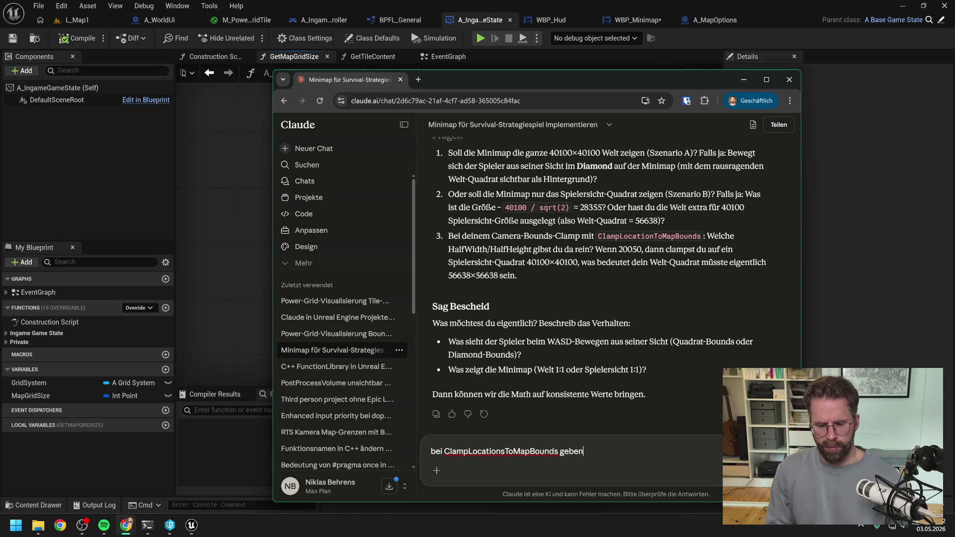
text( wir GetMap)
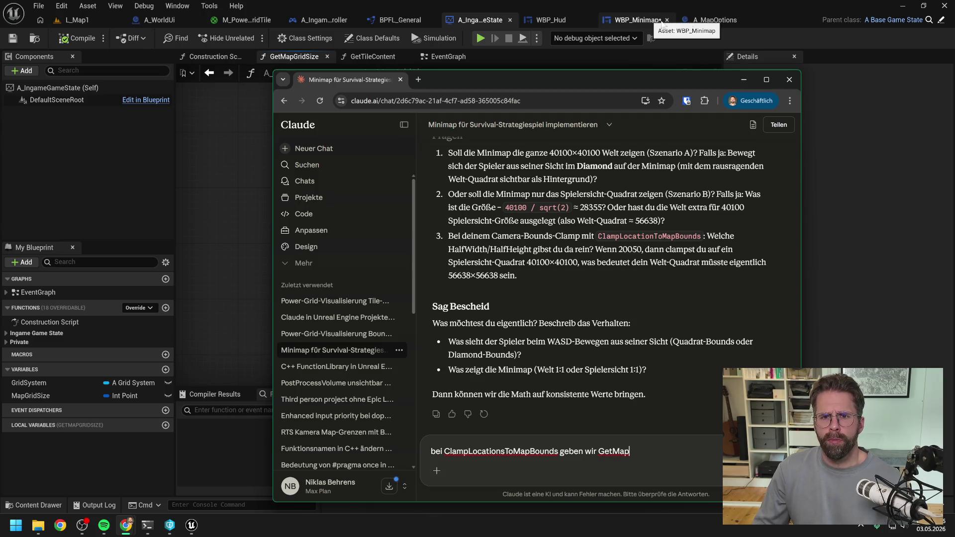
Check the WBP_Minimap, A_IngameGameState and BPFL_General GetMapSize blueprint tabs.
click(714, 21)
click(688, 20)
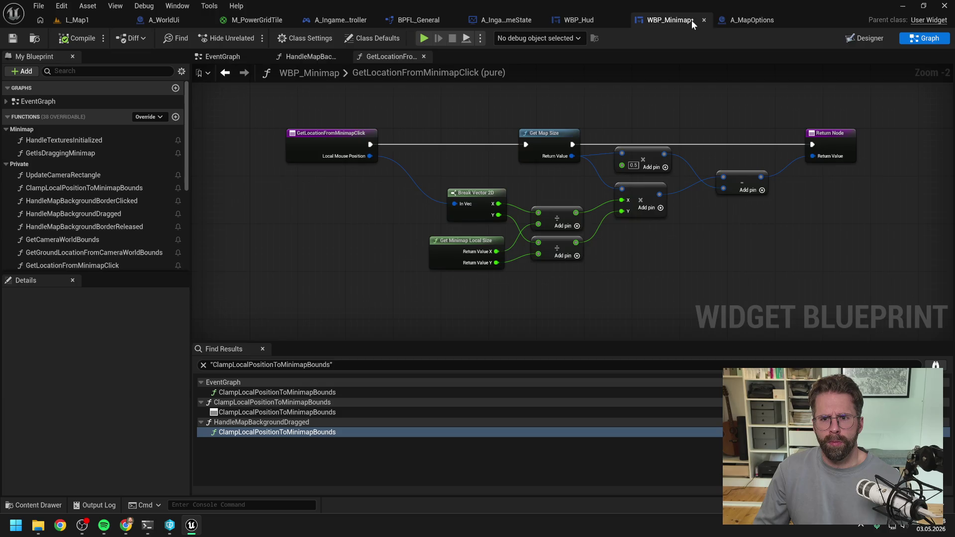
click(572, 20)
click(488, 24)
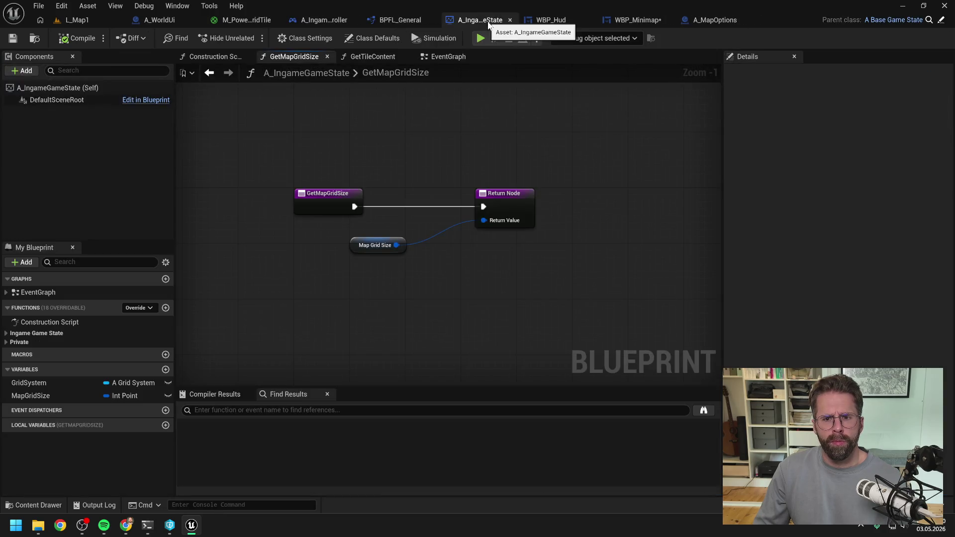
click(392, 20)
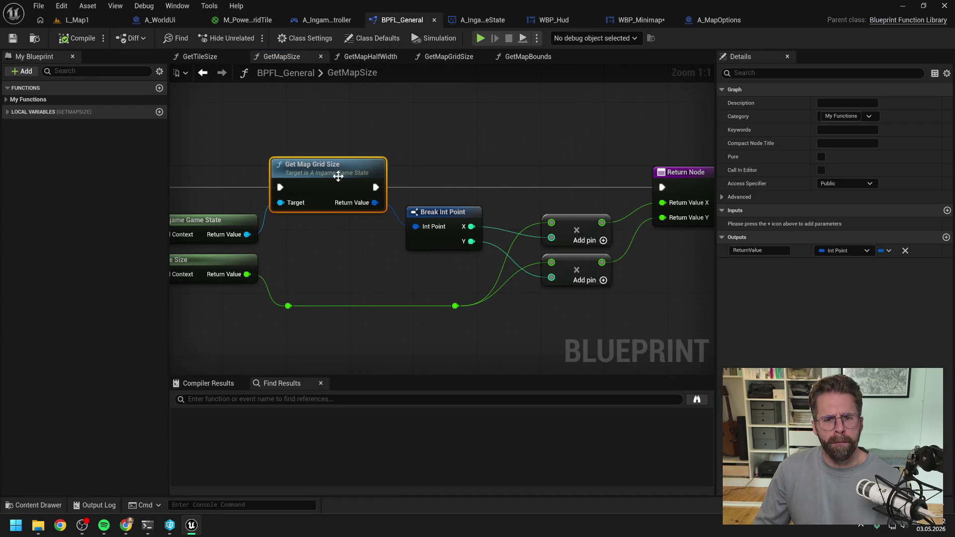
click(465, 128)
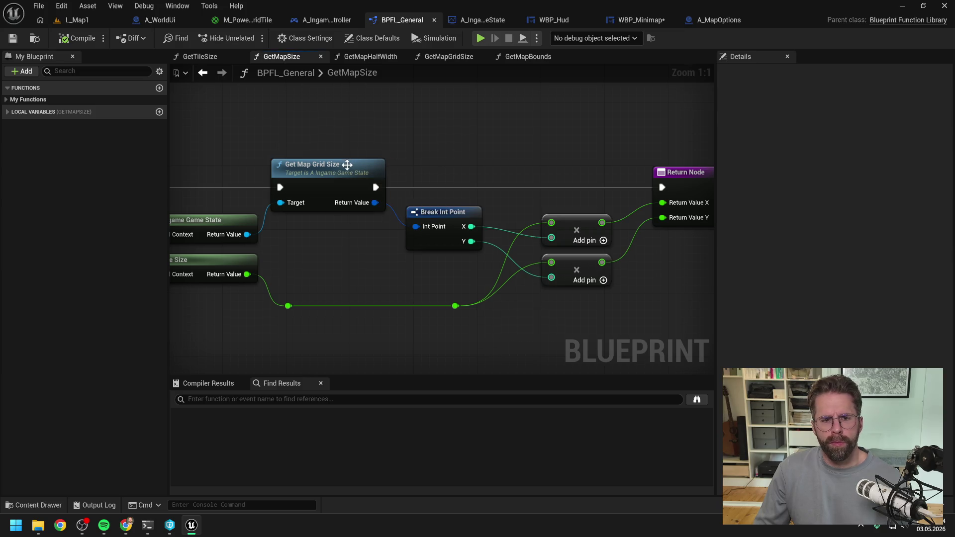
drag(383, 122, 457, 127)
From the camera clamp graph, inspect GetMapHalfWidth and GetMapSize, ending on A_WorldUi's InitializePowerGrid.
click(306, 20)
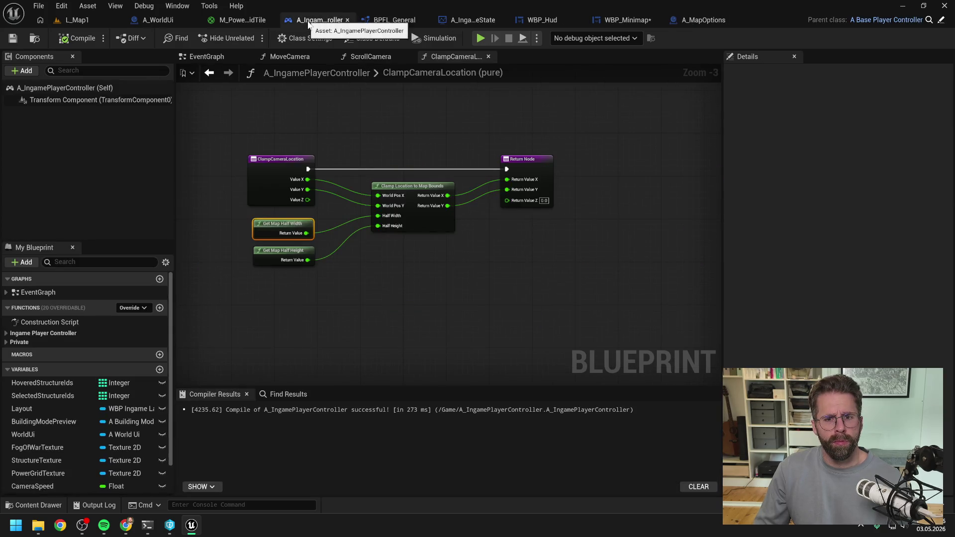
click(274, 225)
double_click(273, 225)
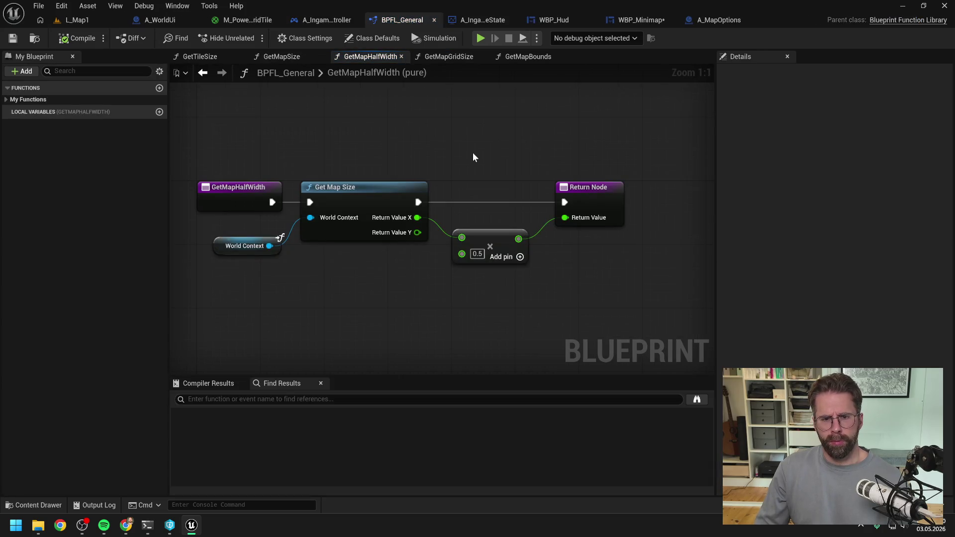
double_click(341, 202)
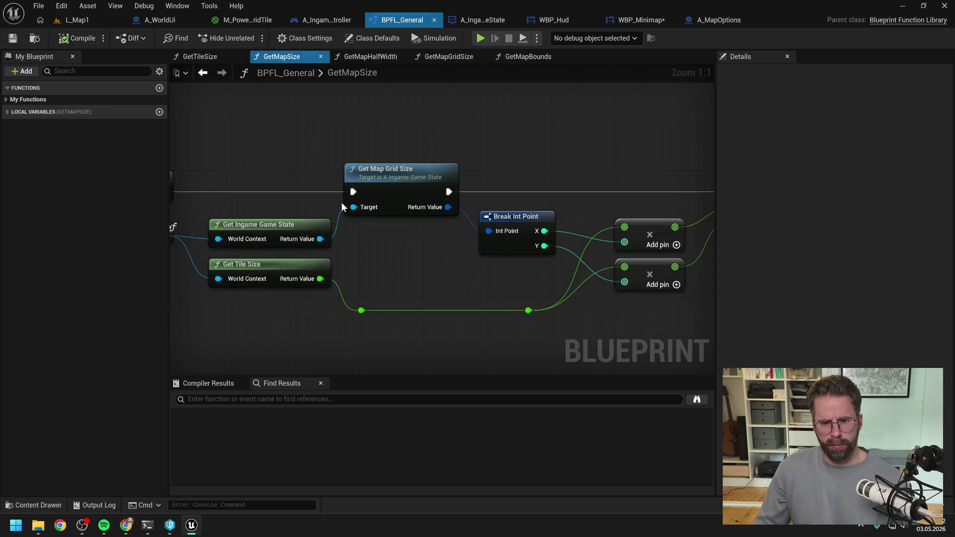
scroll(529, 142, down, 1)
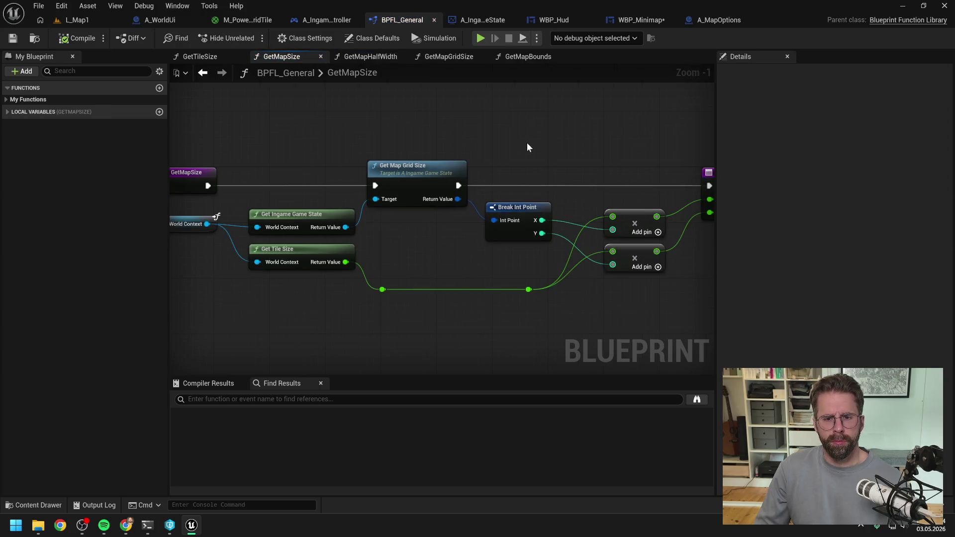
drag(527, 142, 498, 146)
click(170, 19)
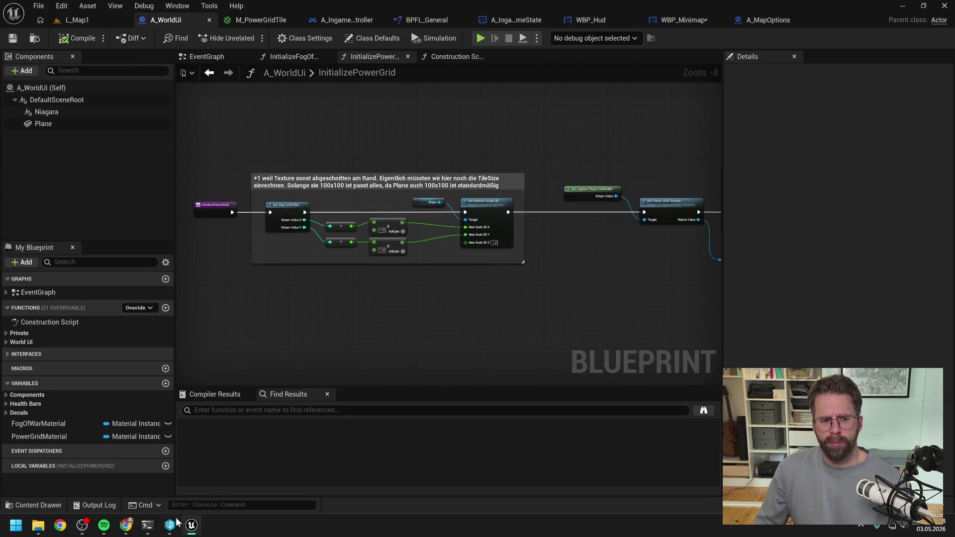
Send Claude: ClampLocationsToMapBounds gets (GetMapSize * 0.5) as HalfWidth, exactly as wanted.
mouse_move(126, 526)
click(196, 480)
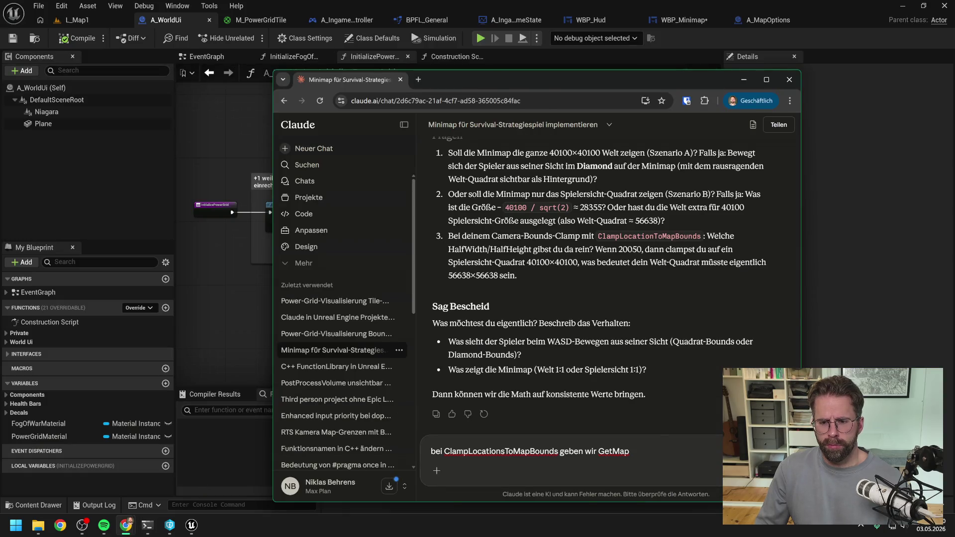
text(Size )
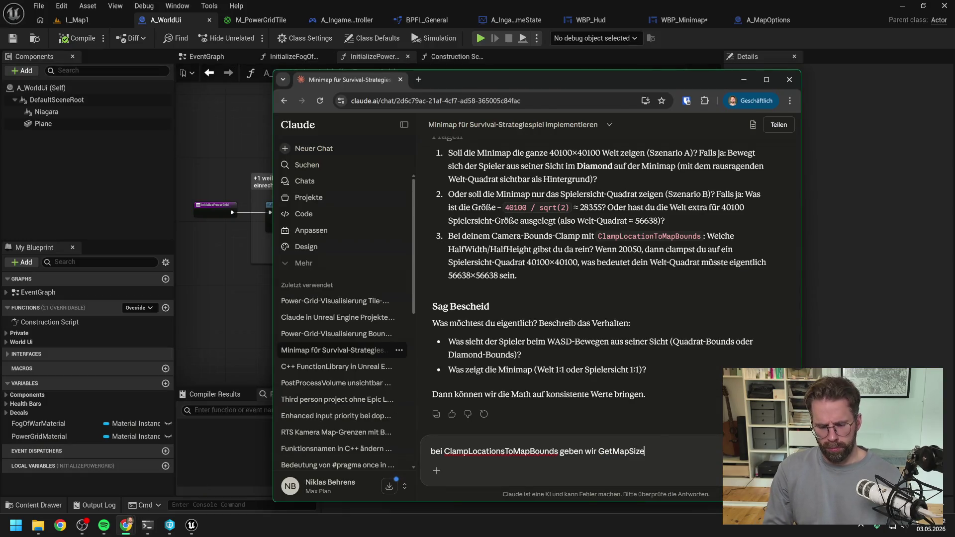
text(* 0.5)
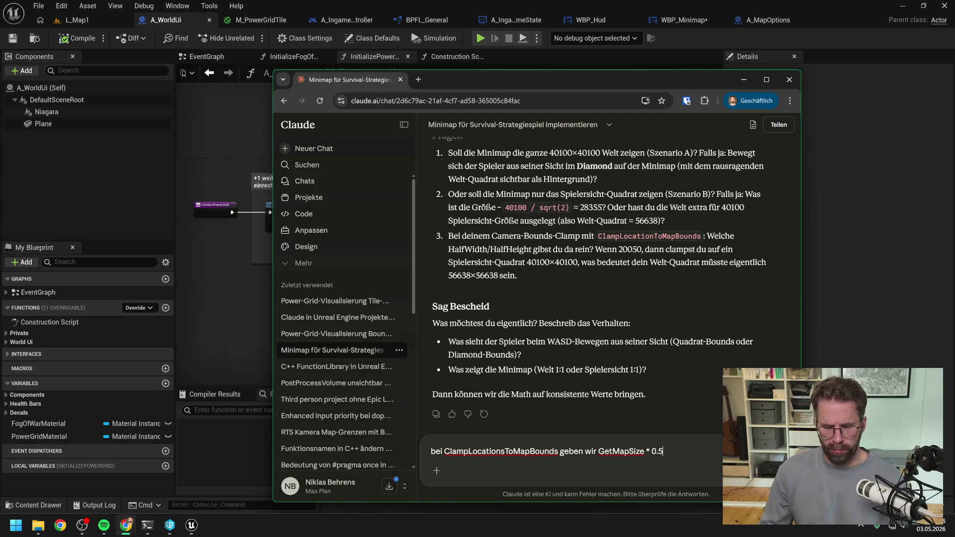
text(()
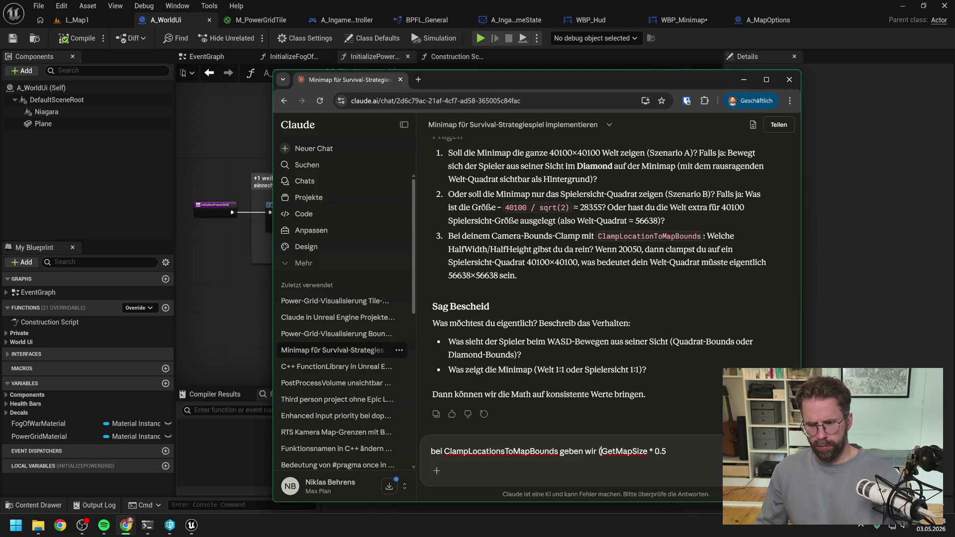
key(End)
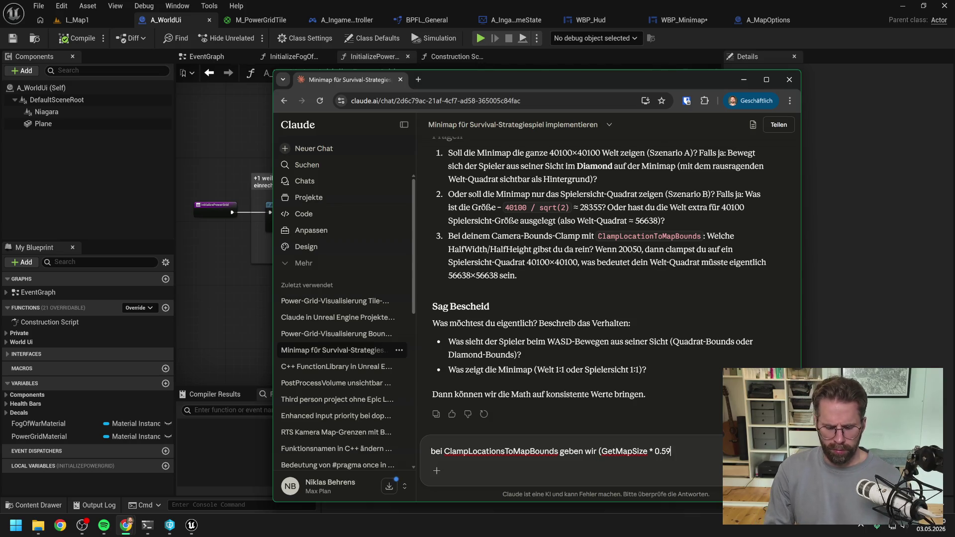
text(9)
key(BackSpace)
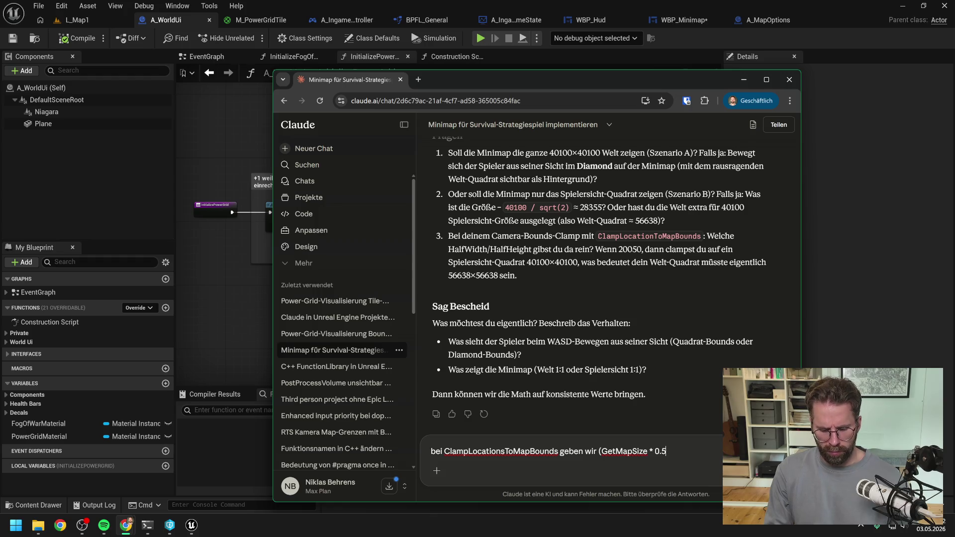
text())
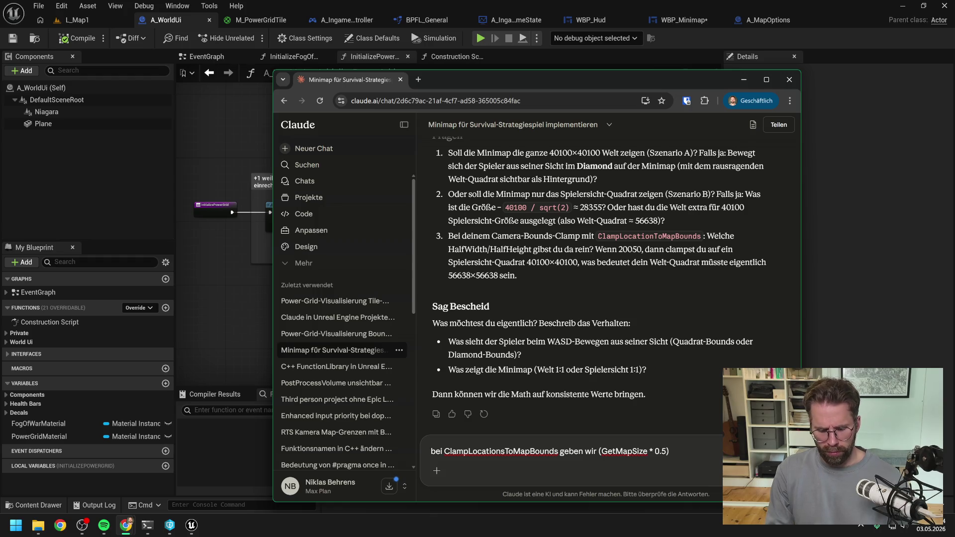
text( als)
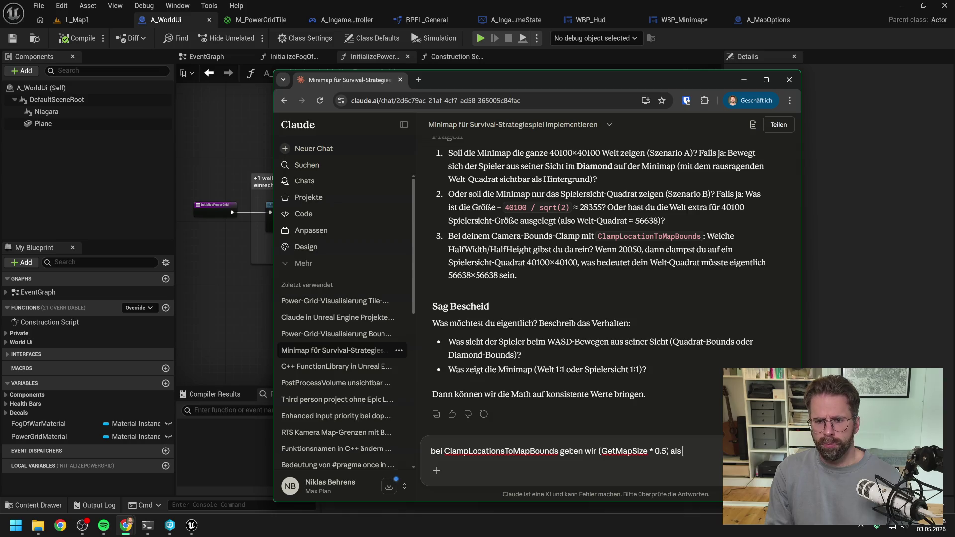
text( HalfWidht)
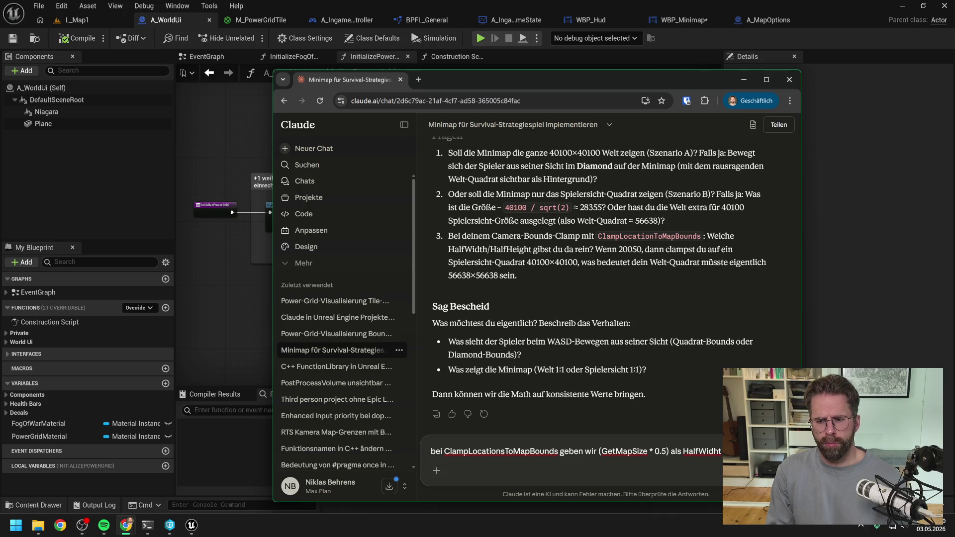
key(BackSpace)
key(BackSpace)
text(th)
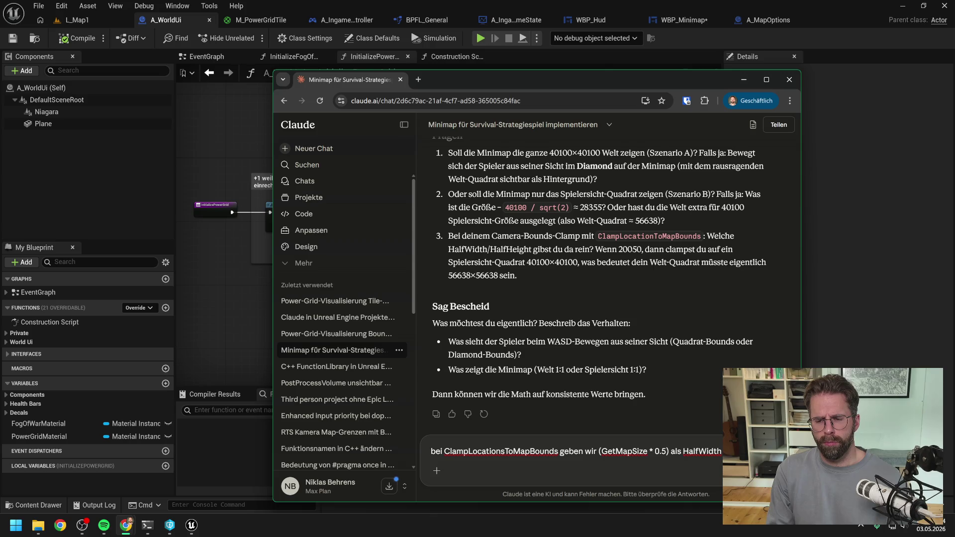
text( mit)
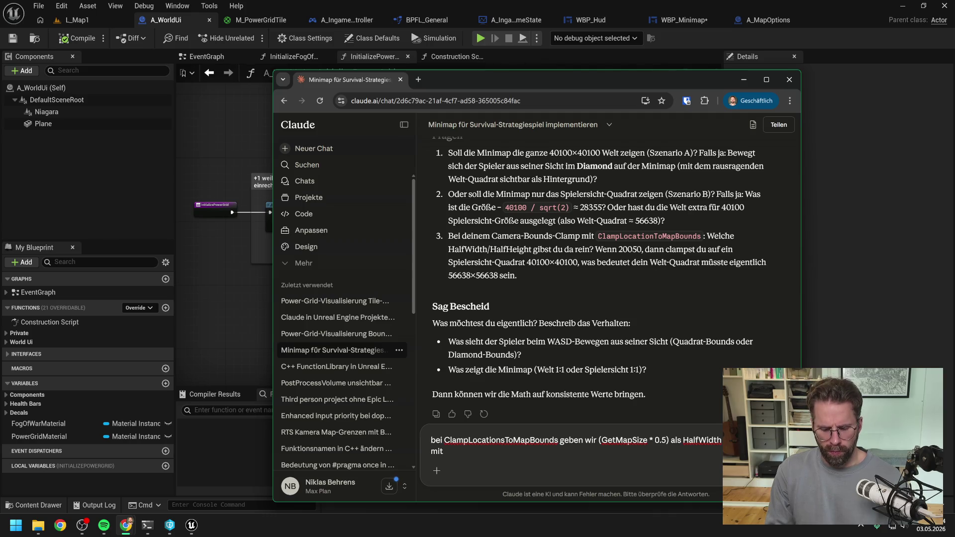
text(. Was genau)
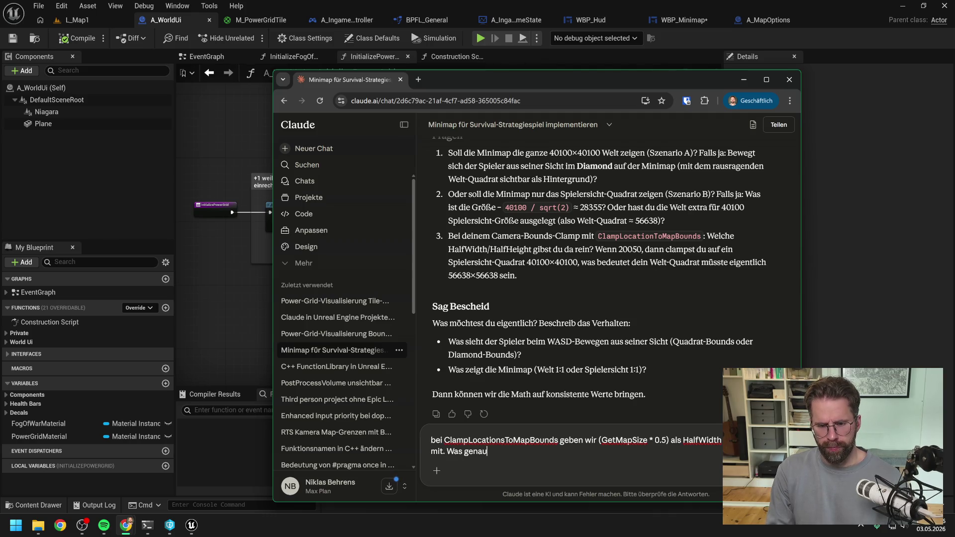
text( so ist wie wir e)
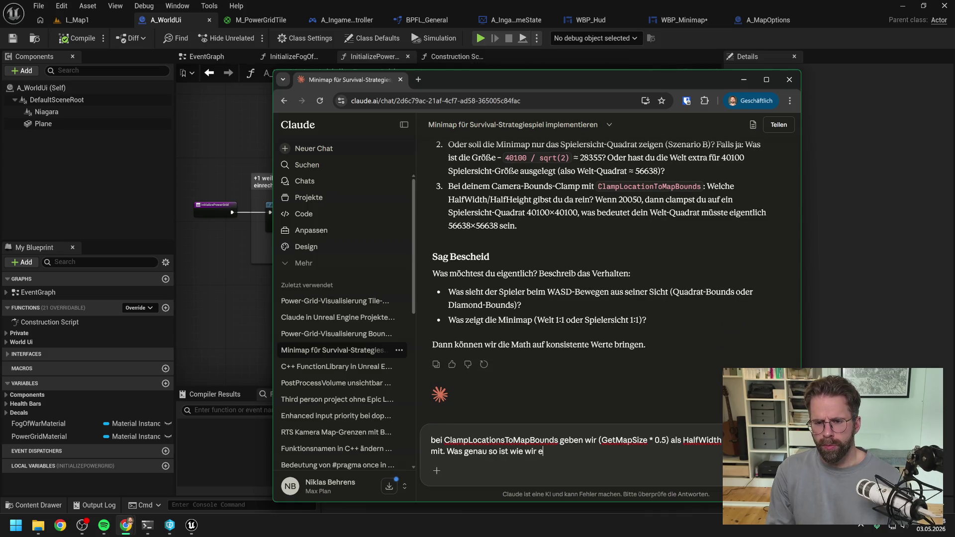
text(s wollen)
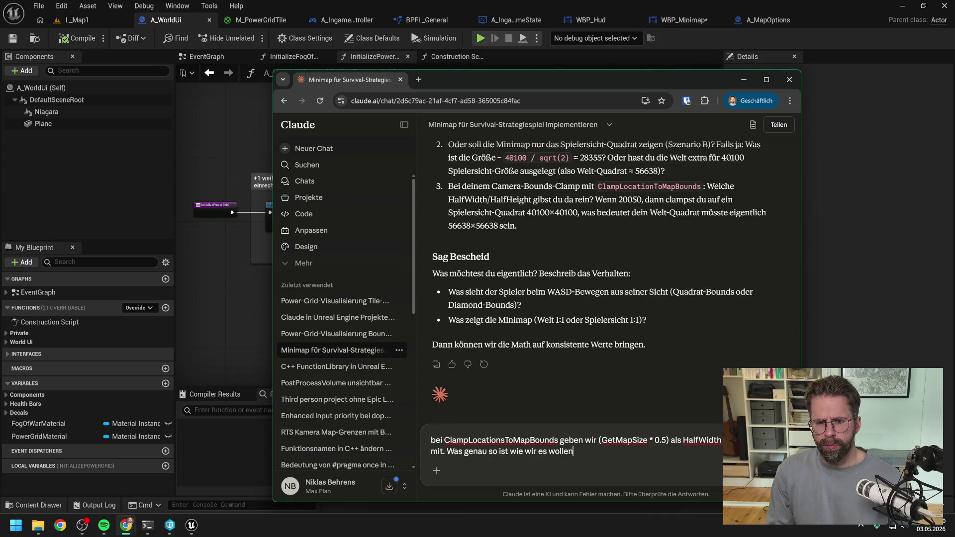
key(Return)
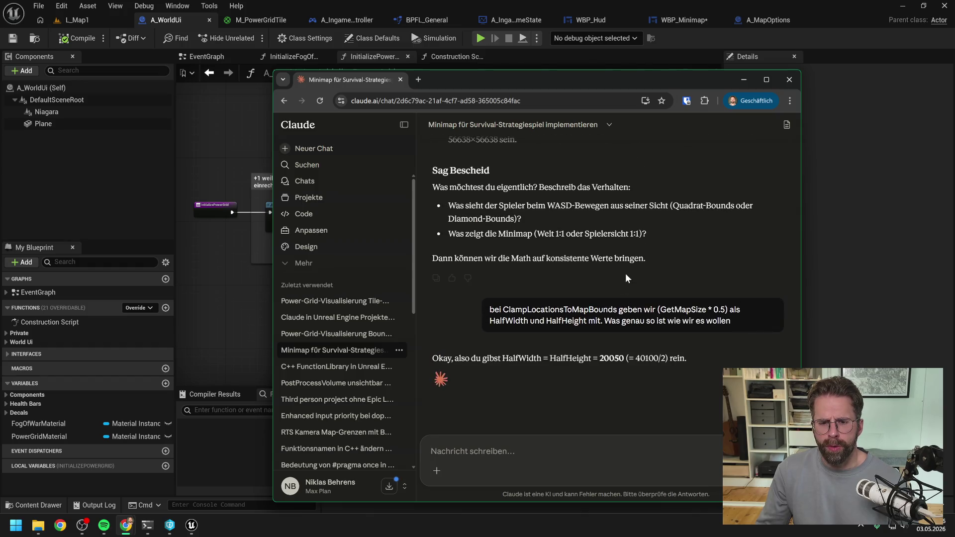
scroll(628, 270, down, 2)
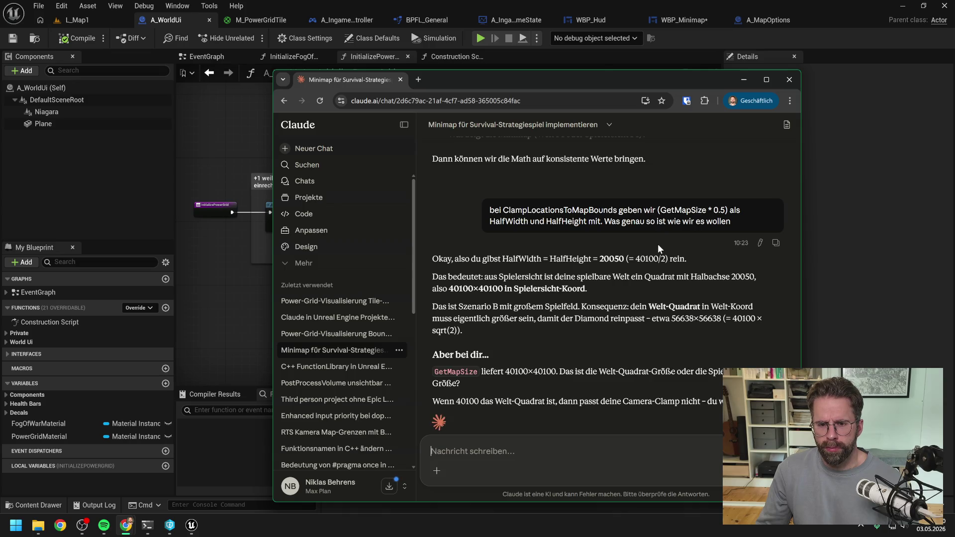
scroll(654, 258, down, 1)
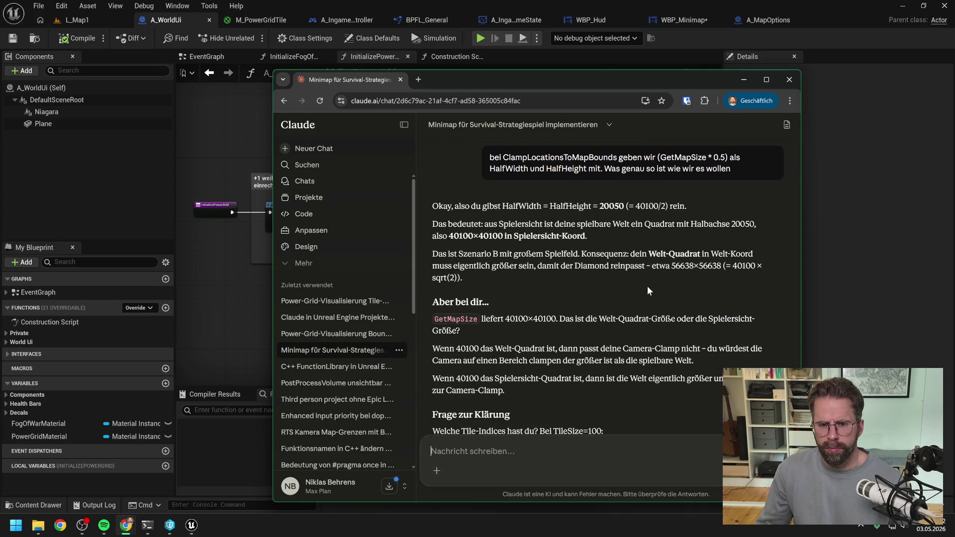
scroll(646, 285, down, 2)
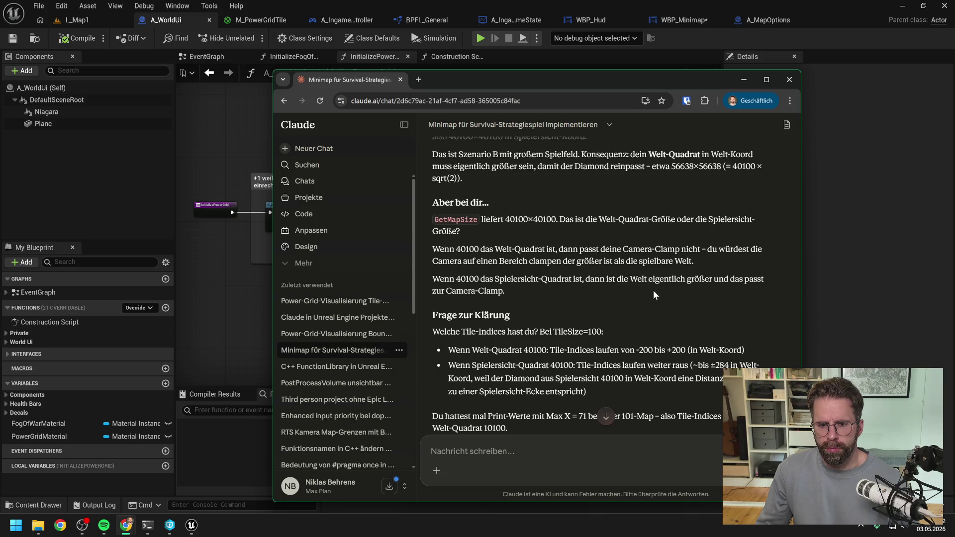
scroll(625, 285, down, 1)
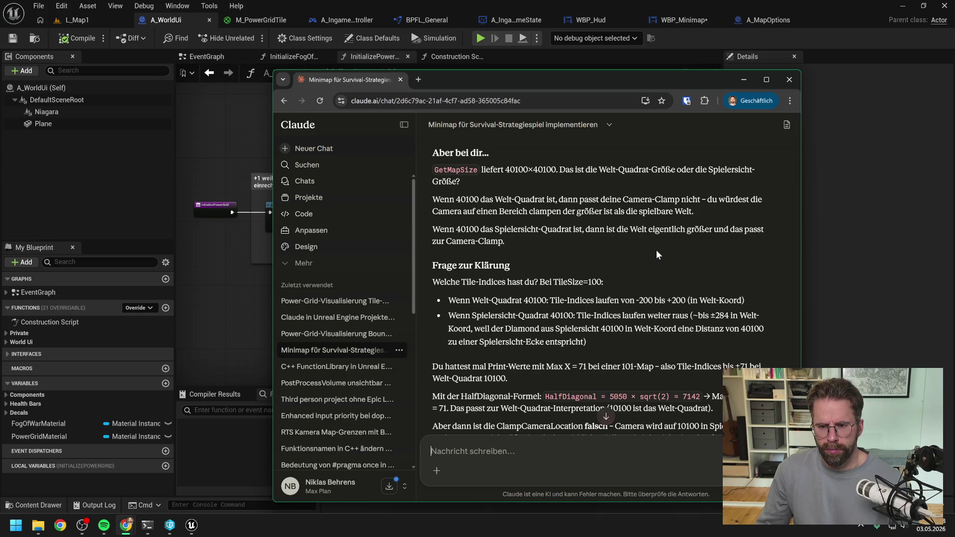
scroll(656, 249, down, 1)
scroll(660, 239, down, 2)
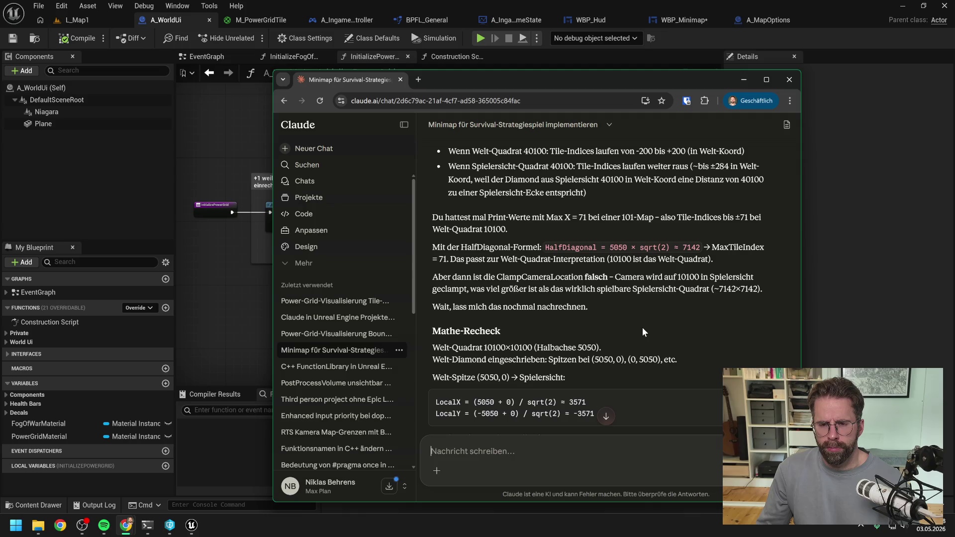
Tell Claude the X = 71 test values came from the 101 x 101 GridSize, now 401.
text(die Te)
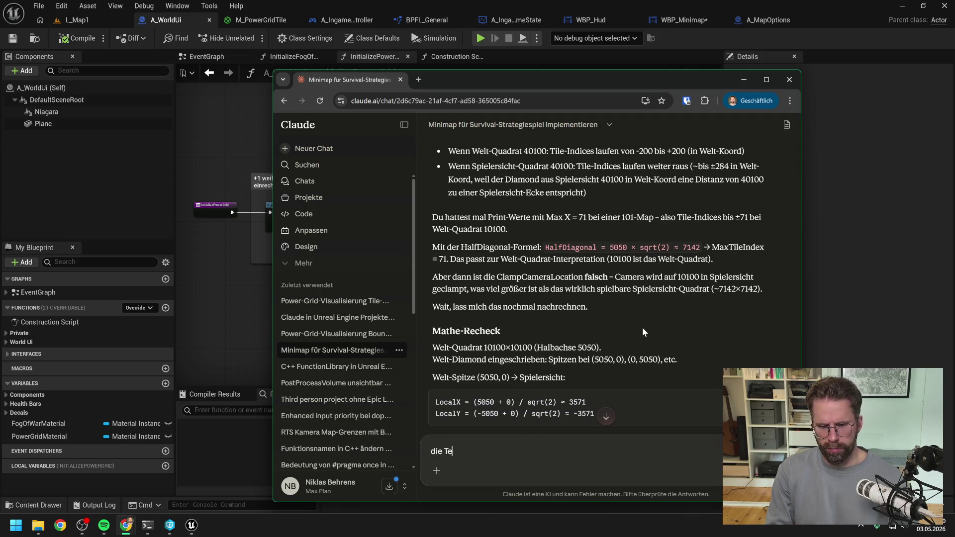
text(stwerte )
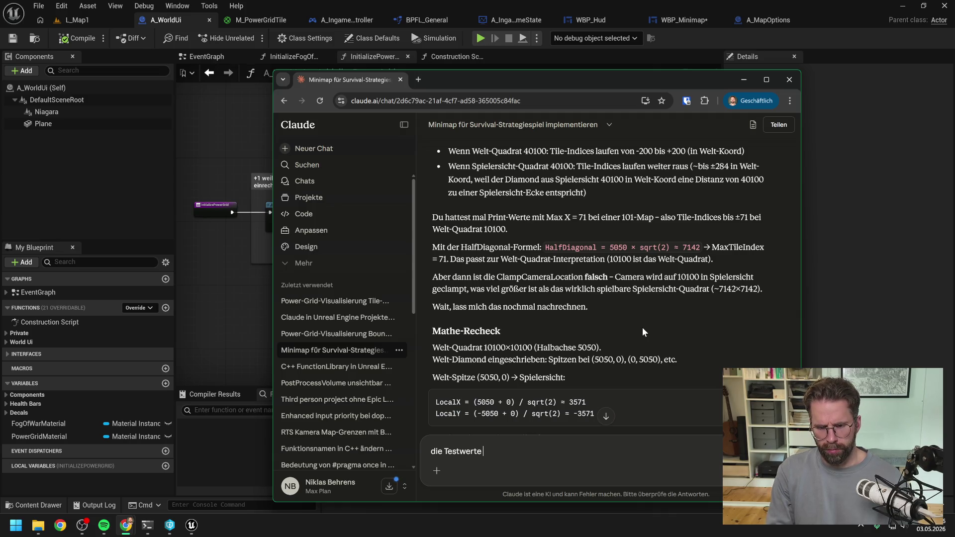
text(mit X = 71 stammen noch von 1)
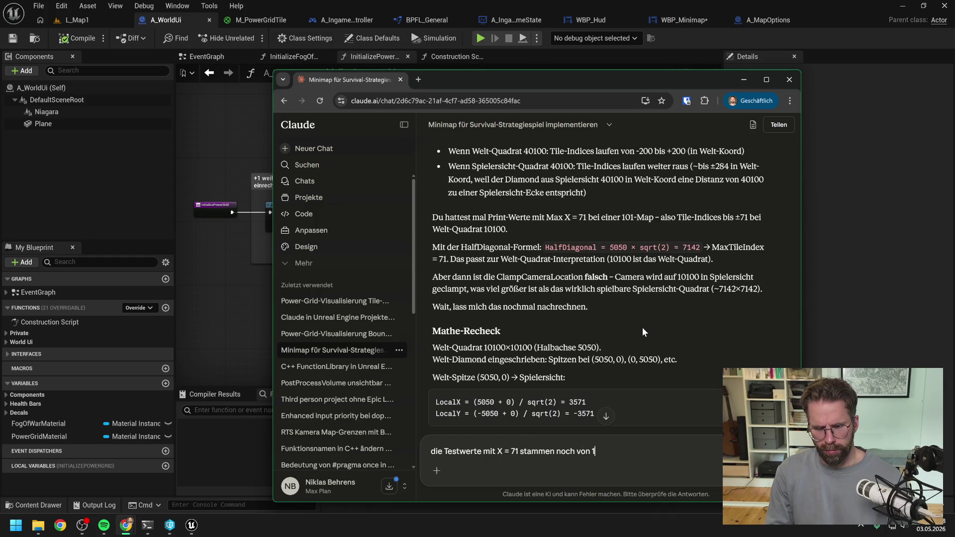
text(01 x 101 GridSize. Wi)
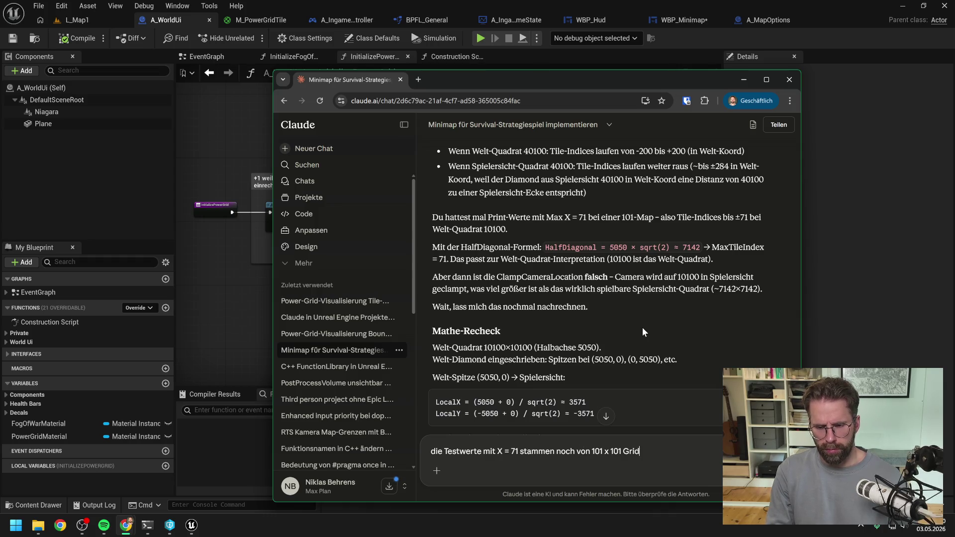
text(r haben sie nur)
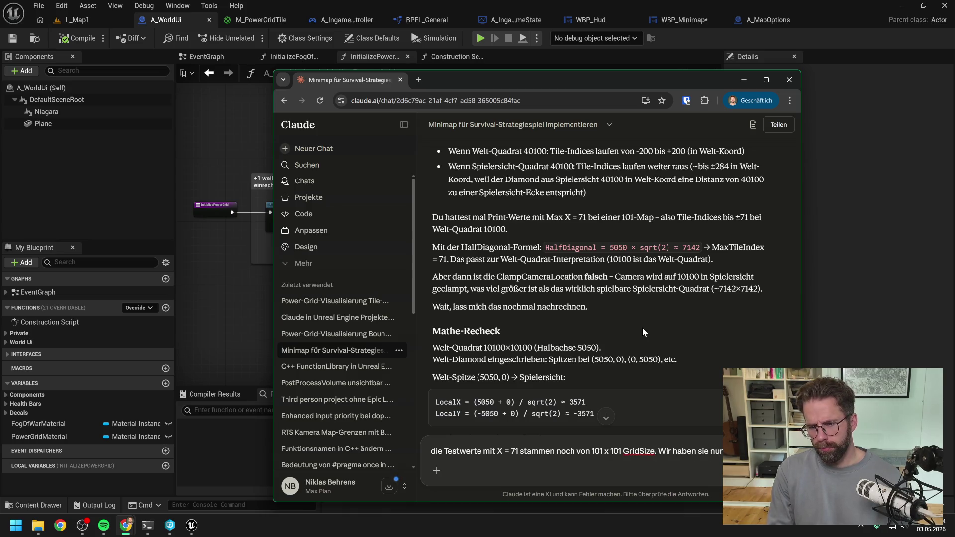
text( x 401)
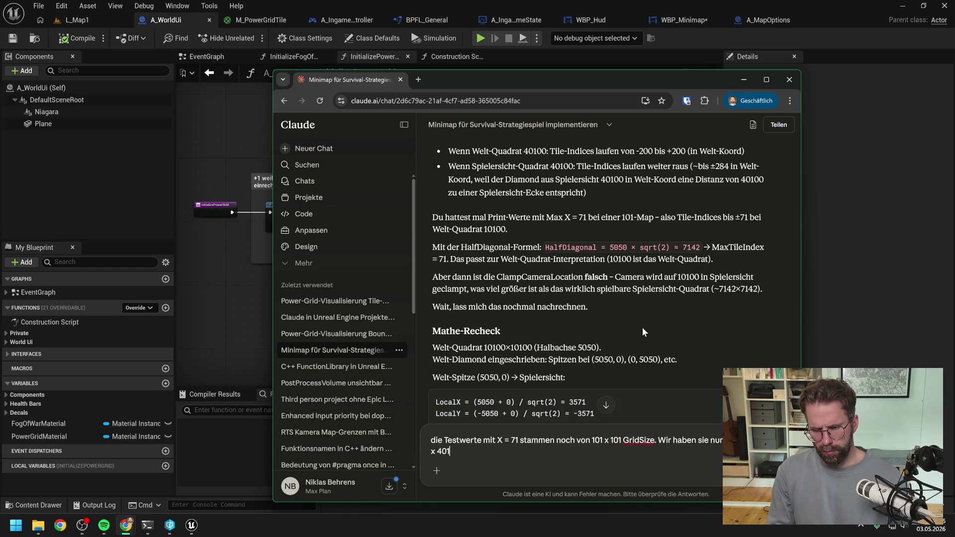
text( vergrößert)
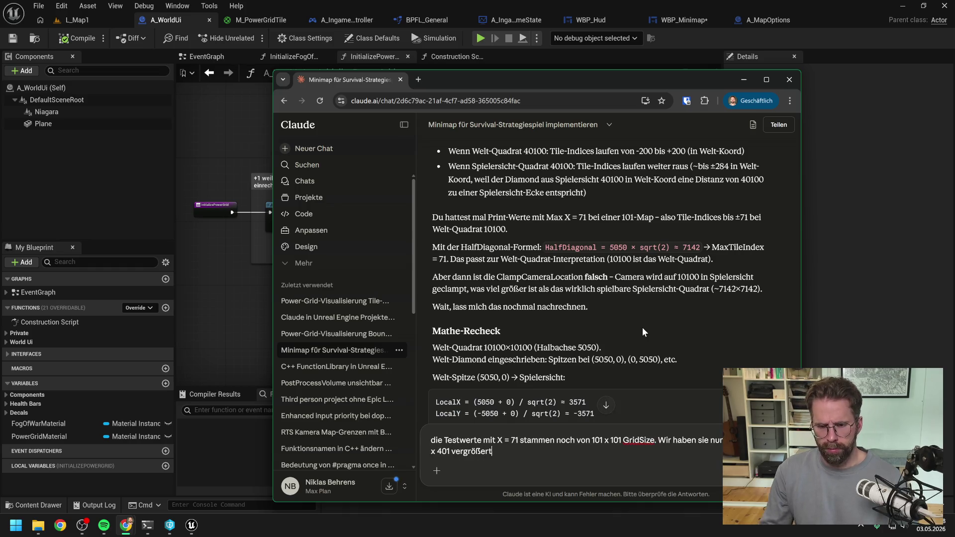
scroll(642, 327, down, 5)
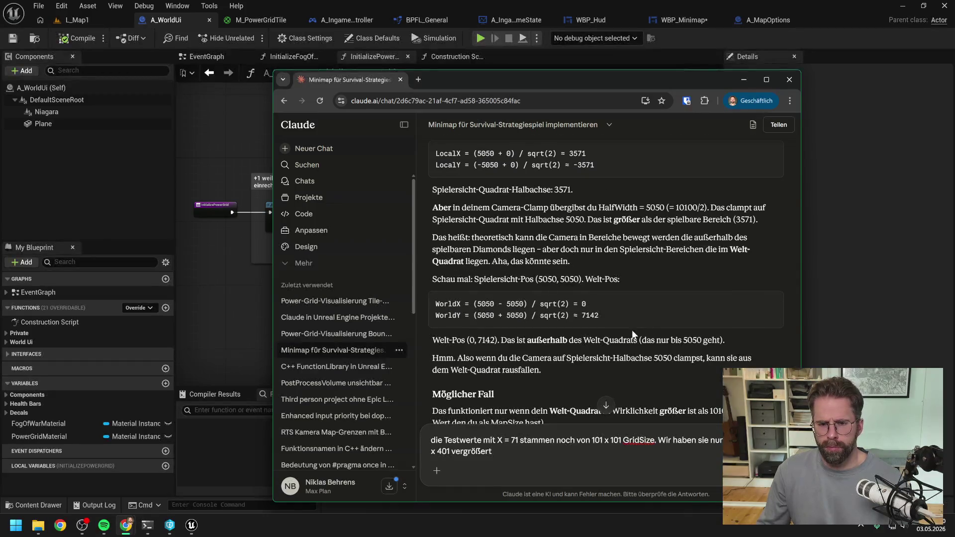
key(Return)
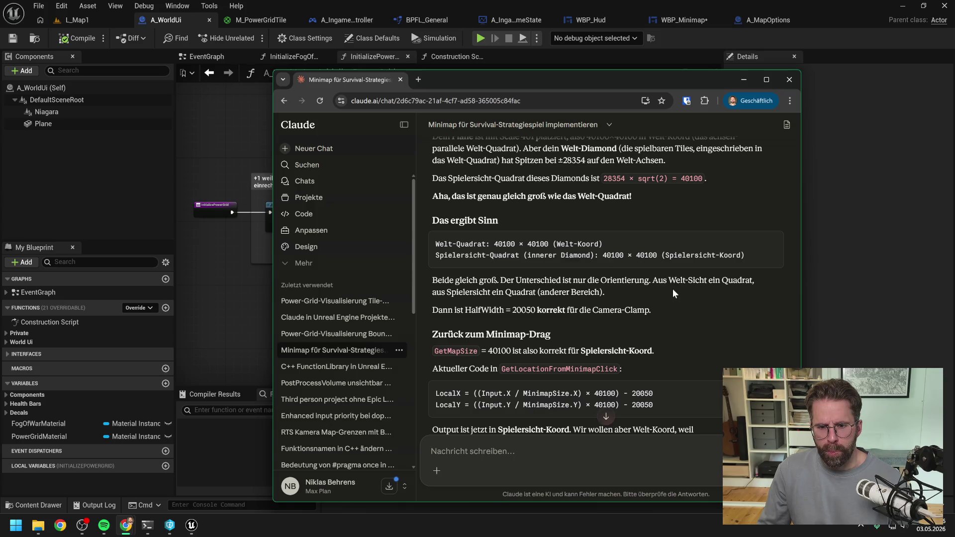
Read Claude's Blueprint-Schritte converting the click into WorldX and WorldY via Sqrt2.
scroll(672, 288, down, 1)
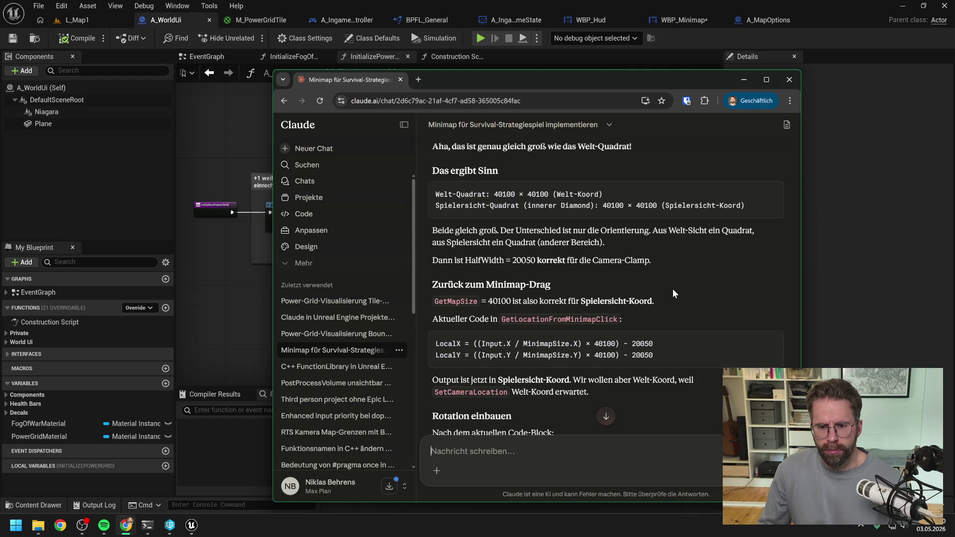
scroll(673, 290, down, 2)
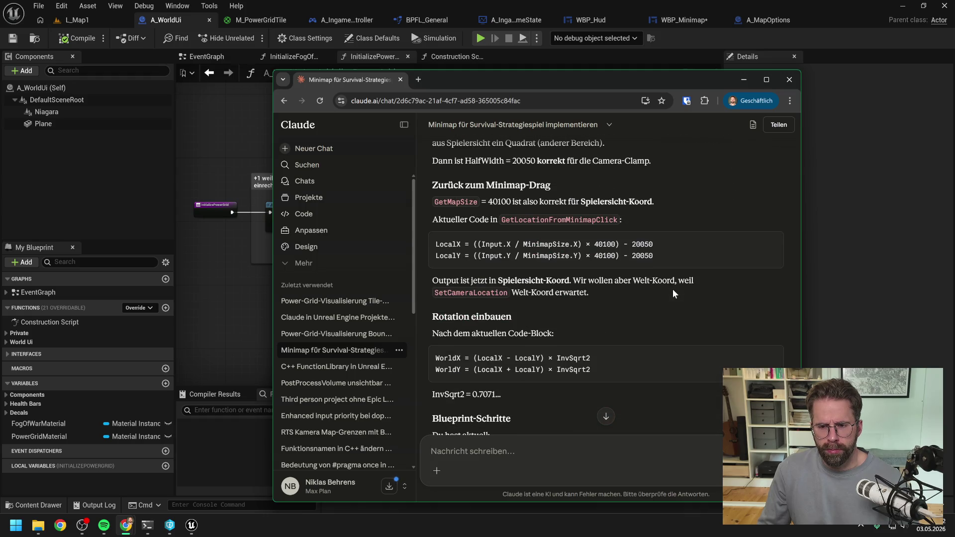
scroll(673, 289, down, 2)
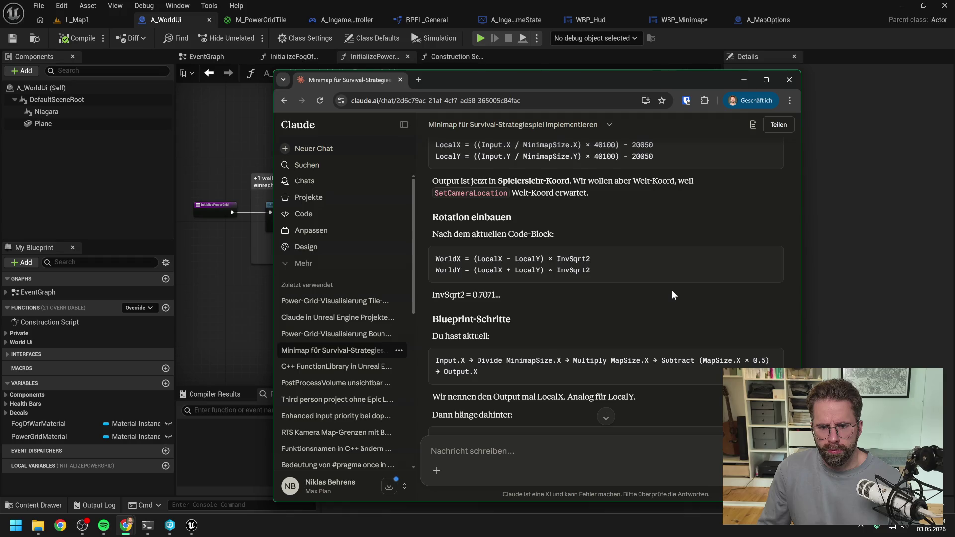
scroll(672, 295, down, 2)
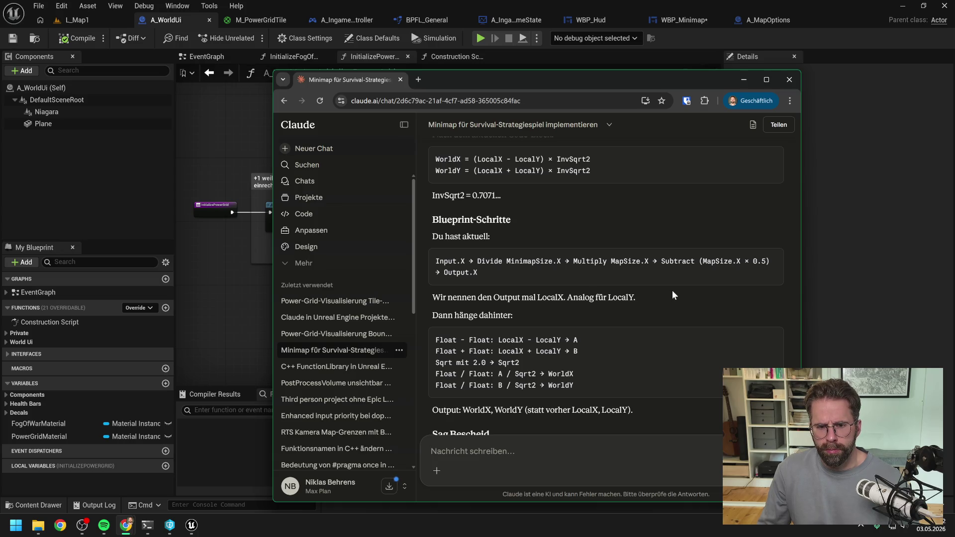
scroll(673, 294, down, 1)
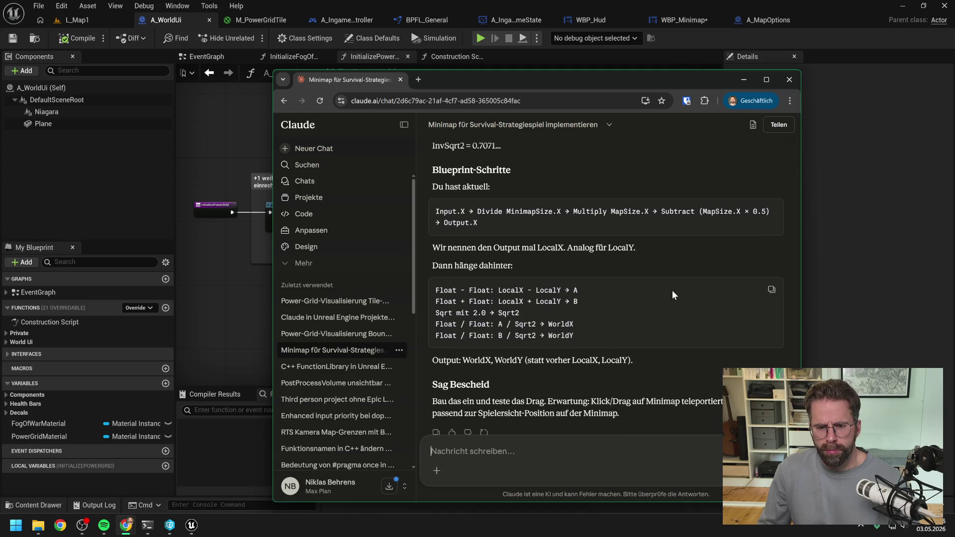
scroll(672, 290, down, 1)
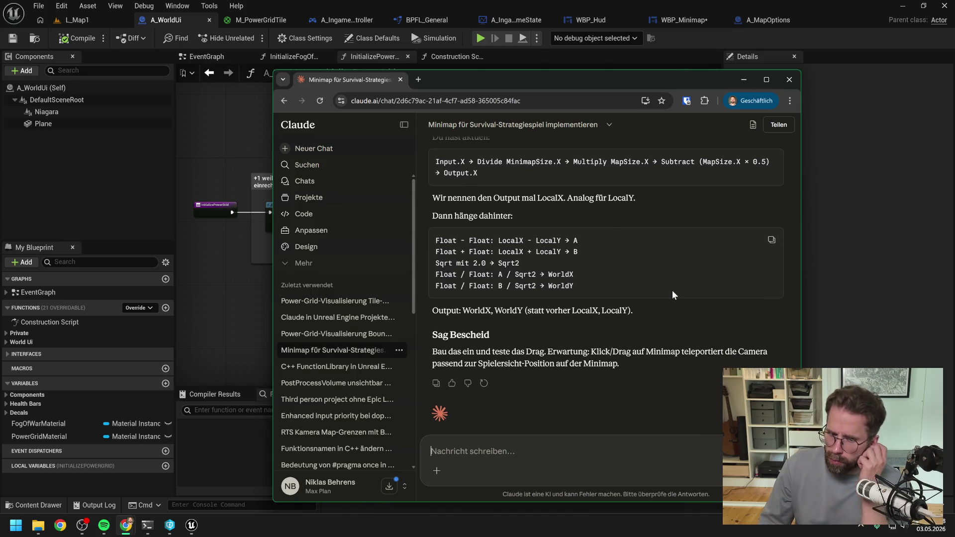
scroll(668, 291, up, 1)
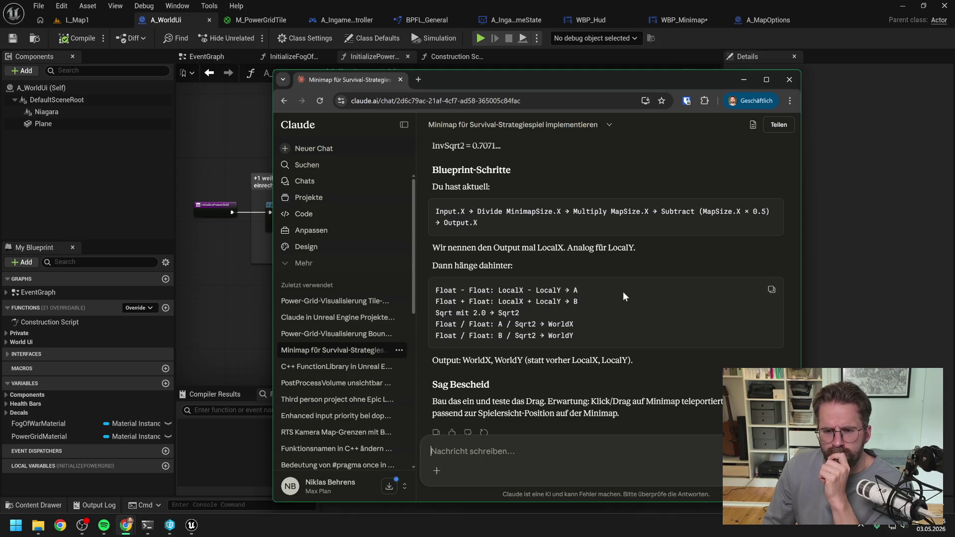
key(alt+Tab)
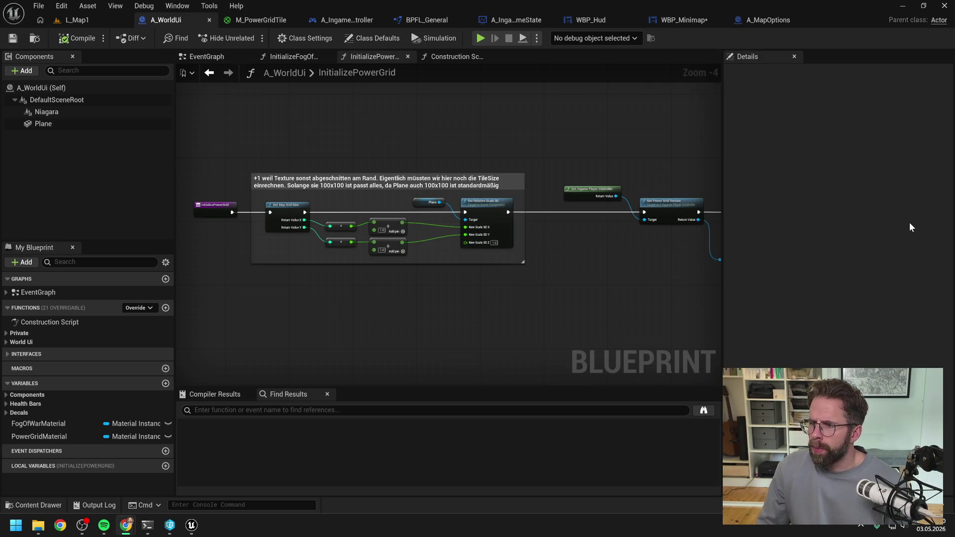
Switch to WBP_Minimap's GetLocationFromMinimapClick graph and pan to its subtract and return nodes.
scroll(591, 274, down, 1)
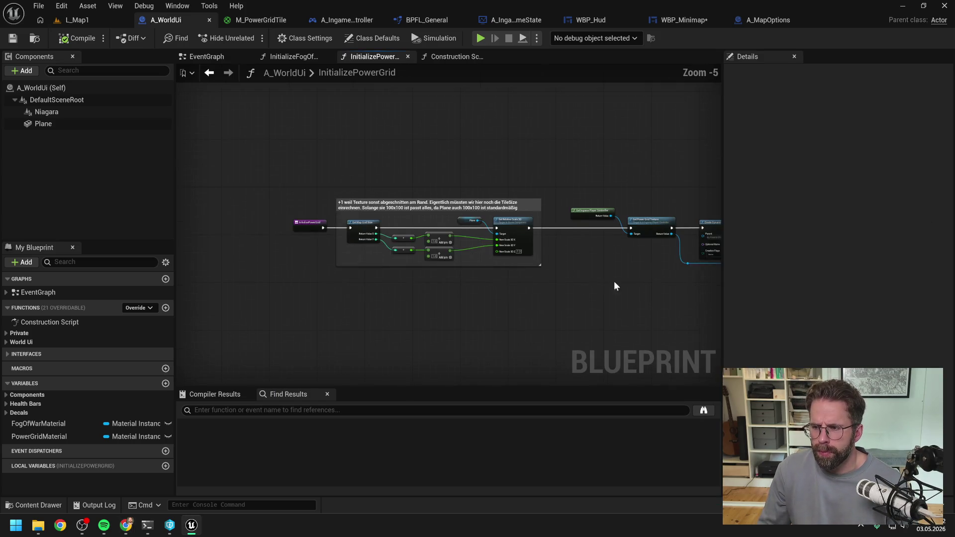
drag(614, 281, 518, 273)
scroll(511, 258, up, 1)
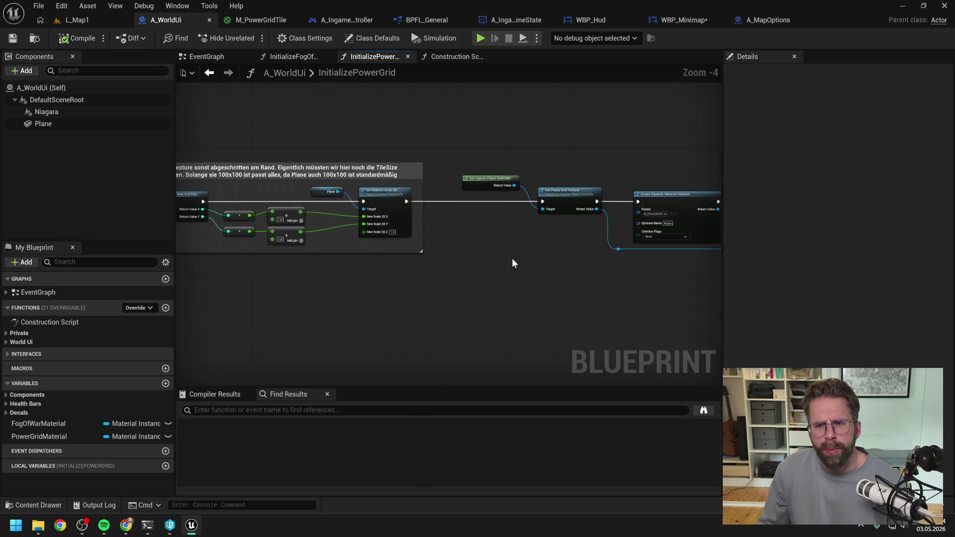
click(684, 20)
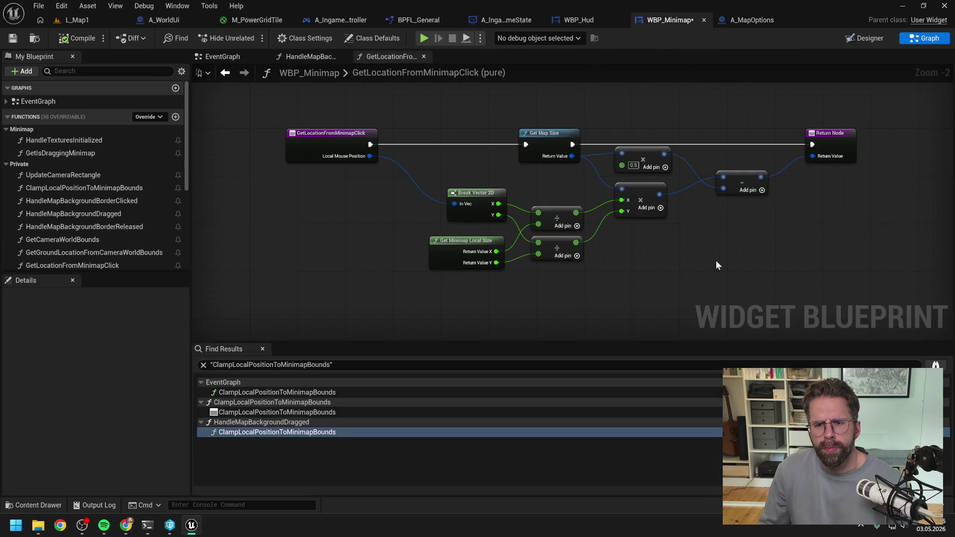
drag(715, 260, 601, 239)
scroll(664, 241, down, 1)
drag(664, 240, 565, 252)
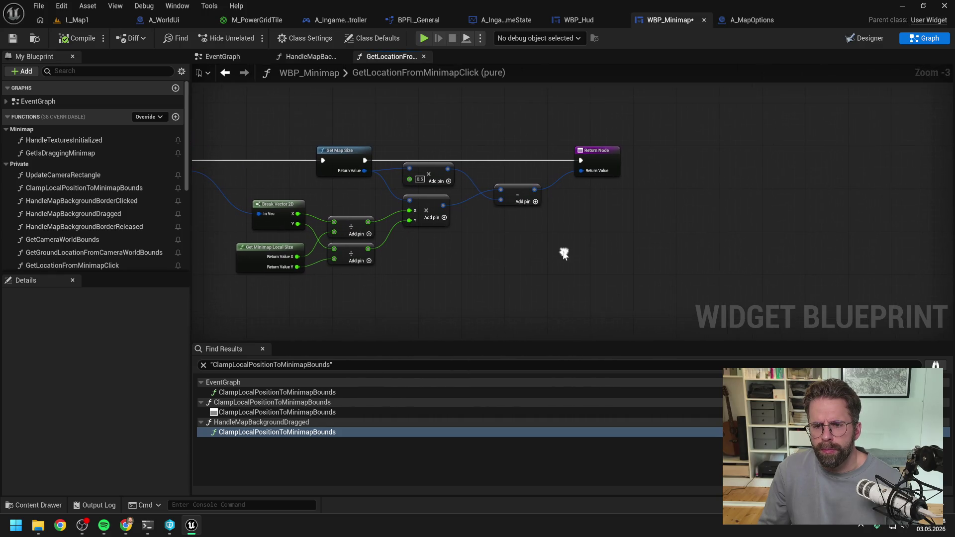
mouse_move(637, 230)
mouse_down()
mouse_move(601, 234)
mouse_move(611, 254)
mouse_up()
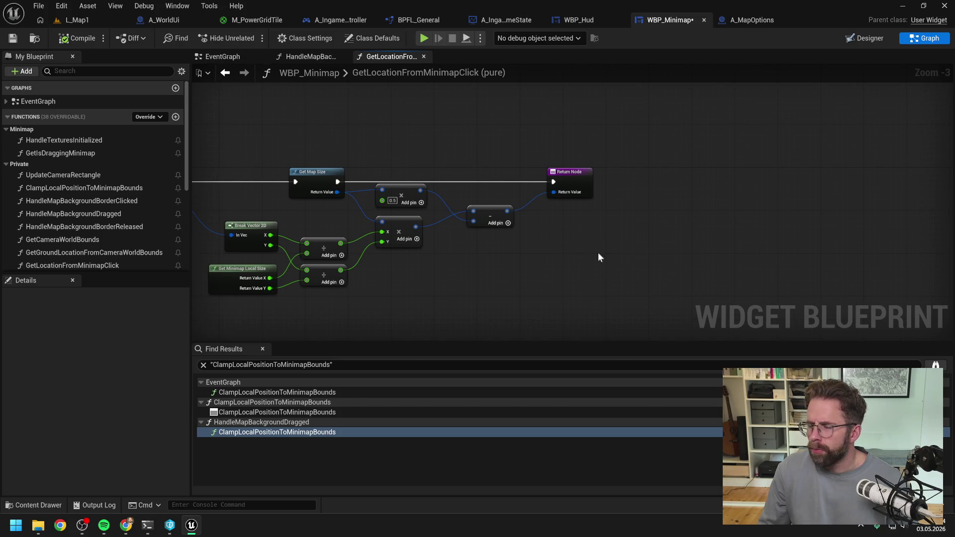
Split the subtract node's output into X and Y and move the return node right.
alt+click(505, 211)
right_click(506, 212)
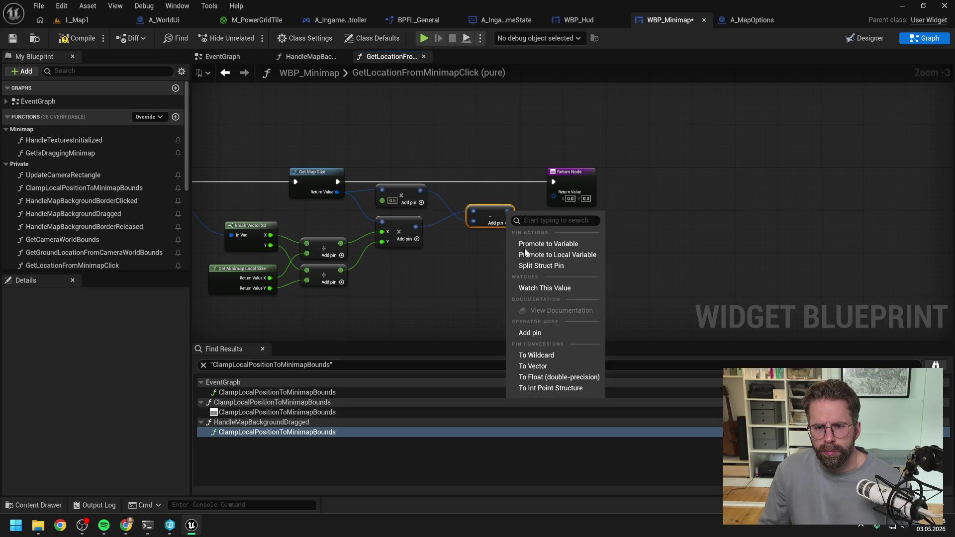
click(542, 266)
drag(469, 175, 407, 177)
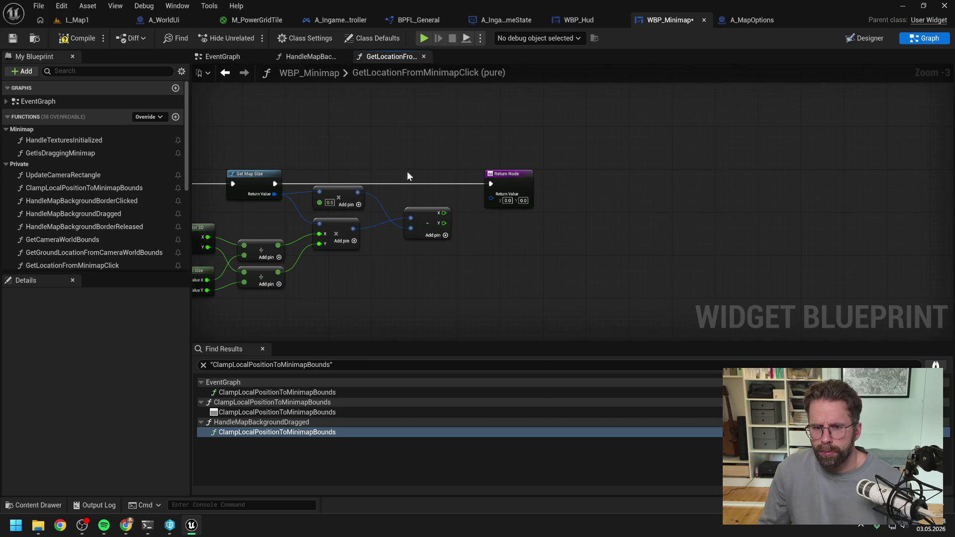
click(71, 42)
drag(506, 182, 840, 181)
mouse_move(629, 247)
mouse_down()
mouse_move(731, 249)
mouse_move(828, 233)
mouse_move(786, 235)
mouse_up()
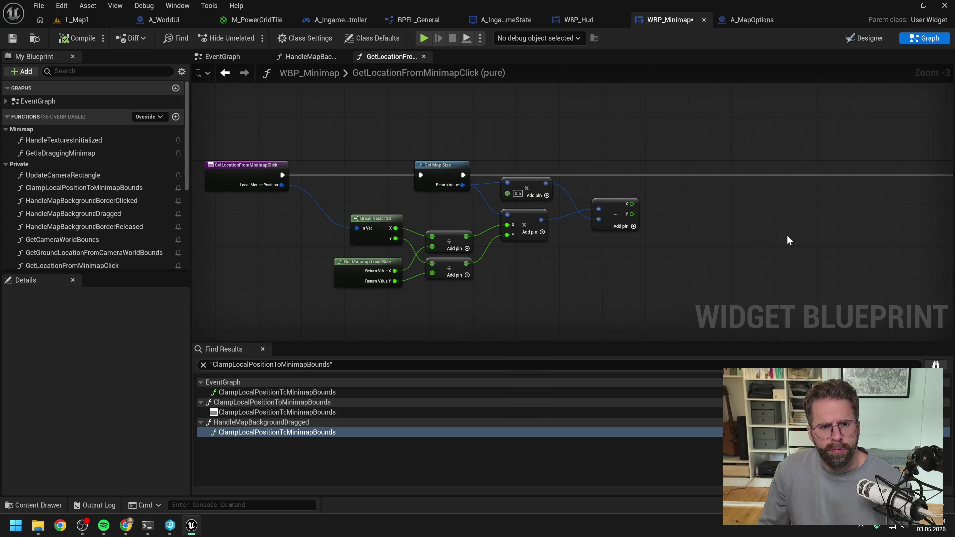
drag(603, 158, 498, 153)
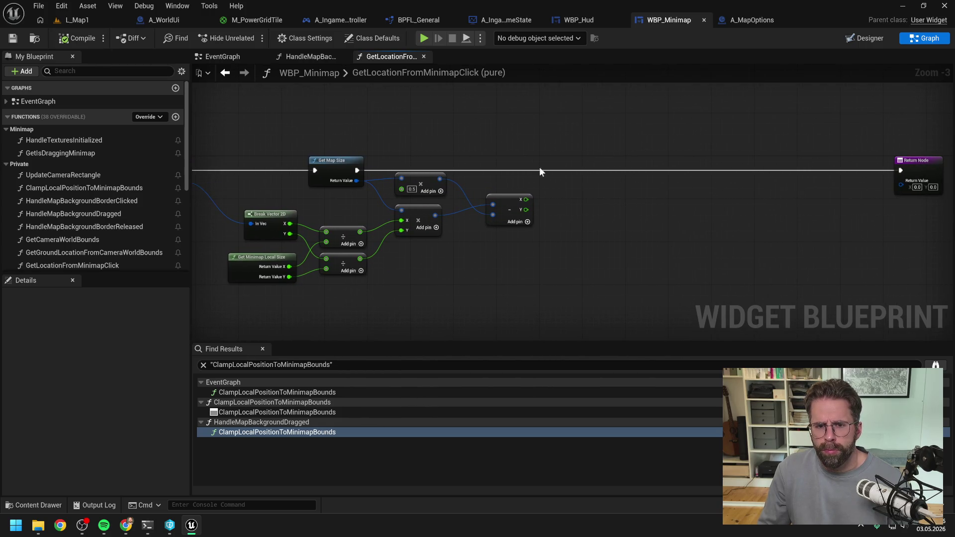
Nudge the Multiply and 0.5 nodes into place and bring up the graph actions list.
drag(423, 209, 429, 217)
drag(423, 177, 428, 187)
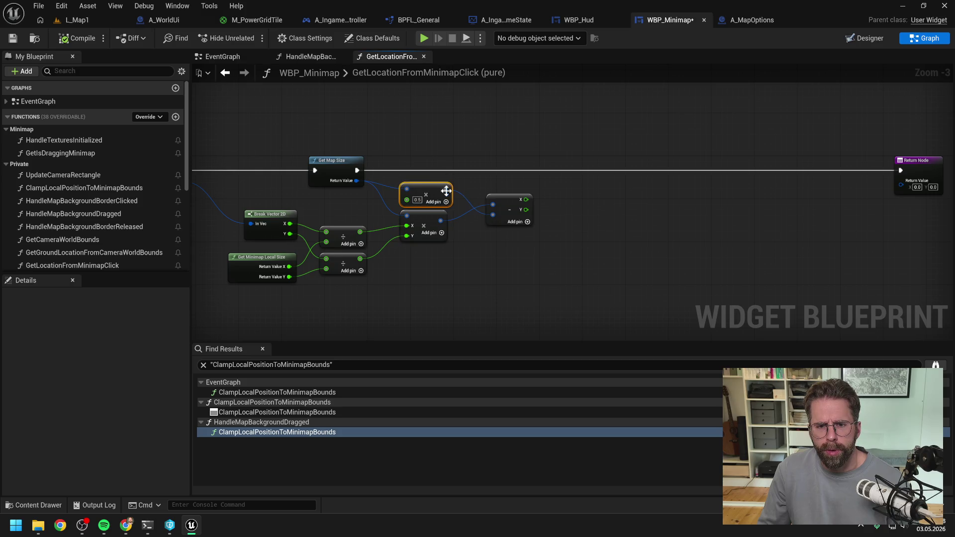
drag(592, 222, 535, 223)
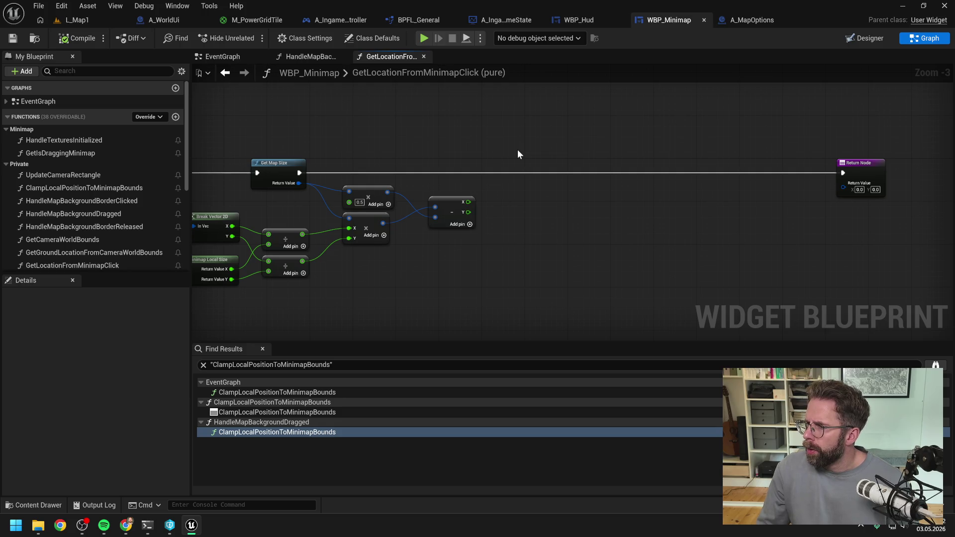
right_click(603, 211)
Add a Subtract node via a 'minus' search after discarding a misplaced one.
text(-)
key(Return)
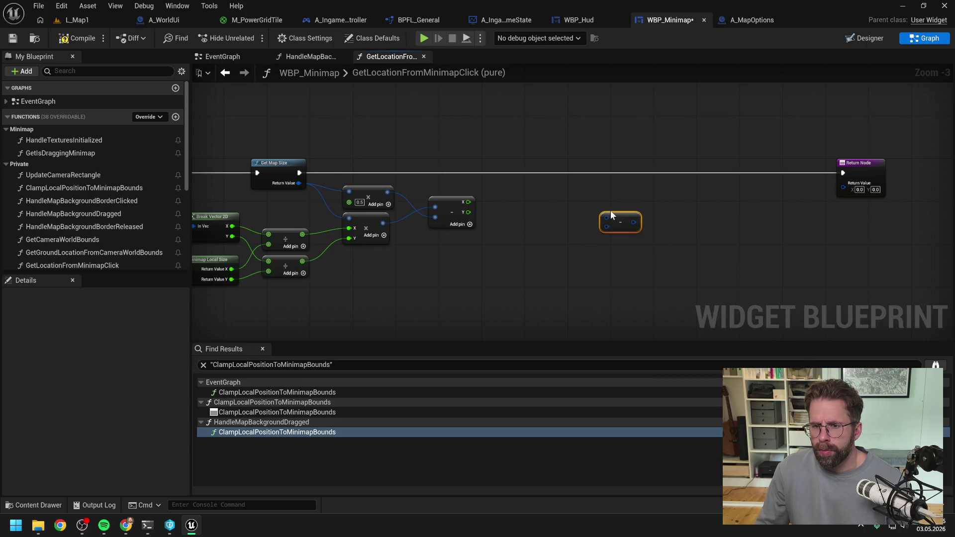
key(Delete)
right_click(627, 249)
text(-)
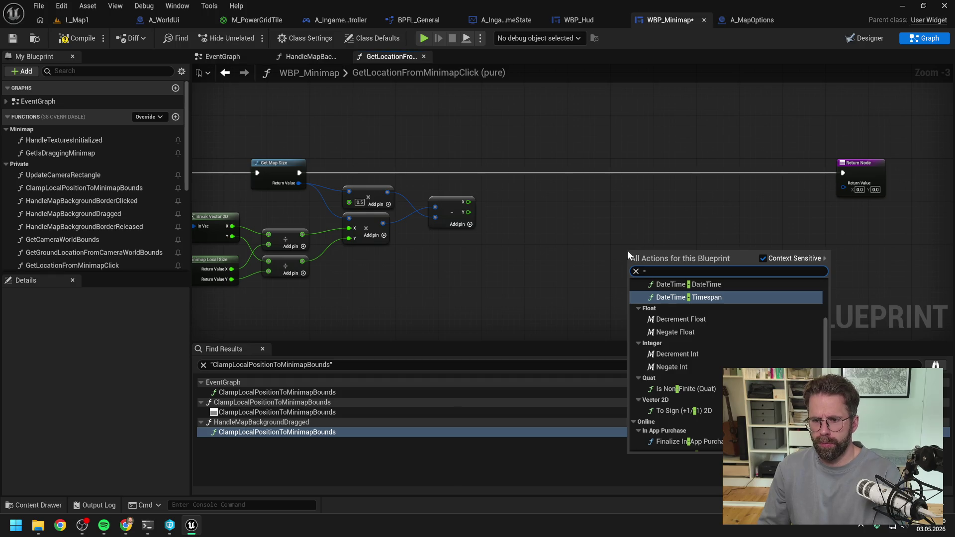
scroll(716, 335, down, 5)
scroll(721, 354, up, 5)
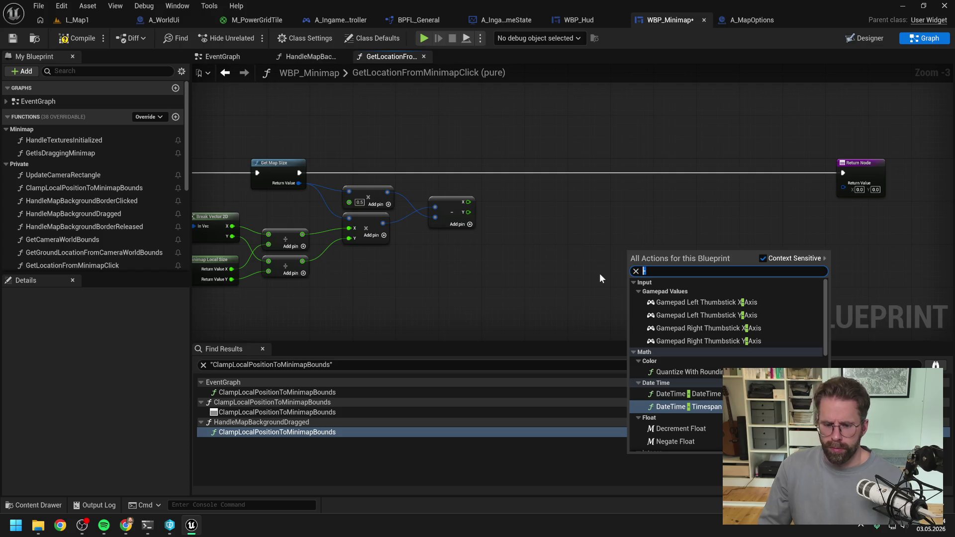
key(BackSpace)
text(minus)
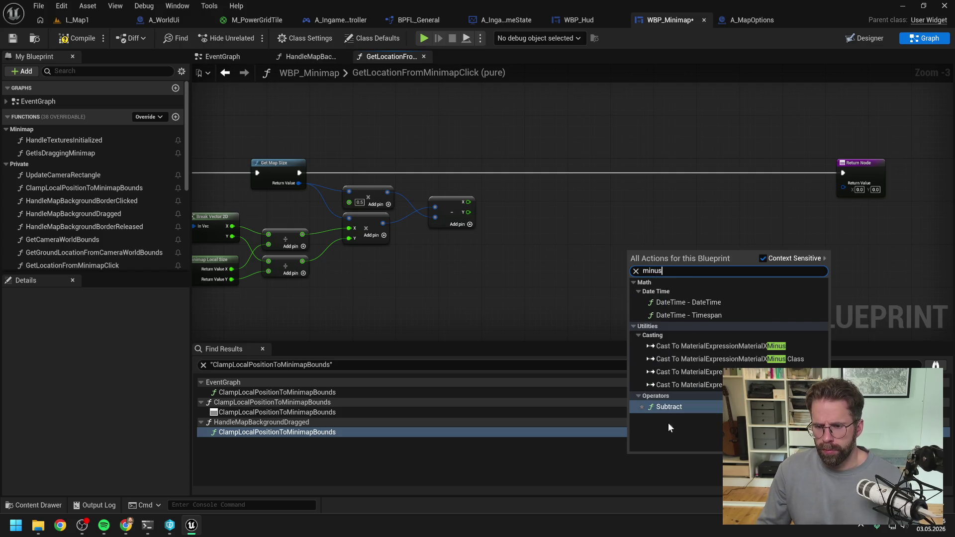
click(669, 407)
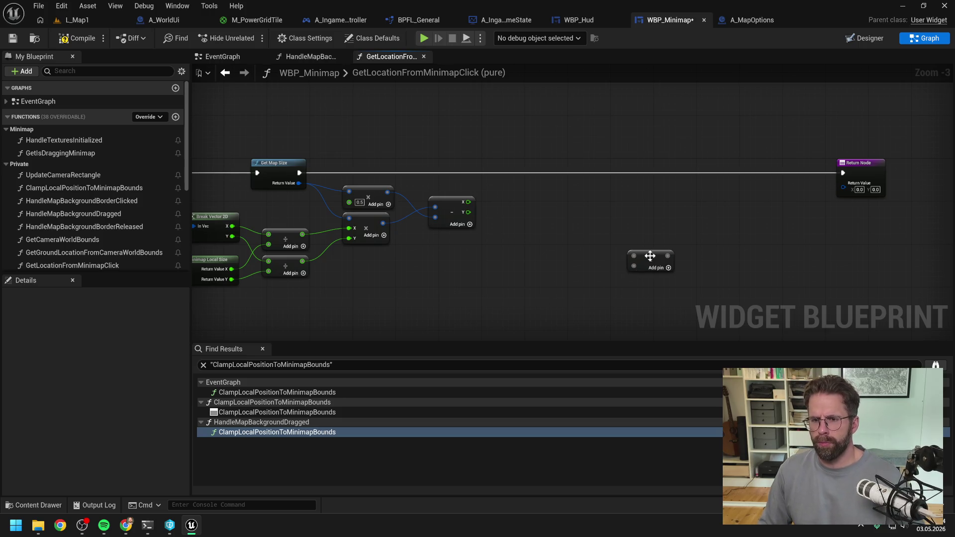
Place the Subtract node beside the earlier math and wire X and Y into it.
drag(649, 256, 567, 207)
click(558, 273)
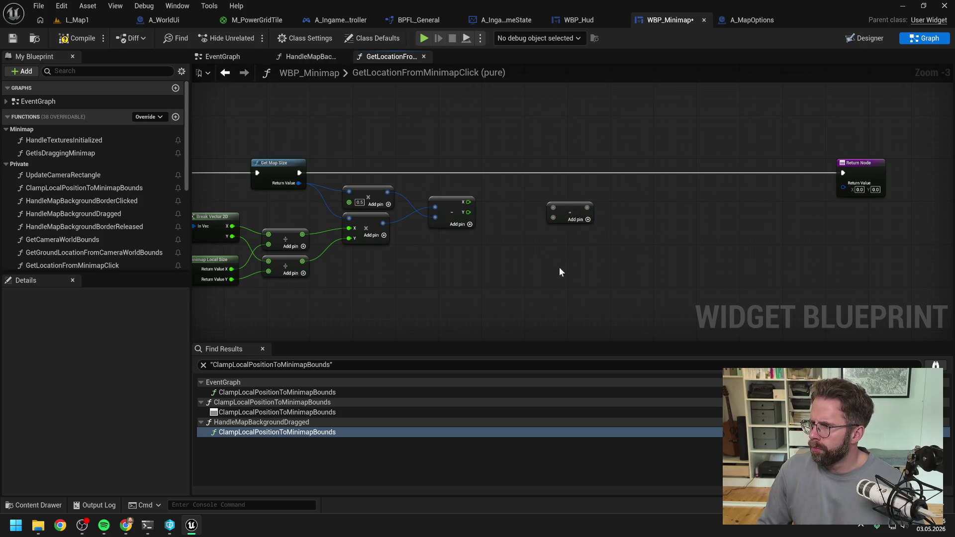
drag(467, 202, 554, 208)
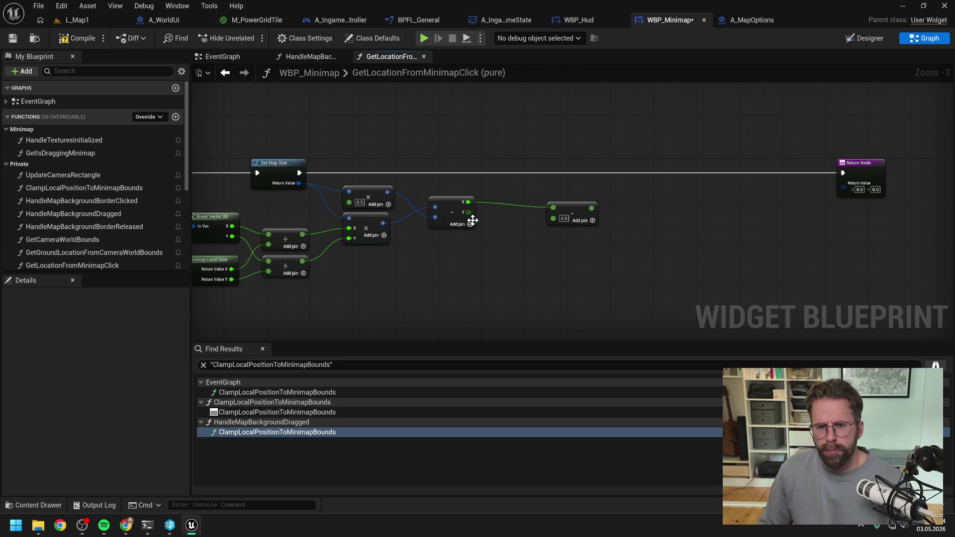
drag(468, 213, 552, 218)
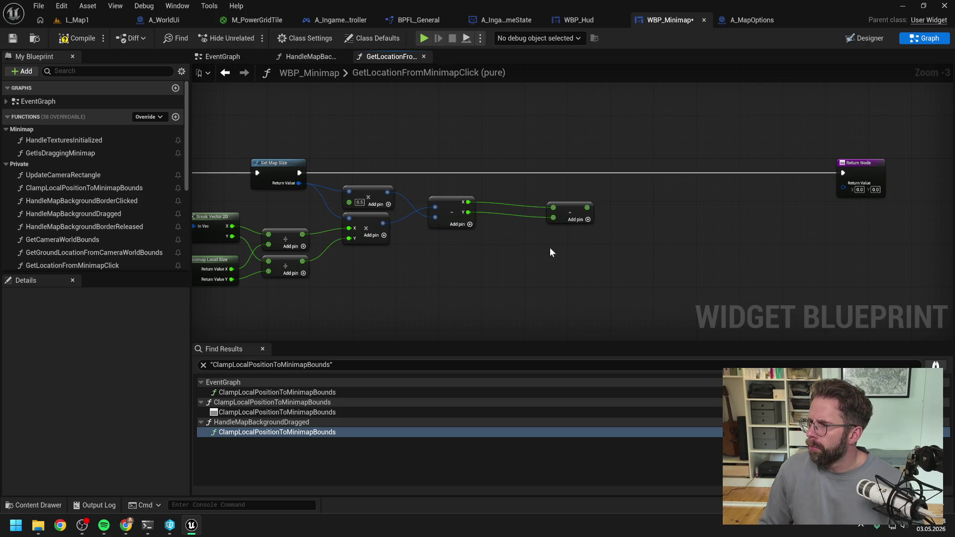
Create an Add node from the X result and feed Y into it.
drag(468, 202, 545, 242)
text(+)
key(Return)
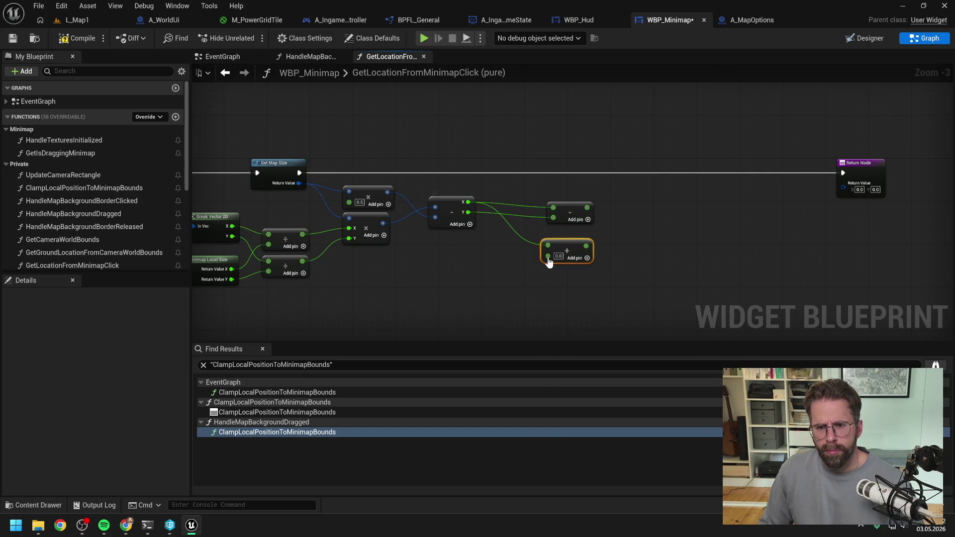
drag(468, 212, 551, 258)
drag(572, 242, 574, 236)
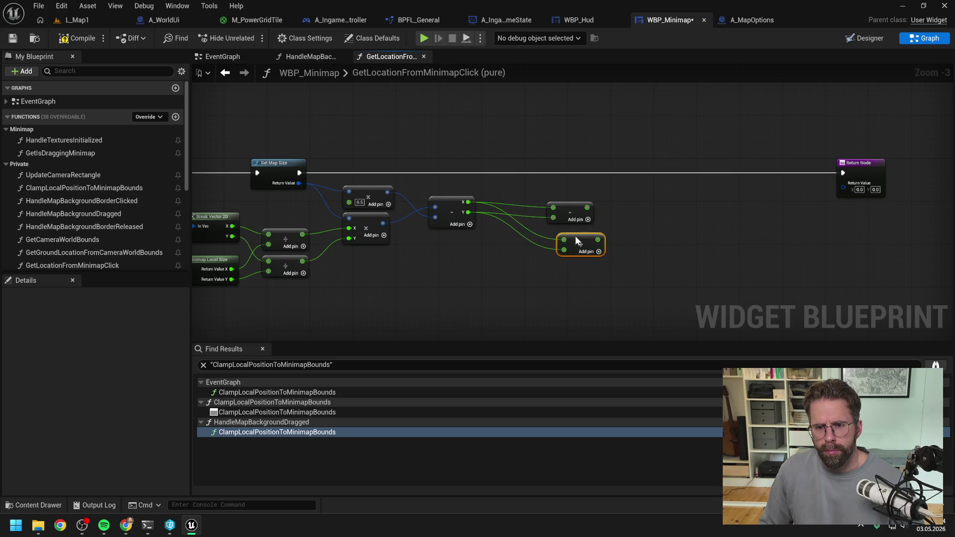
click(673, 241)
drag(674, 244, 659, 239)
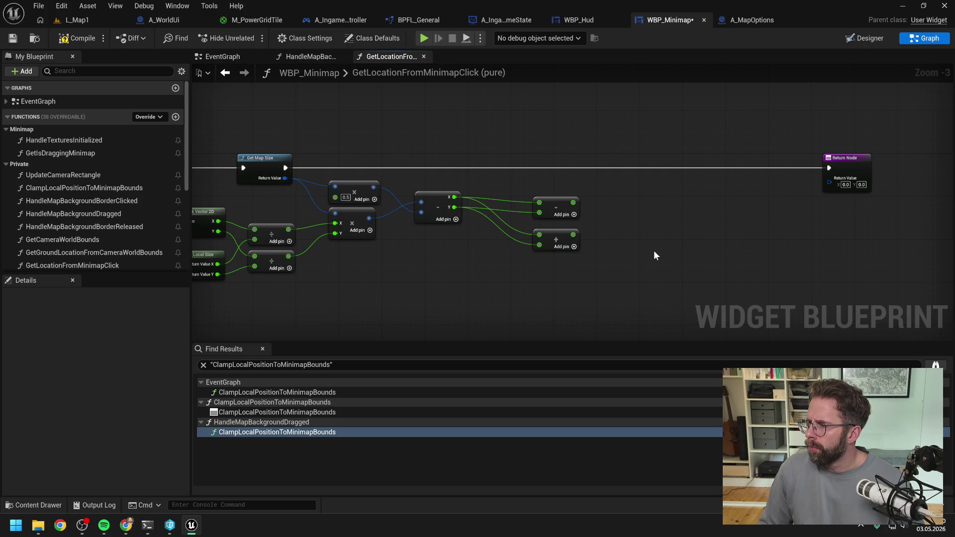
Add a Sqrt node below the new math nodes and compile the minimap widget.
right_click(638, 267)
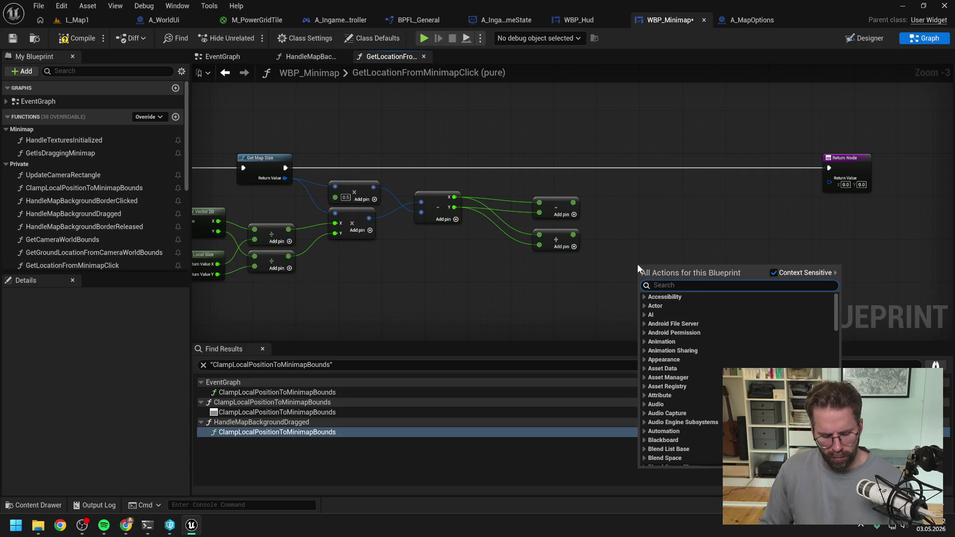
text(sqrt)
click(676, 315)
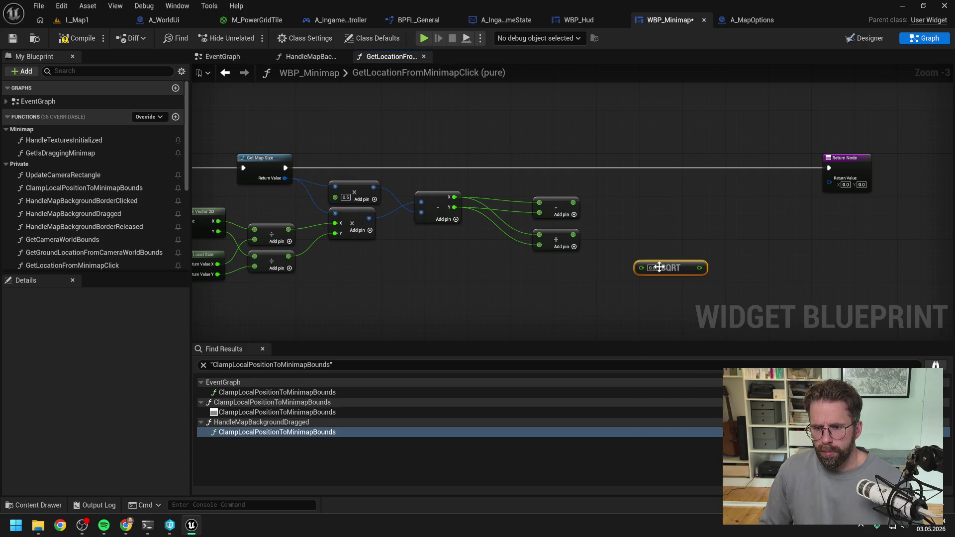
drag(666, 271, 548, 282)
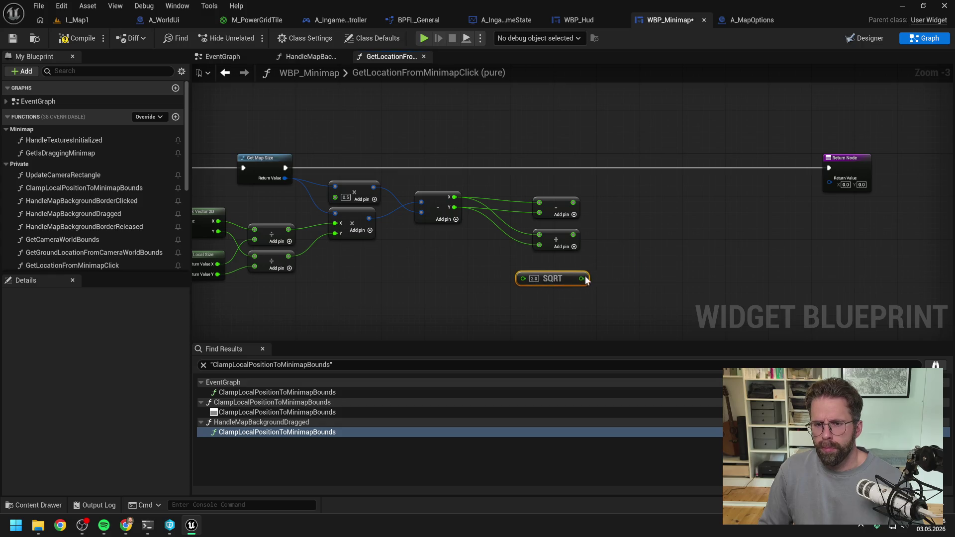
click(82, 43)
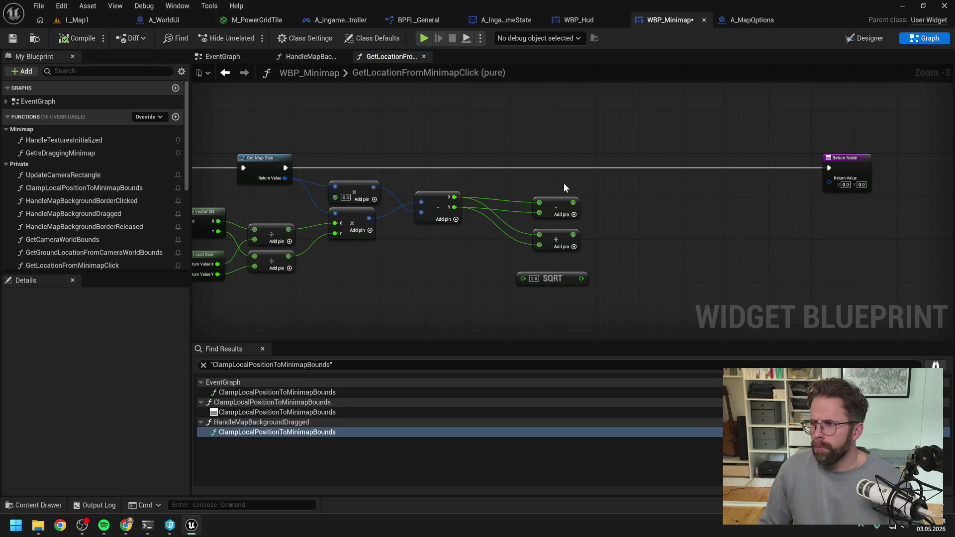
Add two Divide nodes dividing X−Y and X+Y by the square root of 2.
right_click(653, 230)
text(/)
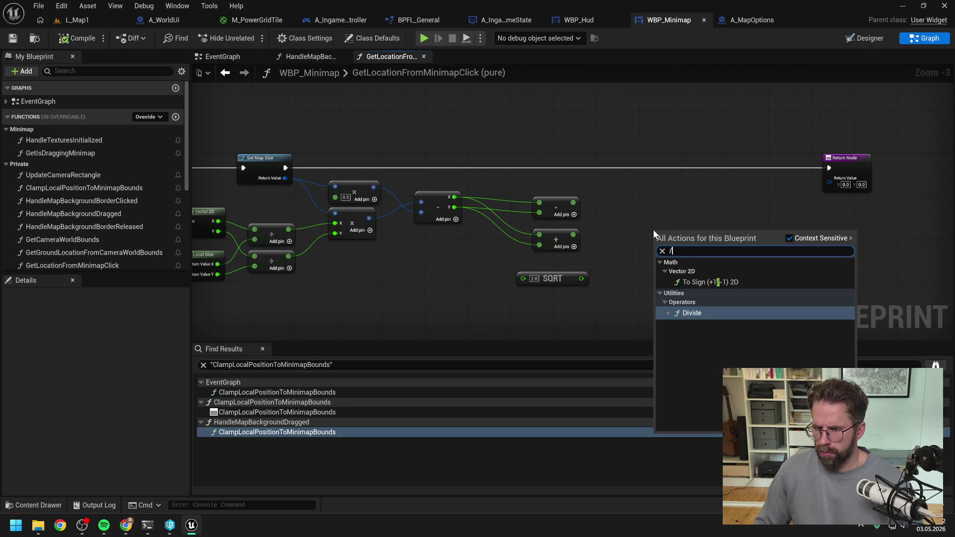
key(Return)
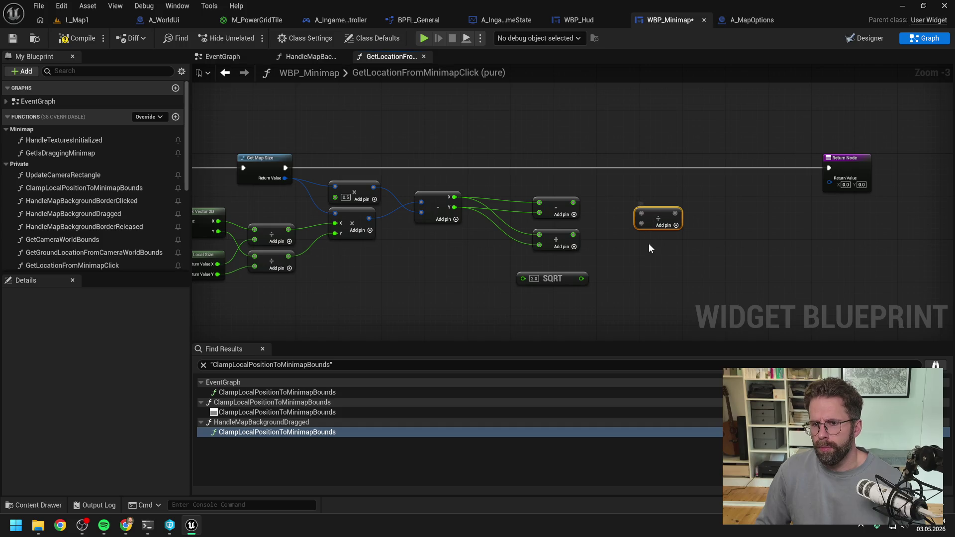
key(ctrl+d)
drag(672, 247, 660, 244)
click(618, 237)
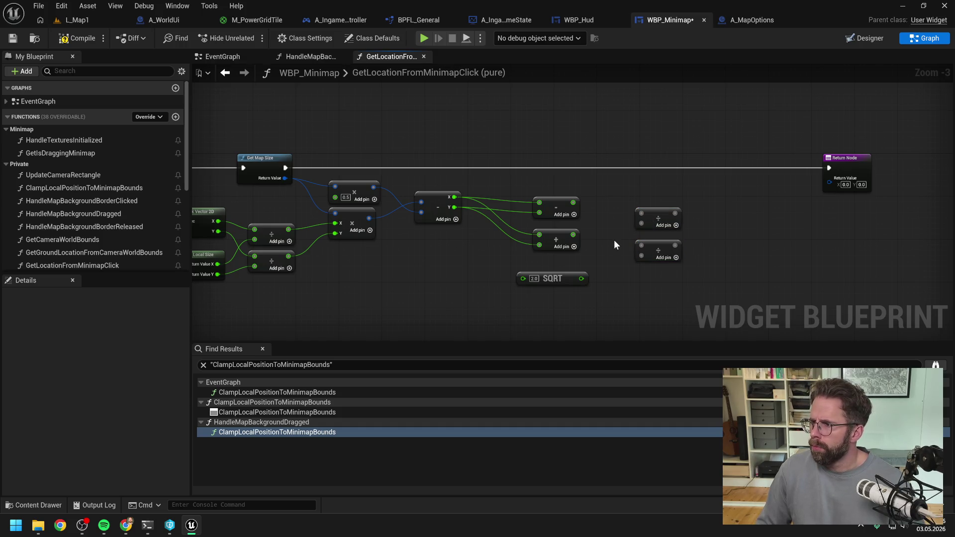
drag(573, 202, 641, 214)
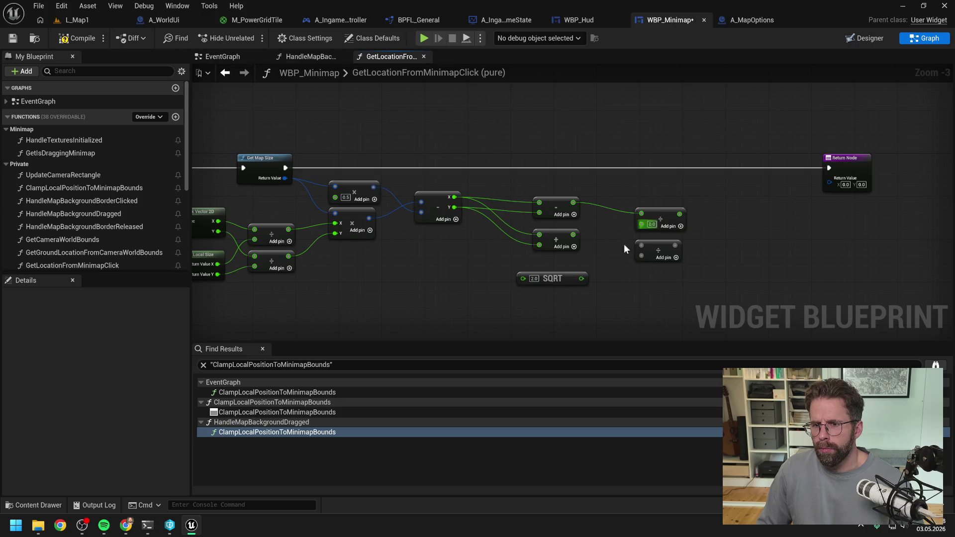
drag(580, 281, 641, 224)
drag(572, 236, 641, 245)
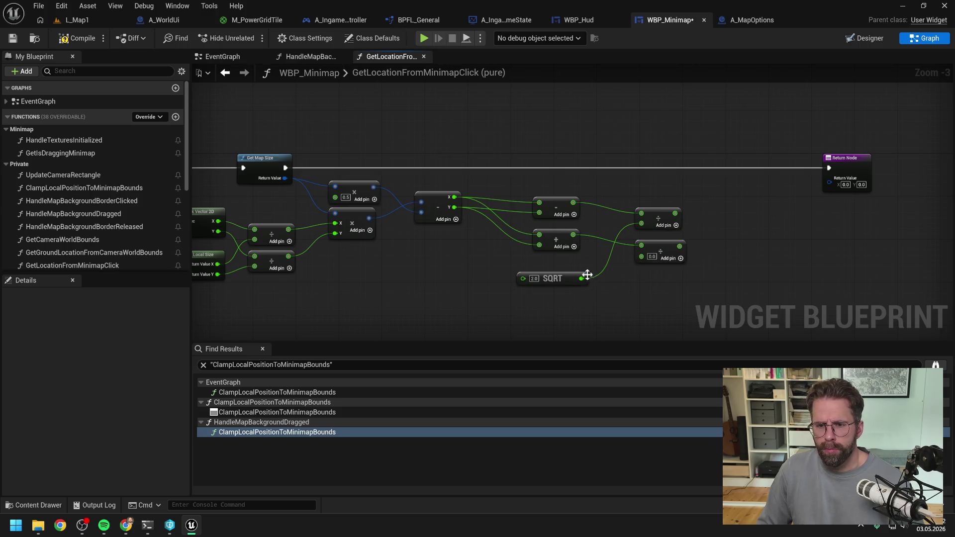
mouse_move(580, 278)
mouse_down()
mouse_move(662, 264)
mouse_move(641, 256)
mouse_up()
Split the Return Node into X and Y, wire both Divide results, compile, and return to L_Map1.
right_click(828, 182)
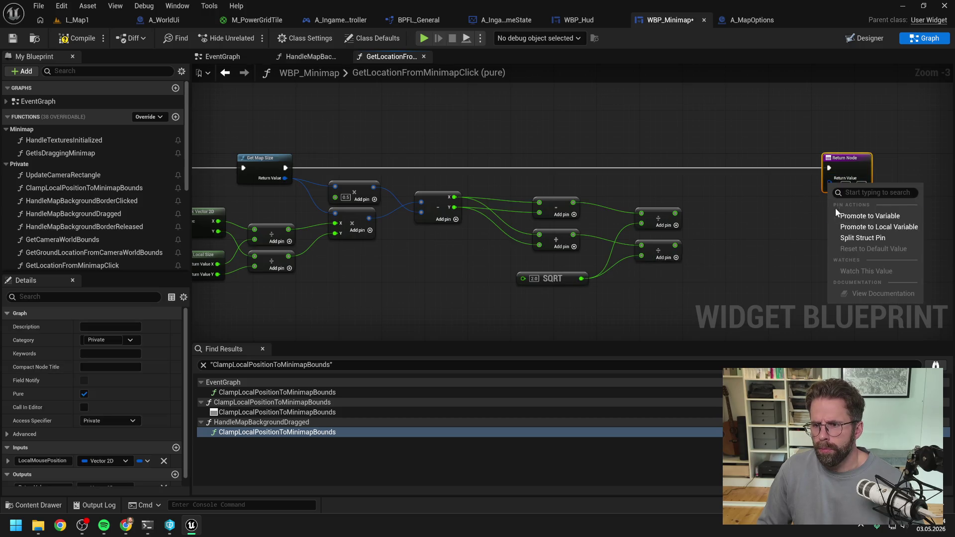
click(846, 238)
mouse_move(675, 213)
mouse_down()
mouse_move(828, 179)
mouse_move(759, 158)
mouse_up()
mouse_move(675, 245)
mouse_down()
mouse_move(744, 199)
mouse_move(743, 189)
mouse_up()
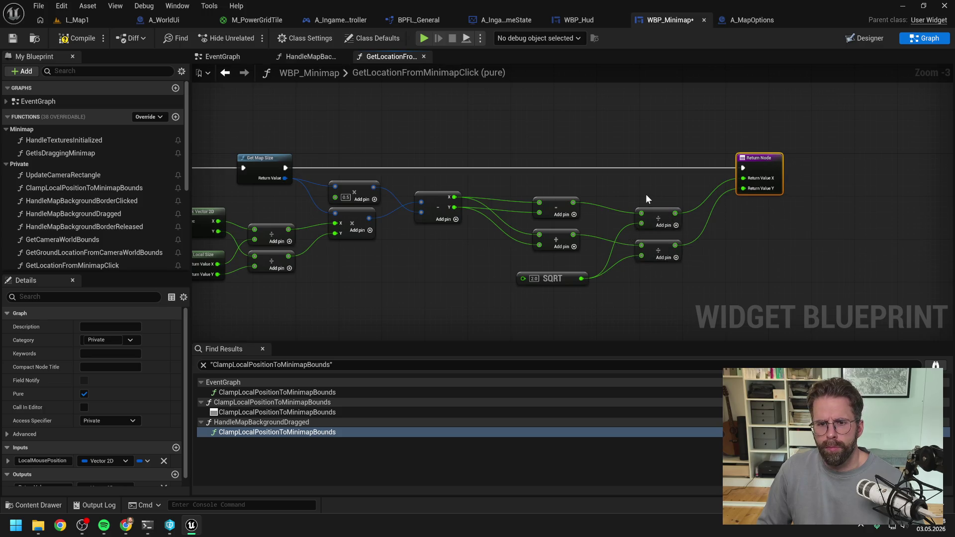
click(80, 38)
click(85, 22)
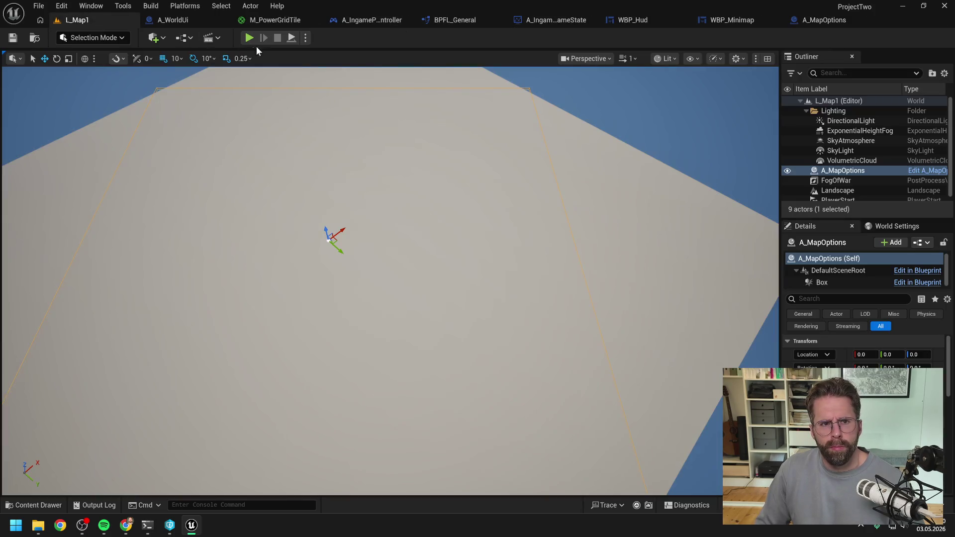
Play L_Map1 and jump the camera to several minimap spots.
key(alt+p)
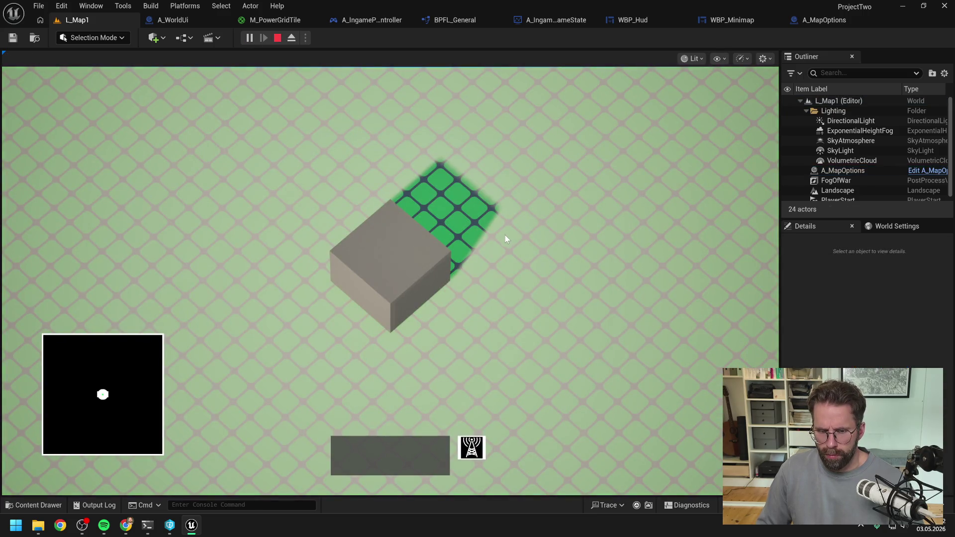
click(126, 361)
click(140, 411)
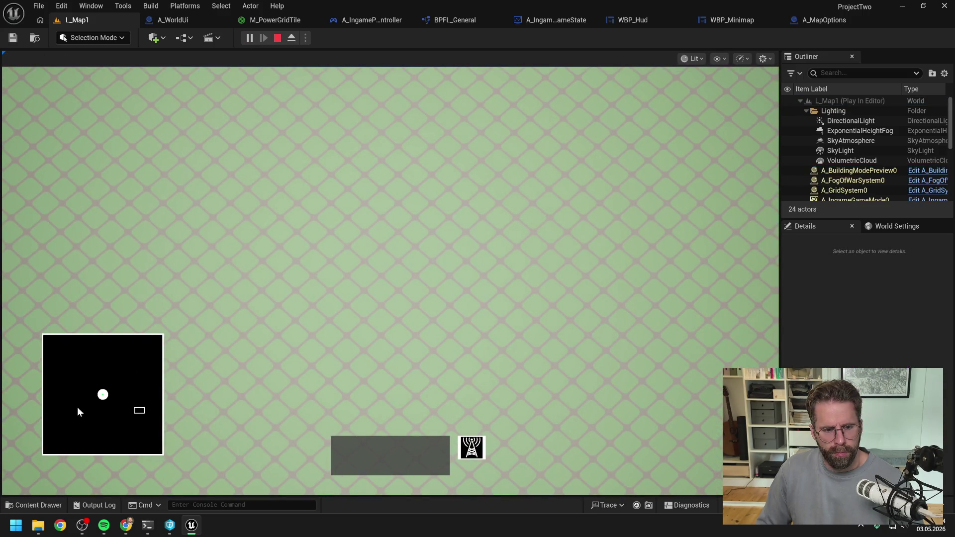
click(77, 411)
click(95, 416)
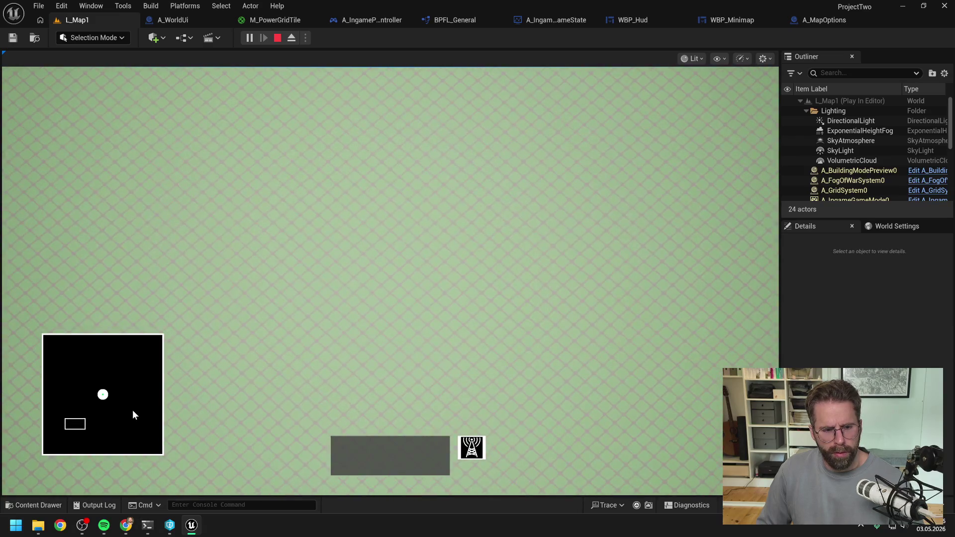
click(133, 411)
click(102, 395)
click(133, 413)
click(143, 417)
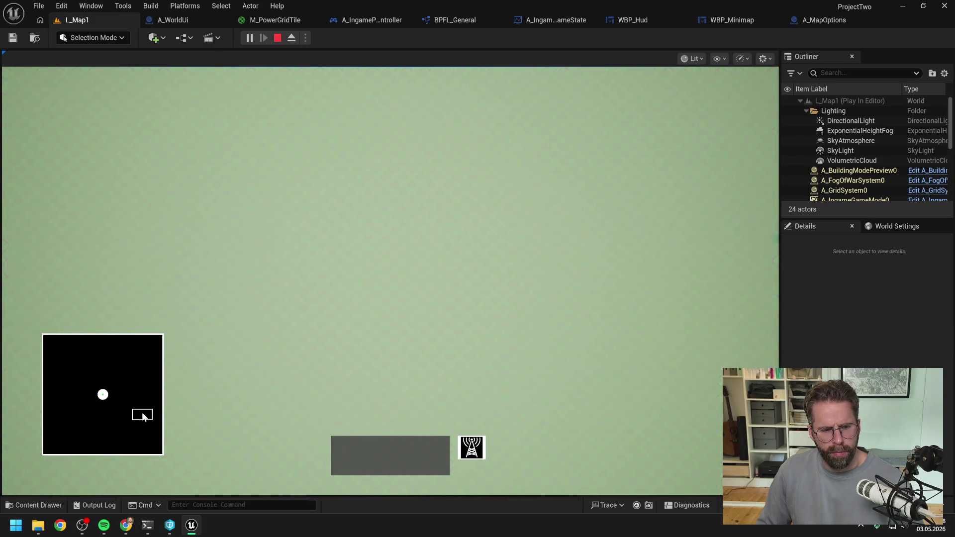
Pan past the grid edge and sweep along the map's edges, back to the central building.
key(d)
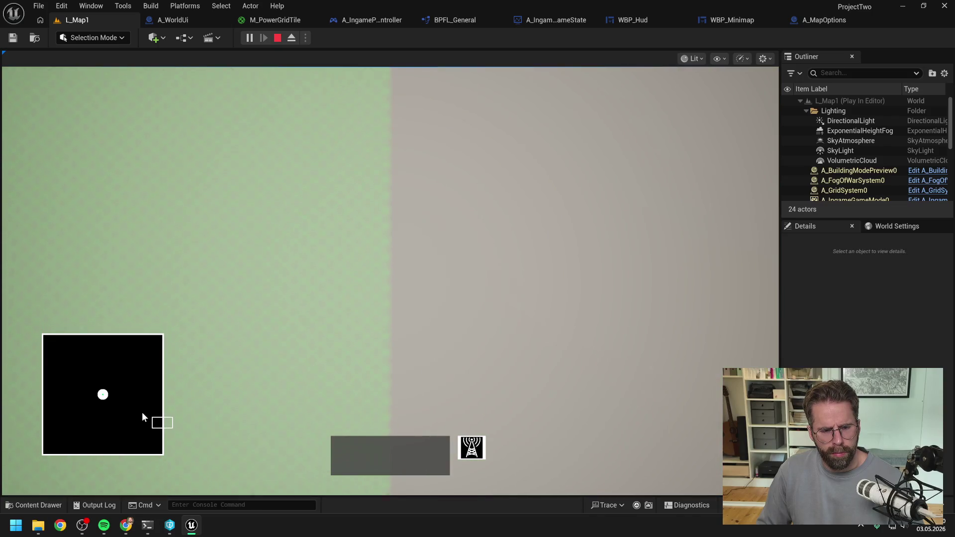
key(s)
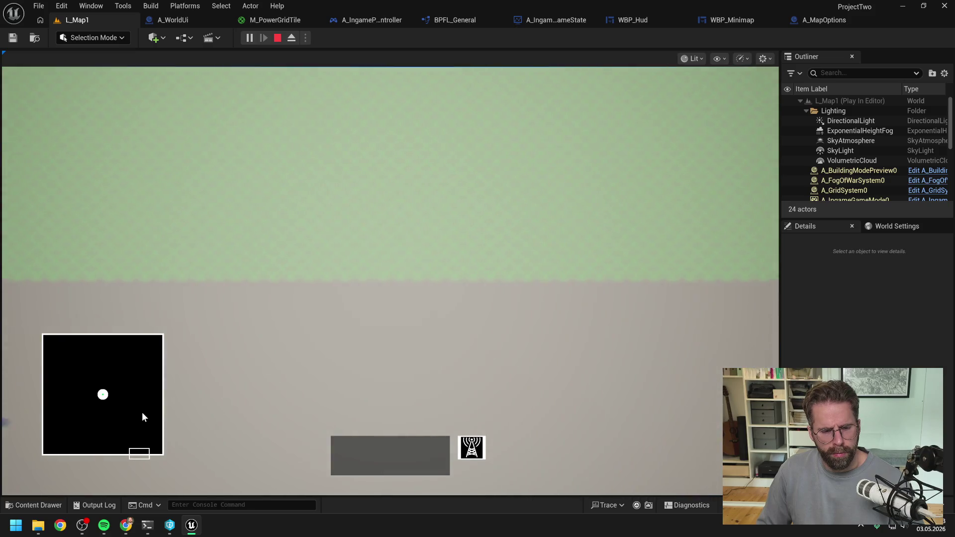
click(142, 414)
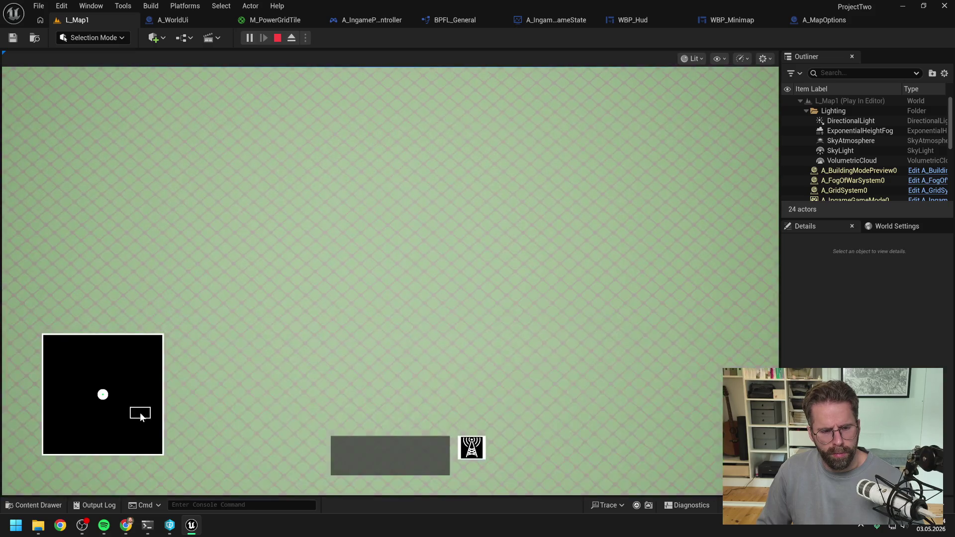
mouse_move(127, 401)
mouse_down()
mouse_move(98, 368)
mouse_move(70, 362)
mouse_move(46, 340)
mouse_move(162, 339)
mouse_move(174, 462)
mouse_move(129, 463)
mouse_up()
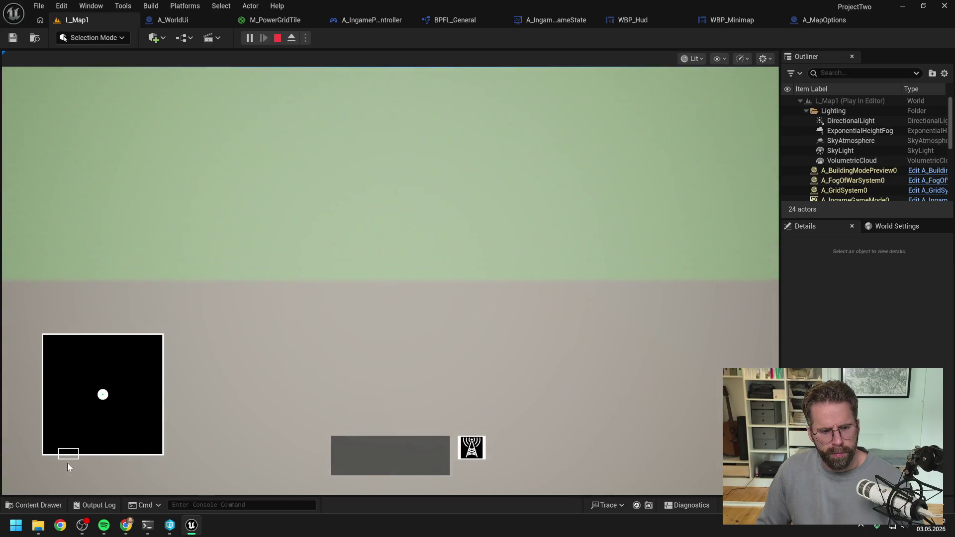
mouse_move(67, 463)
mouse_down()
mouse_move(30, 469)
mouse_move(81, 424)
mouse_move(159, 456)
mouse_up()
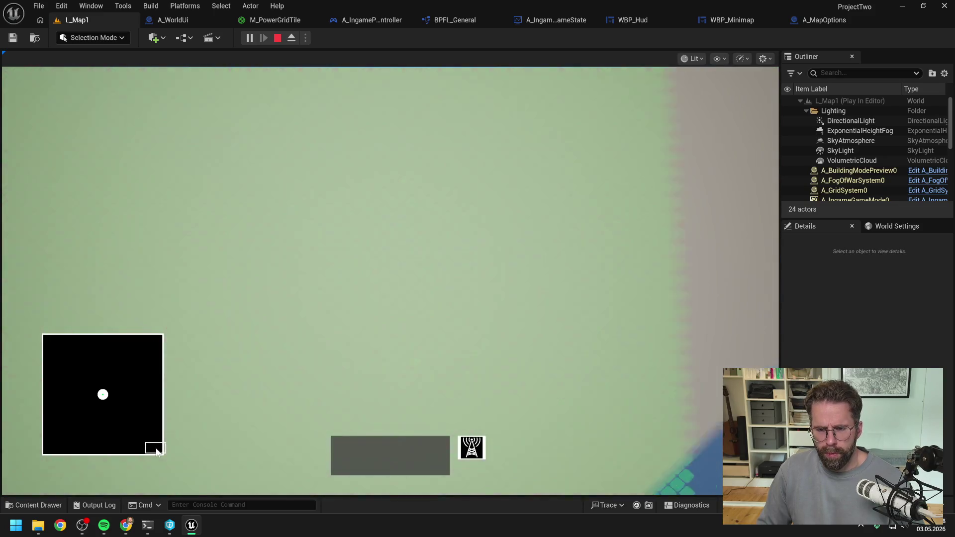
scroll(144, 422, down, 2)
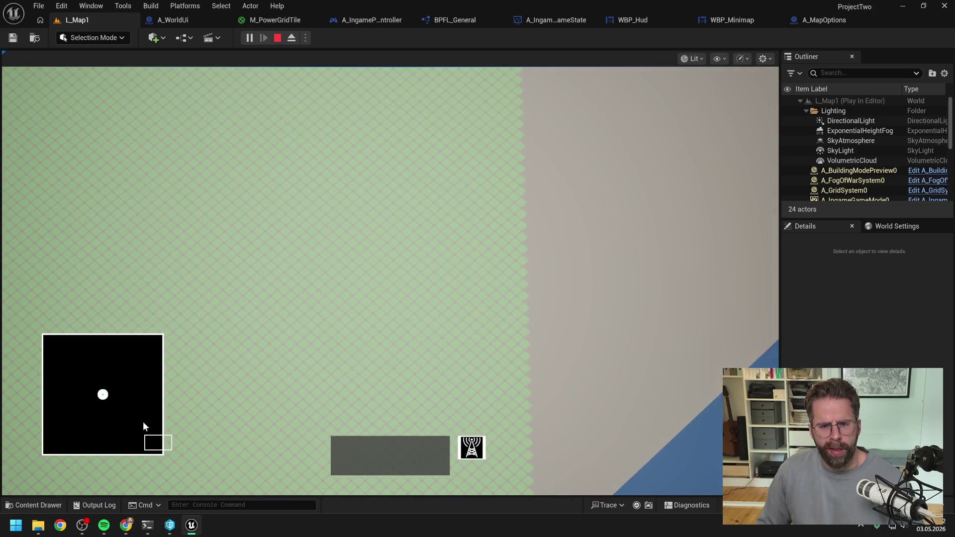
mouse_move(143, 426)
mouse_down()
mouse_move(106, 397)
mouse_move(145, 362)
mouse_move(149, 340)
mouse_move(145, 368)
mouse_move(108, 395)
mouse_up()
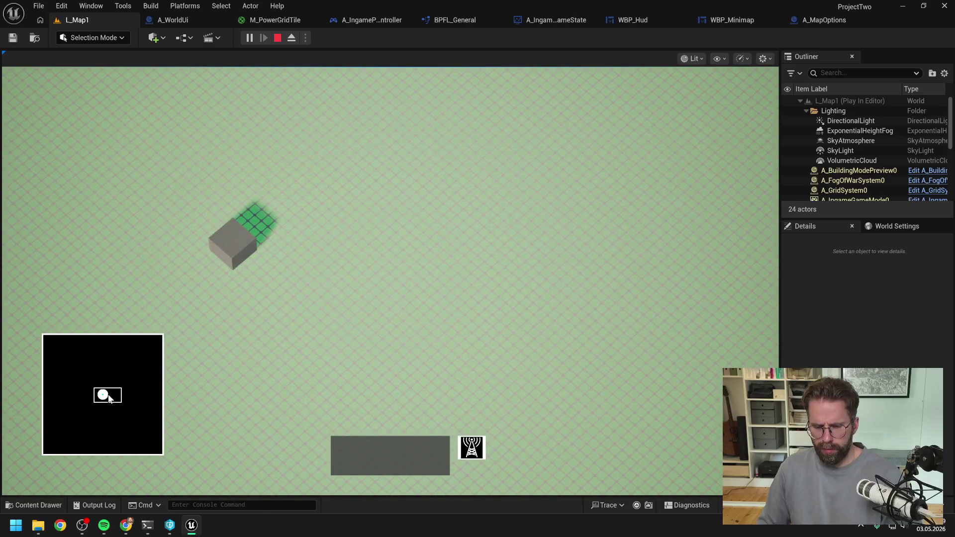
Stop the play test and bring up A_MapOptions' GetGridSize function.
key(Escape)
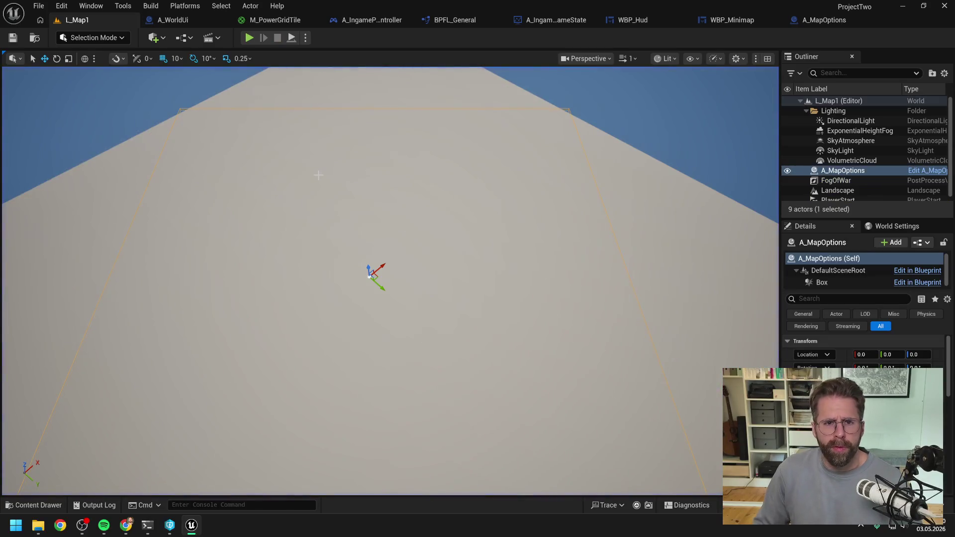
click(635, 19)
click(750, 23)
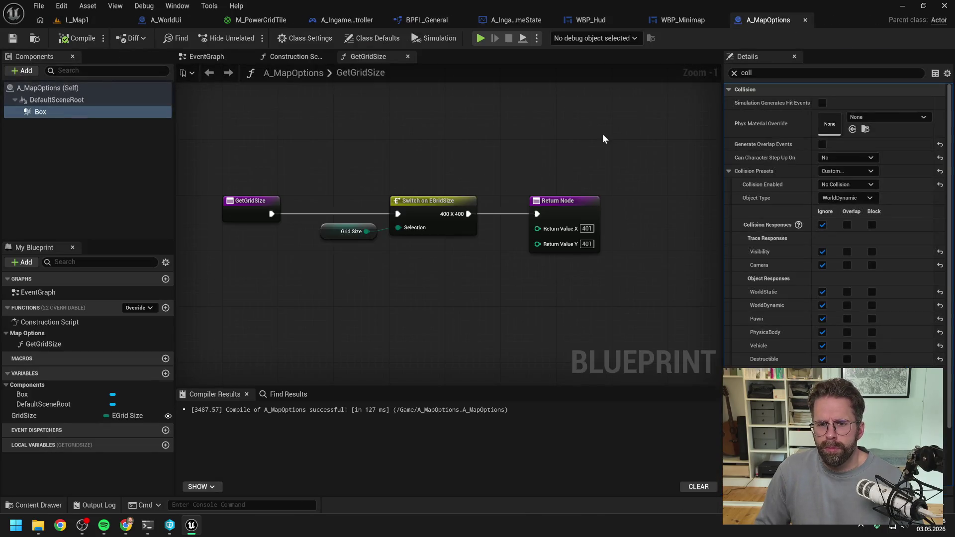
Set GetGridSize's return X and Y to 11, compile, and play-test L_Map1.
text(11)
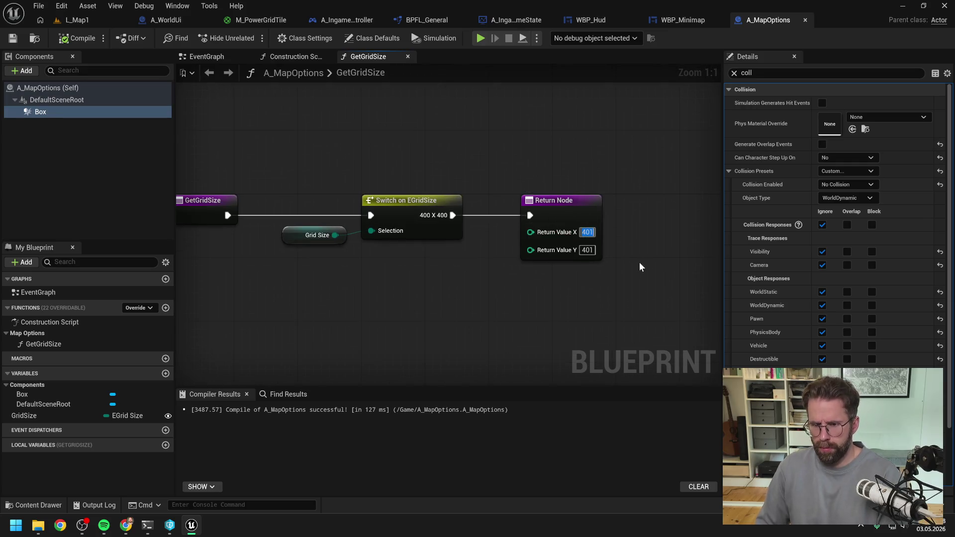
key(Tab)
text(11)
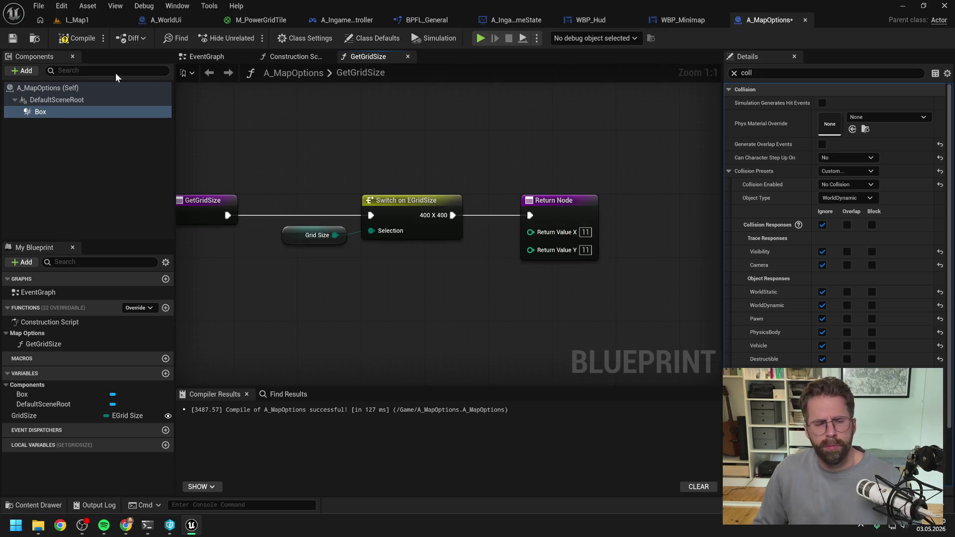
click(79, 38)
click(87, 19)
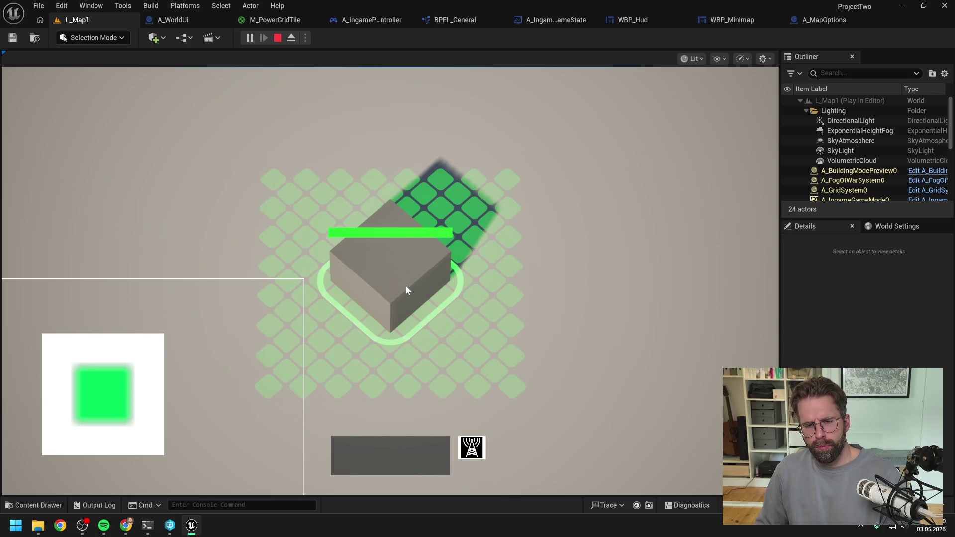
key(Escape)
Search the content drawer for 'a_structure', open A_StructureSystem, and expand Structure System.
key(ctrl+space)
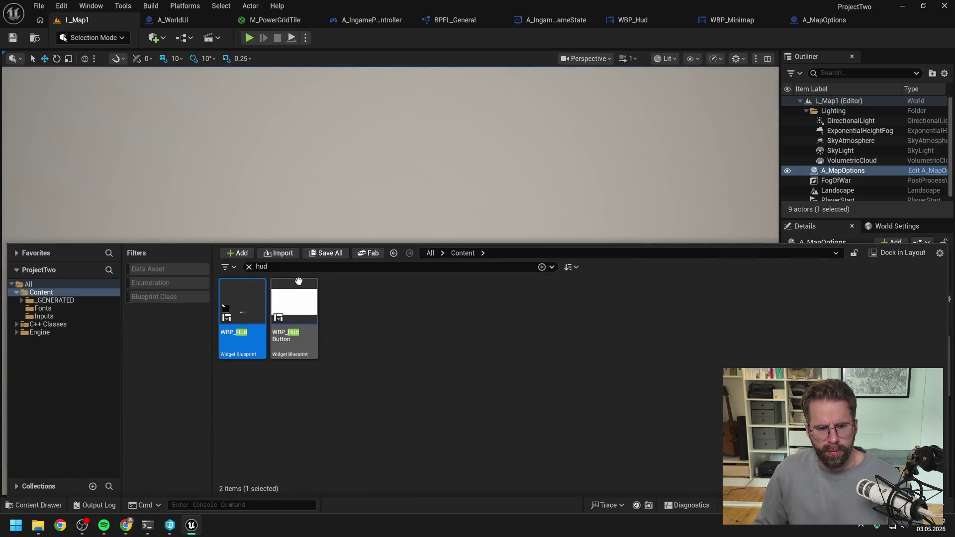
key(ctrl+a)
text(structure)
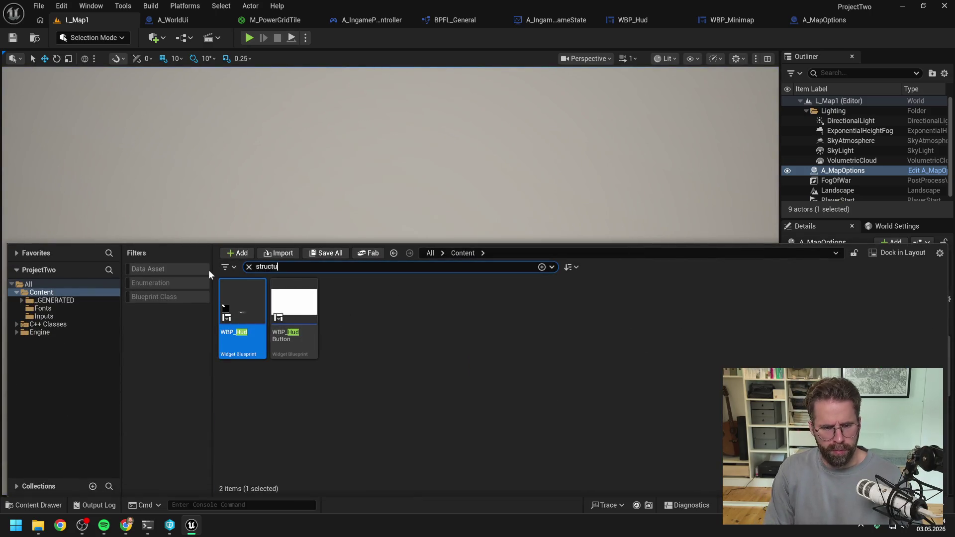
click(405, 439)
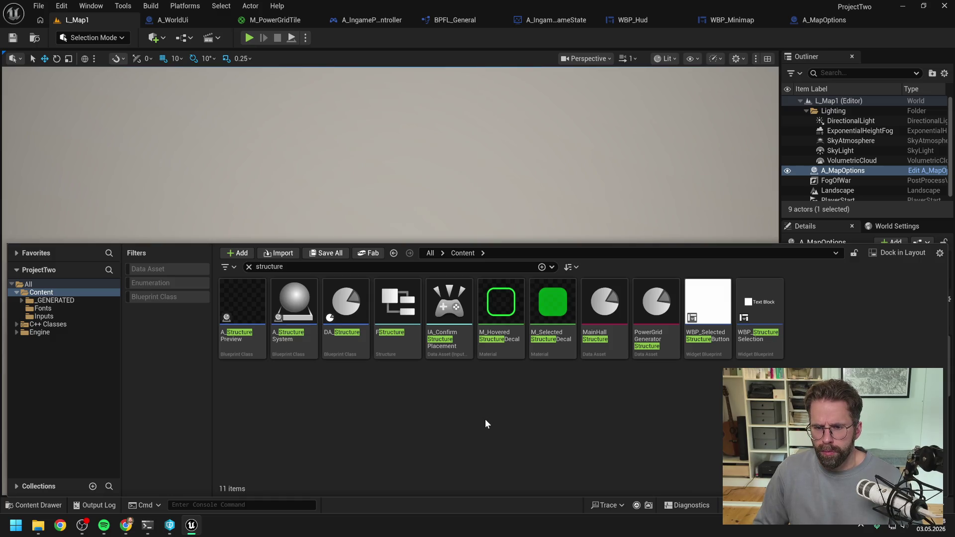
click(349, 267)
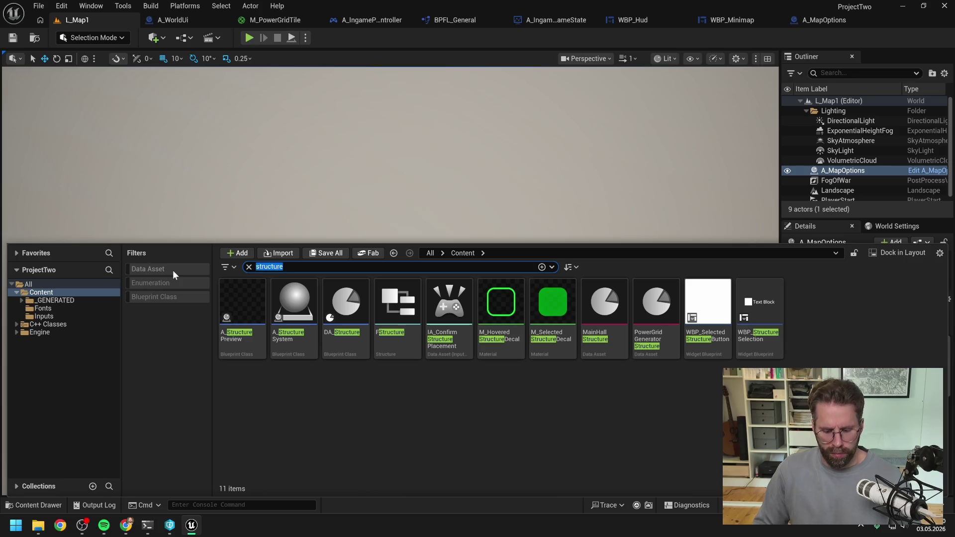
text(a_structure)
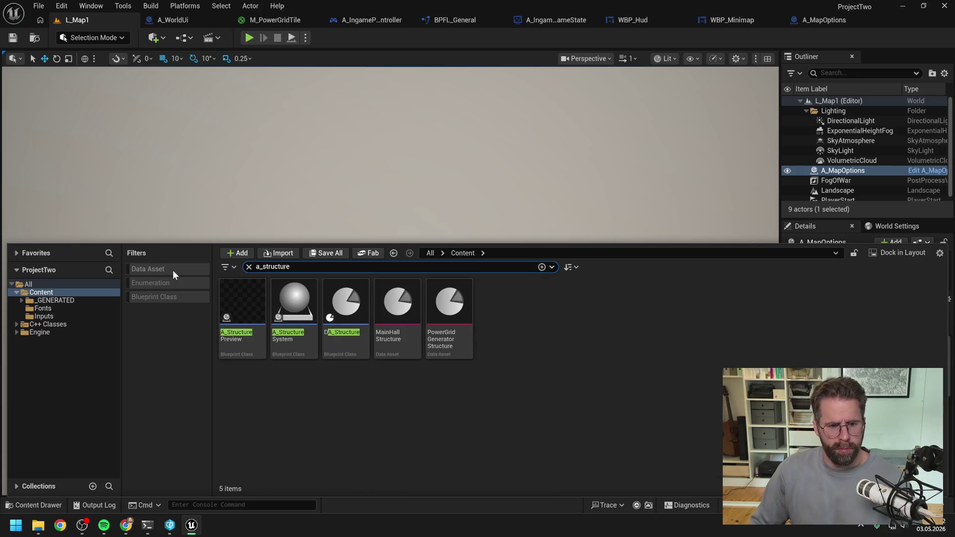
click(296, 419)
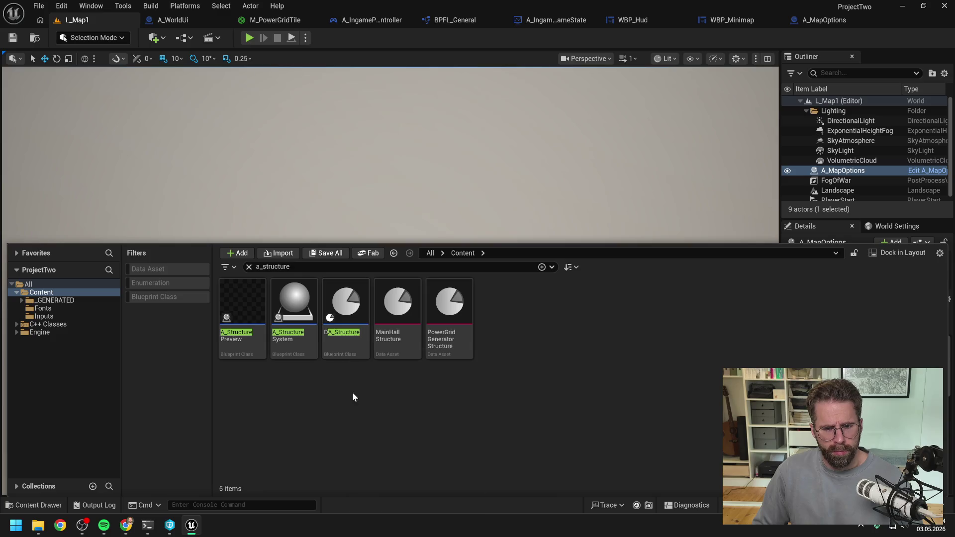
key(ctrl+f)
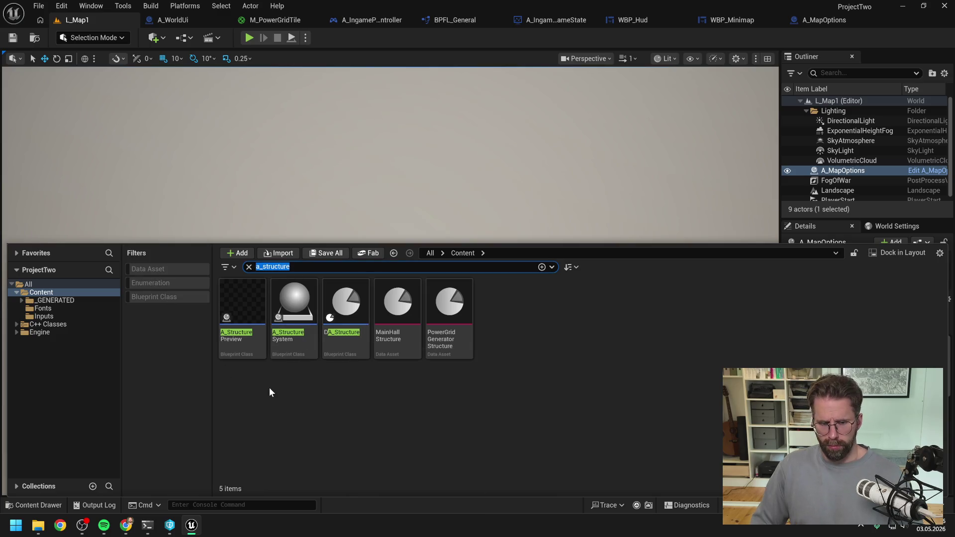
double_click(280, 347)
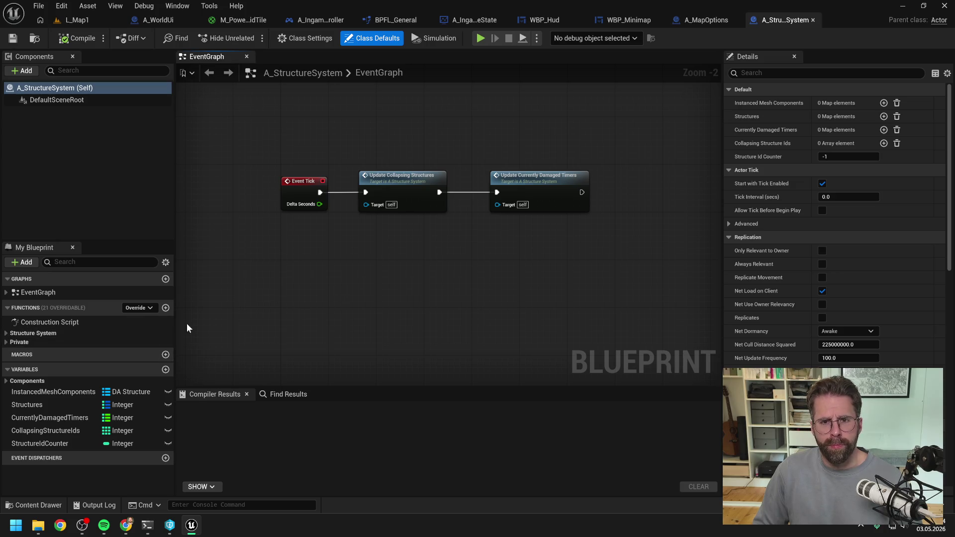
click(6, 332)
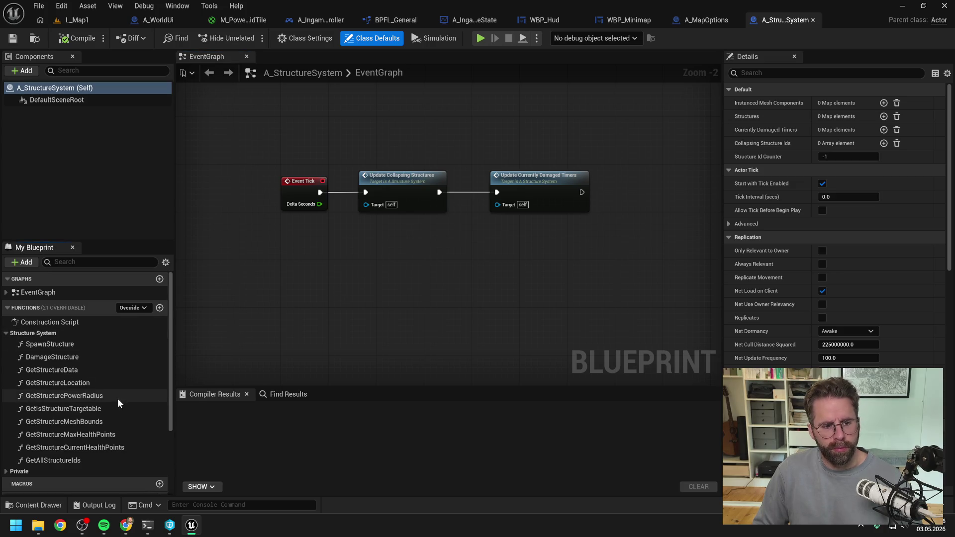
Reopen the content drawer and search for 'main hall'.
click(244, 344)
key(ctrl+space)
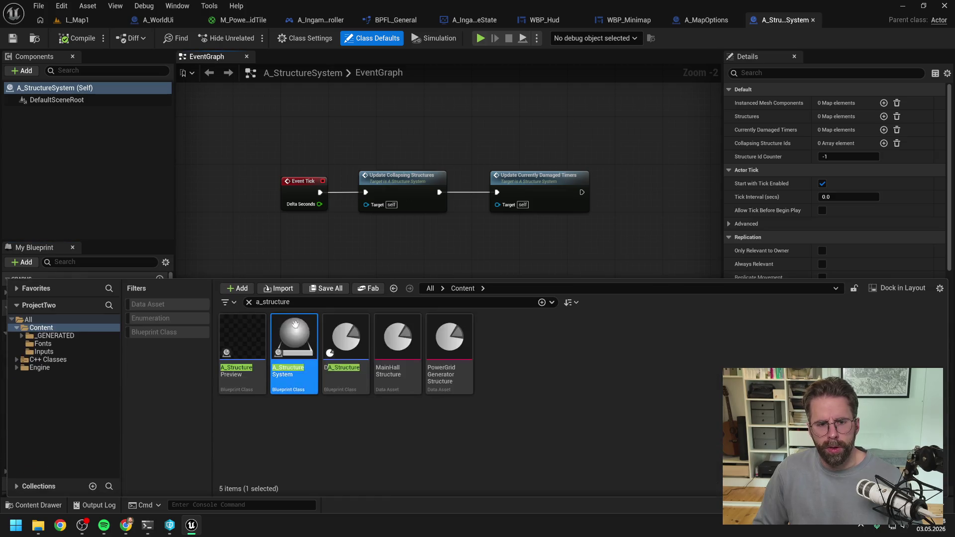
text(main hall)
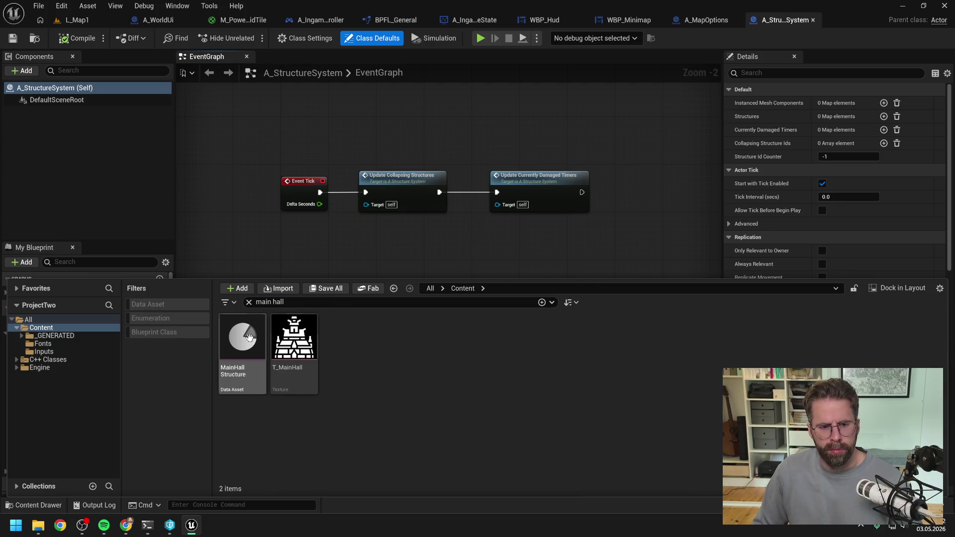
Set the MainHall Structure static mesh to SM_1x1Cube and save the asset.
double_click(242, 343)
click(461, 116)
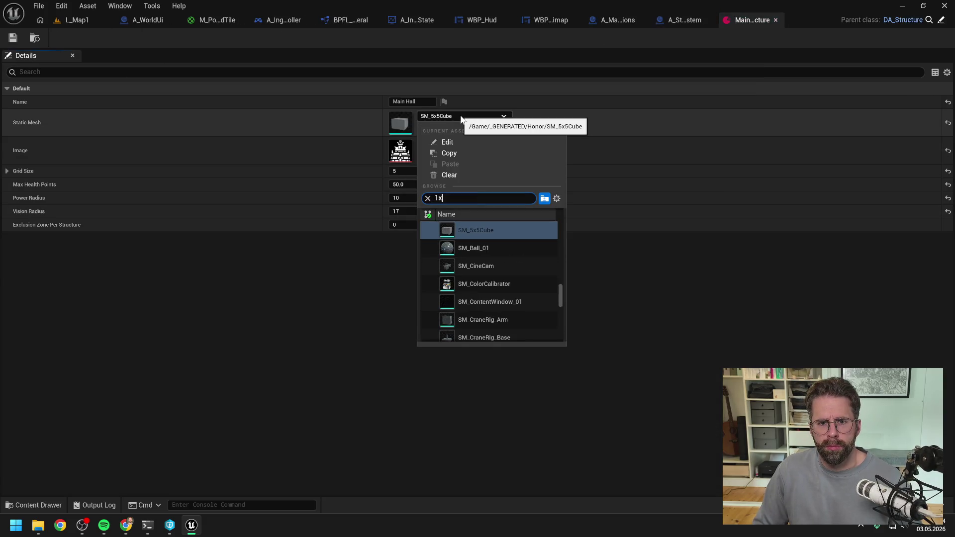
text(1x1)
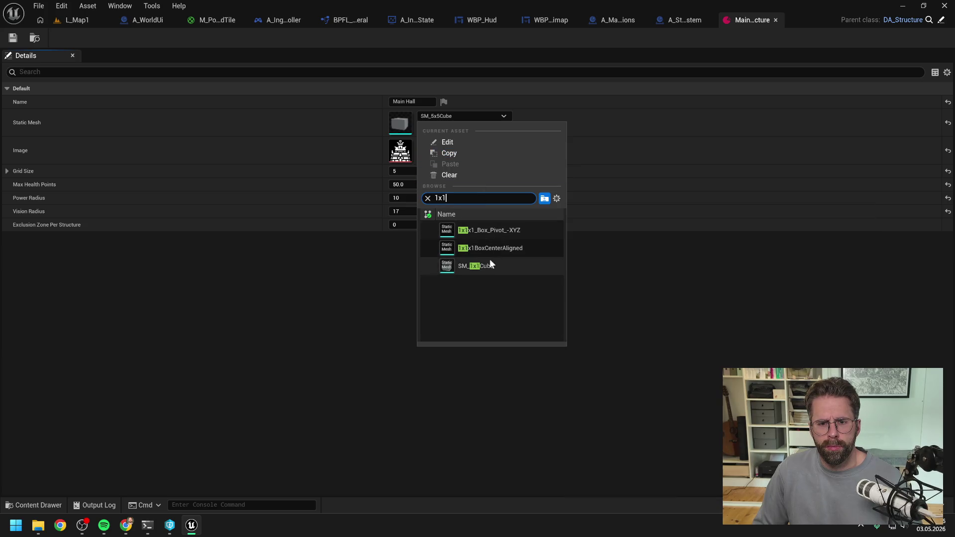
click(484, 267)
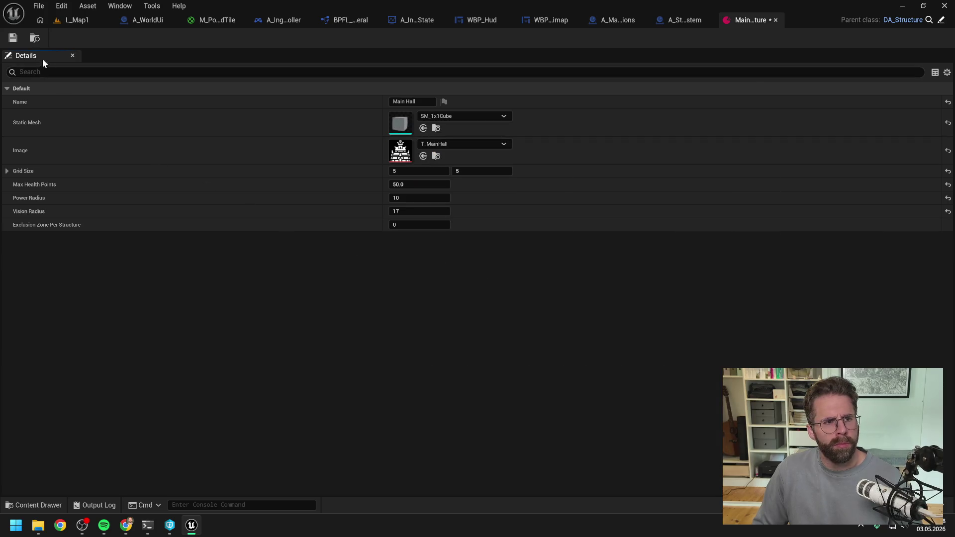
click(13, 38)
click(490, 373)
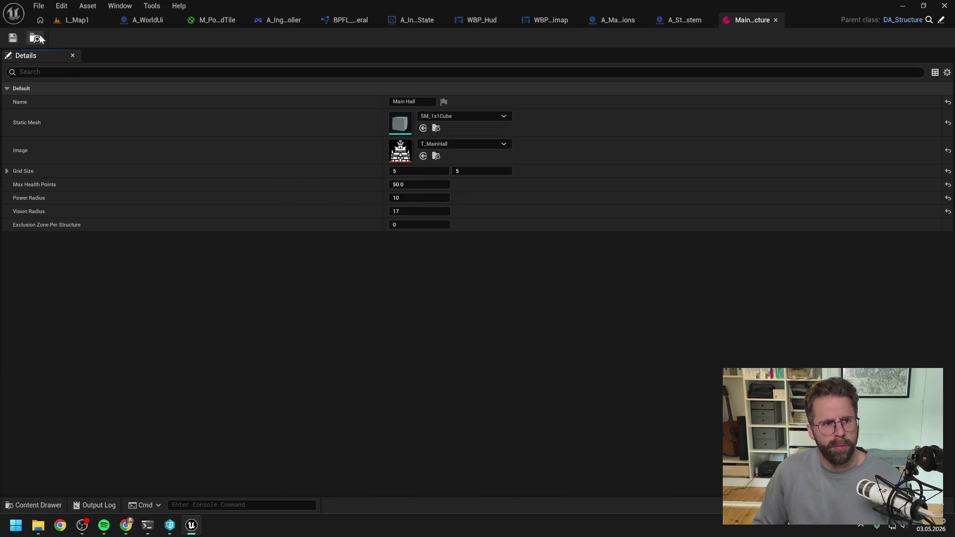
Play L_Map1 with Alt+P, zoom around to check the tile grid, then stop.
click(77, 20)
key(alt+p)
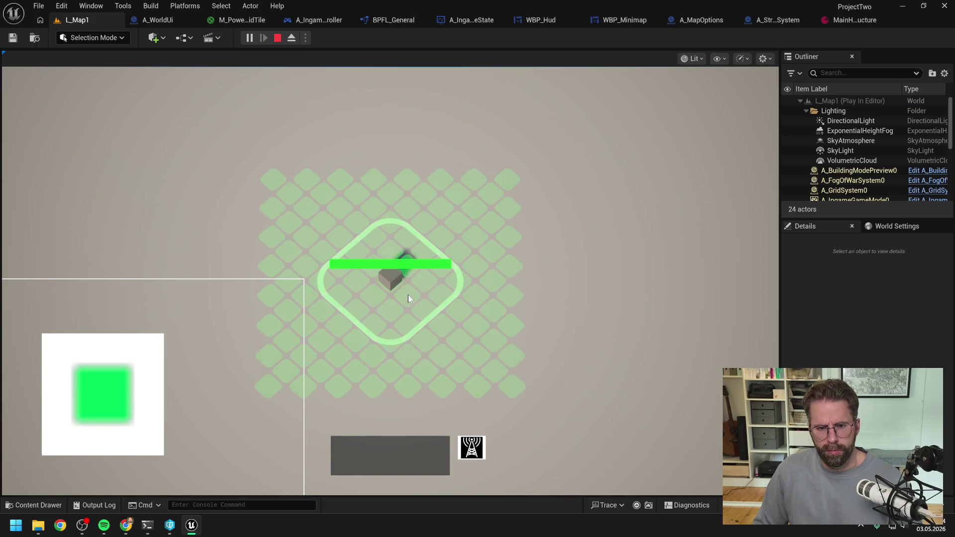
click(425, 312)
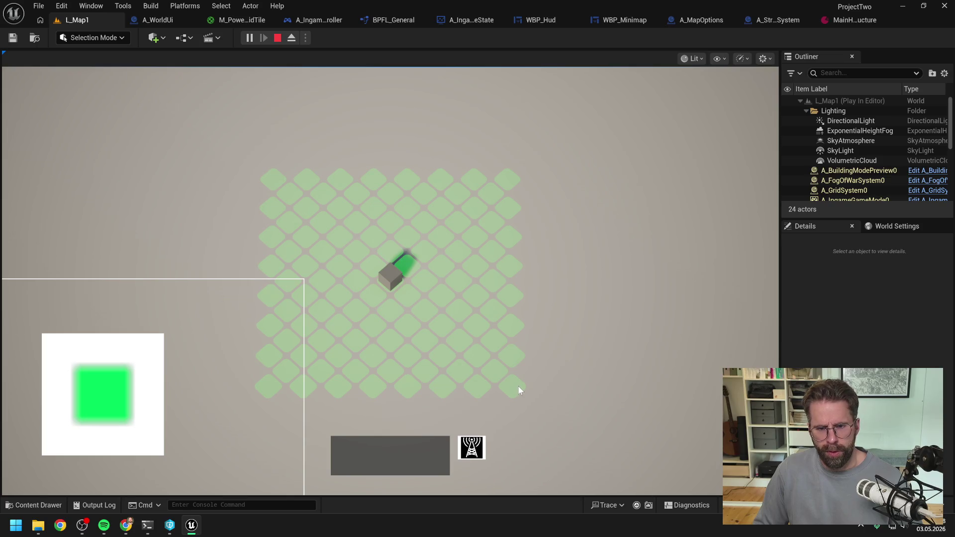
scroll(587, 267, down, 5)
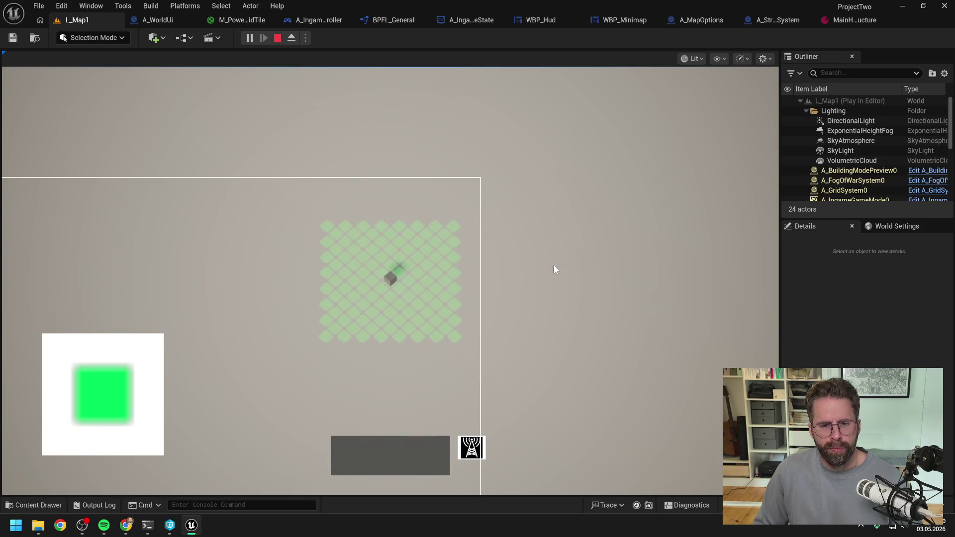
scroll(552, 267, up, 5)
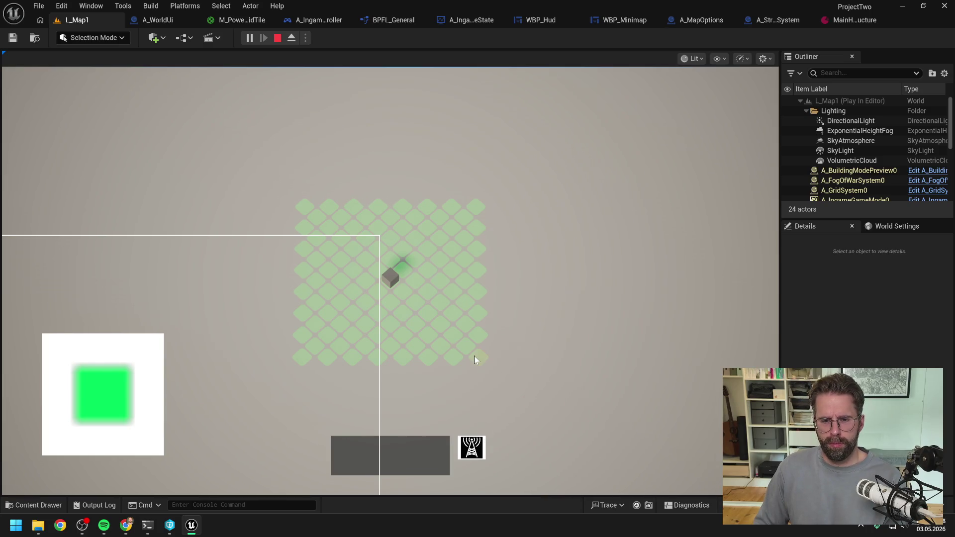
key(Escape)
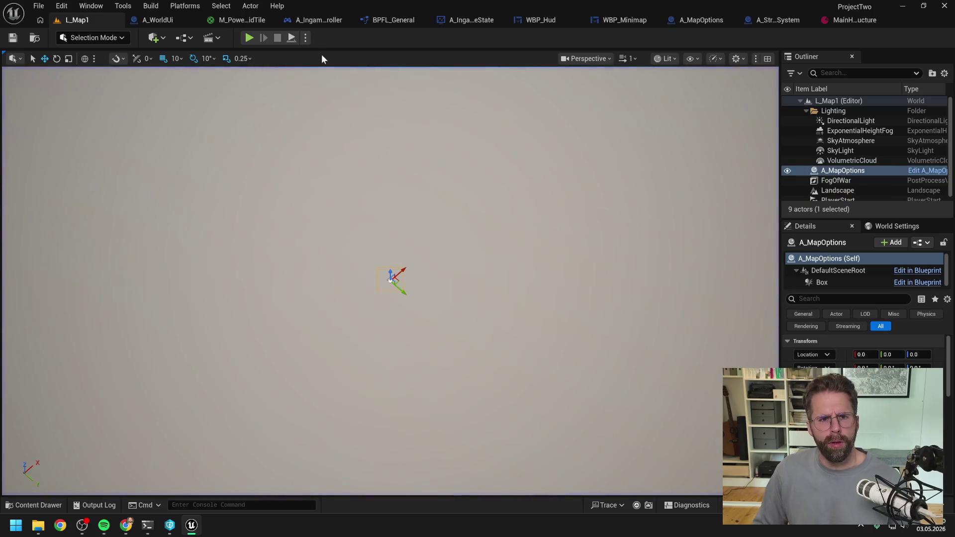
Open A_IngamePlayerController and view its private InitializeTextures function graph.
click(154, 21)
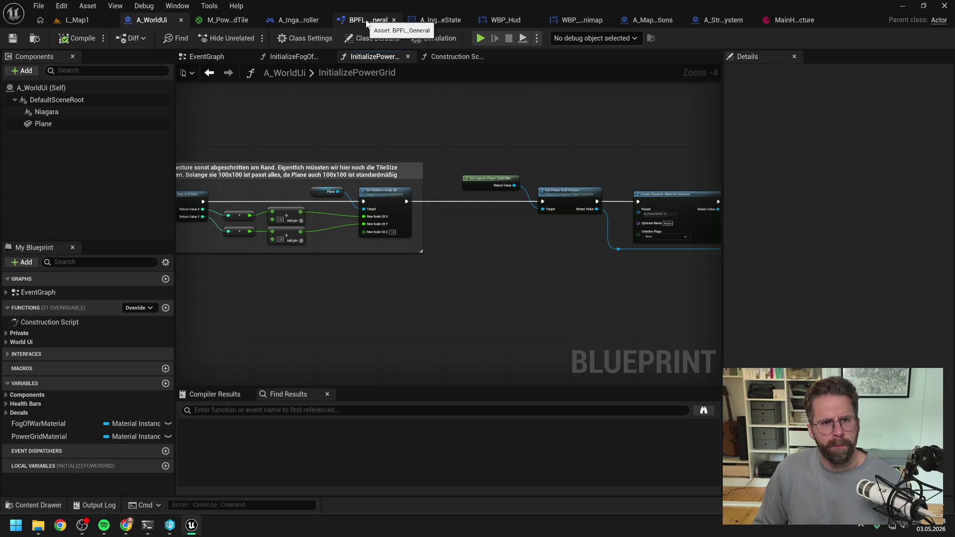
click(289, 20)
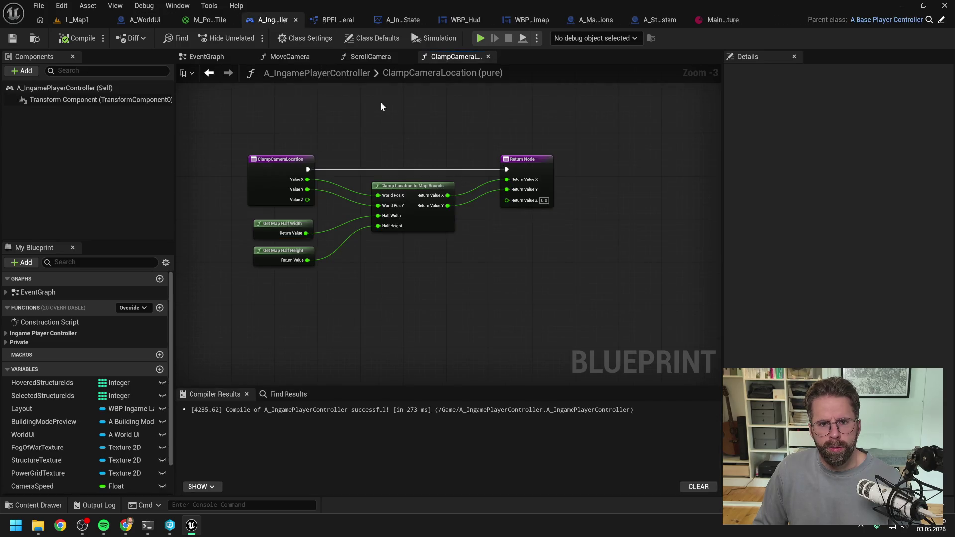
click(100, 262)
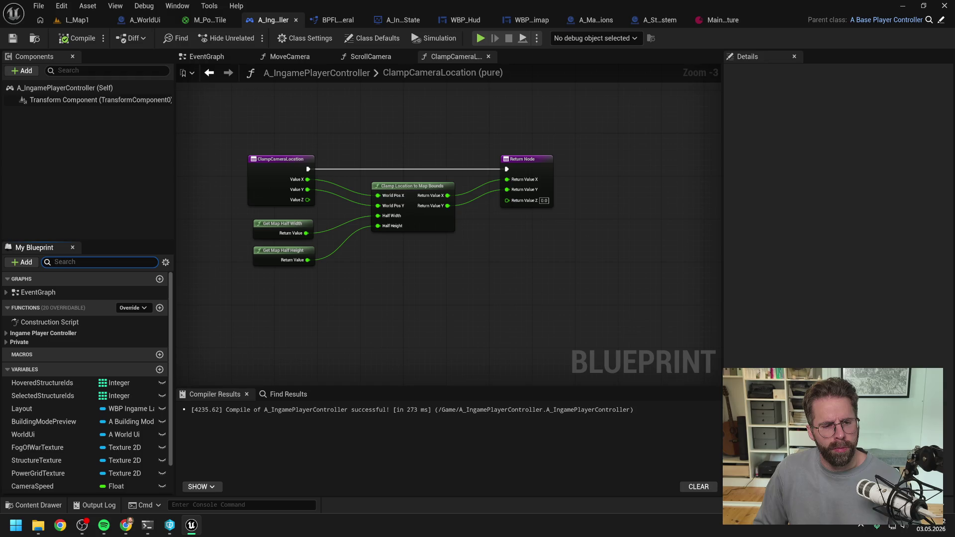
click(6, 342)
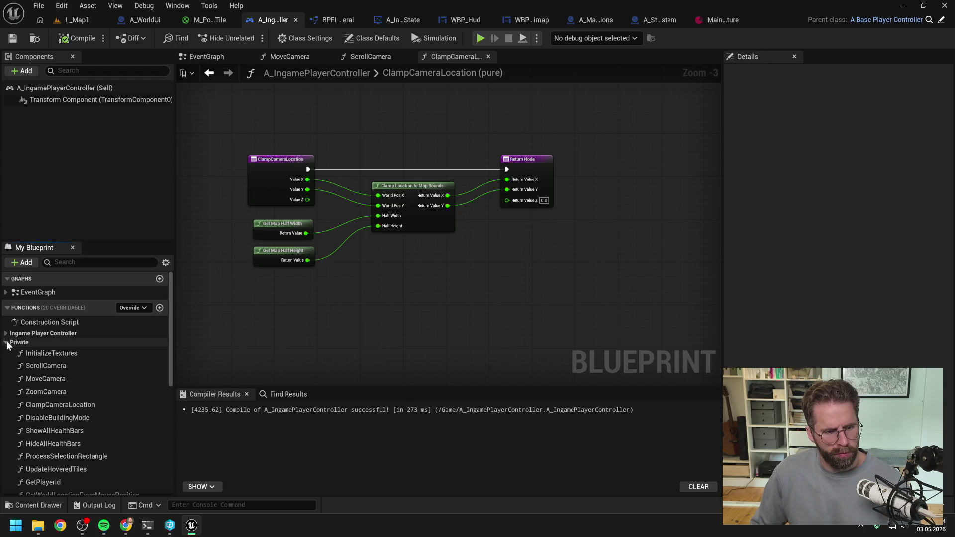
double_click(72, 354)
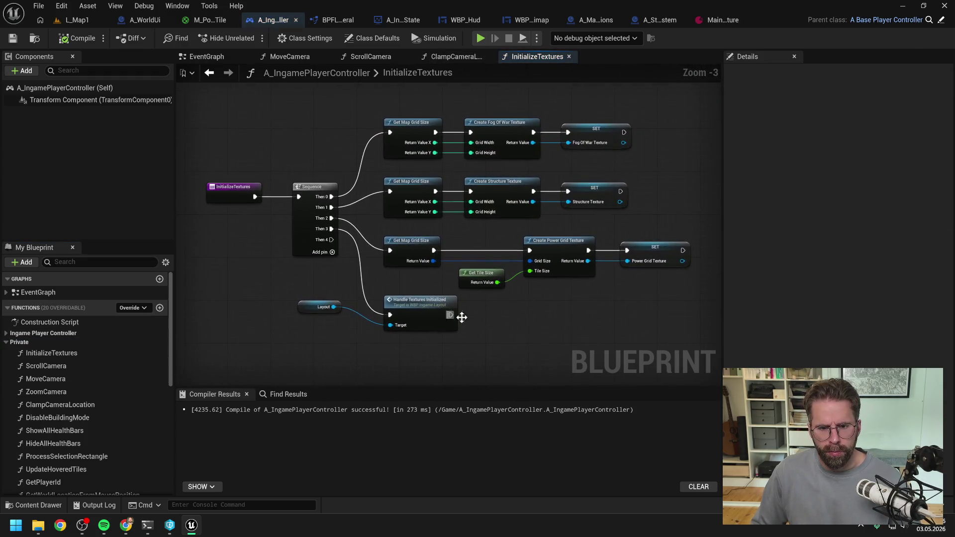
drag(520, 327, 515, 291)
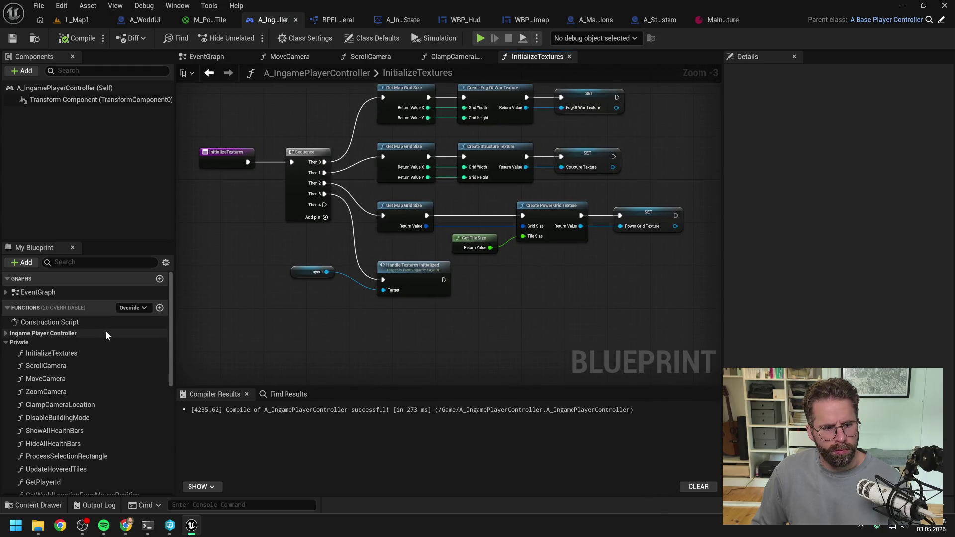
scroll(106, 331, down, 5)
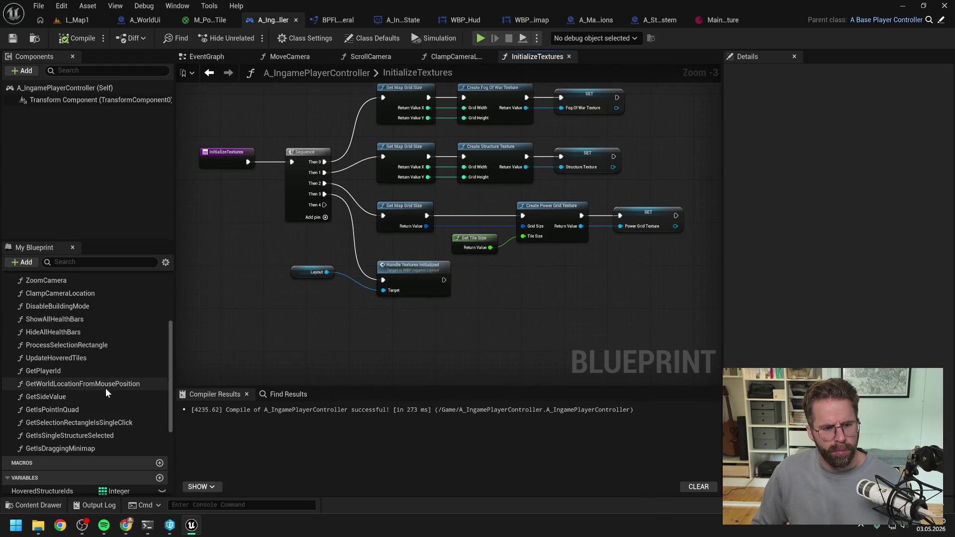
scroll(105, 388, up, 10)
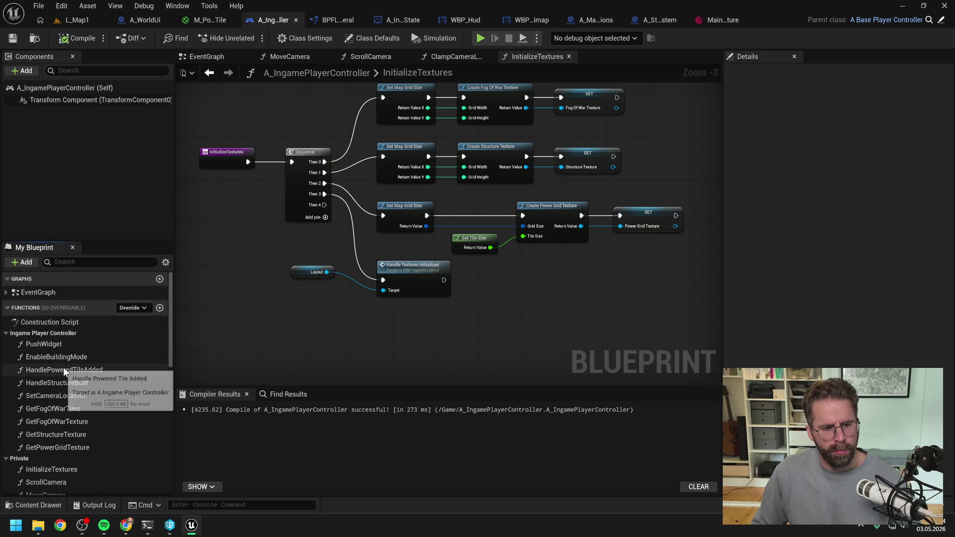
Open the HandleStructureBuilt graph and bring the power grid nodes into view.
double_click(73, 381)
scroll(430, 316, up, 2)
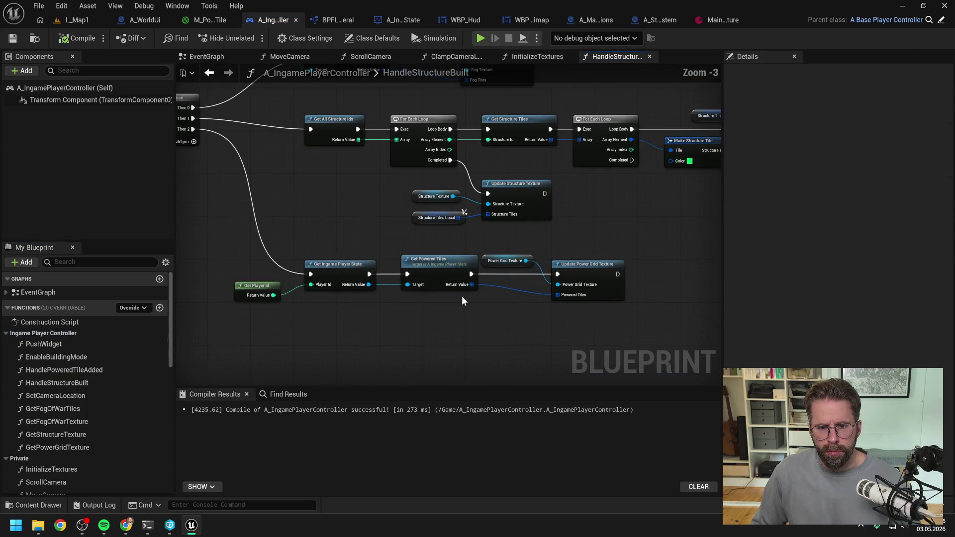
drag(473, 324, 404, 281)
scroll(404, 281, down, 1)
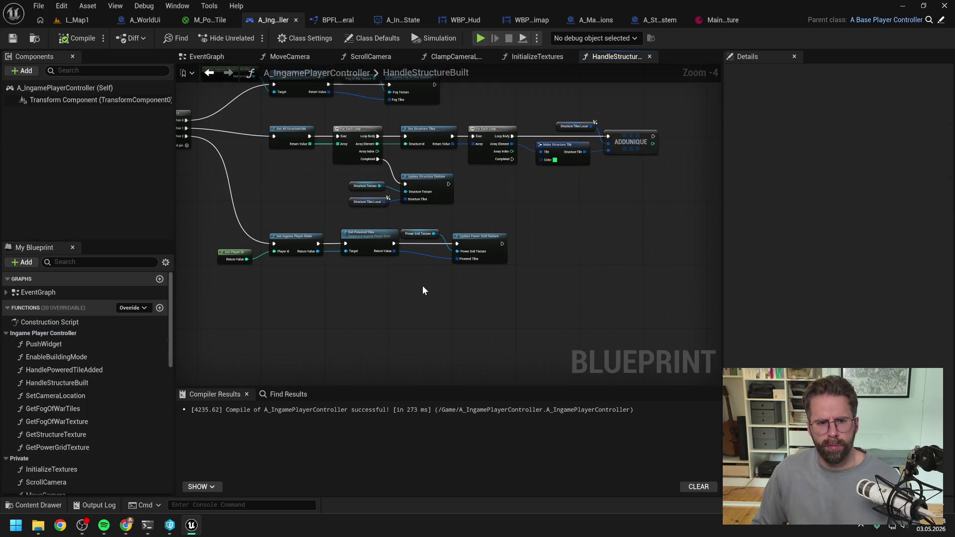
scroll(84, 371, down, 5)
scroll(97, 370, down, 5)
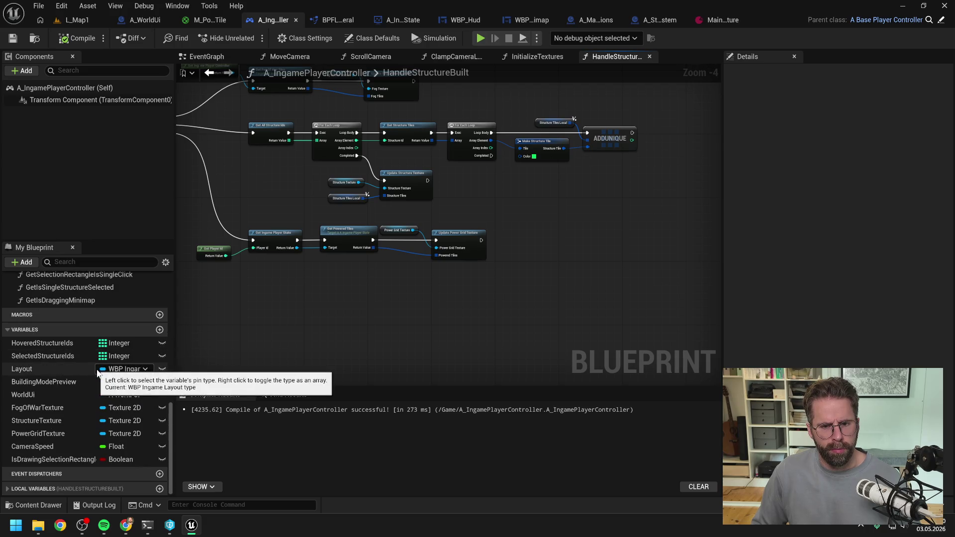
scroll(55, 422, up, 1)
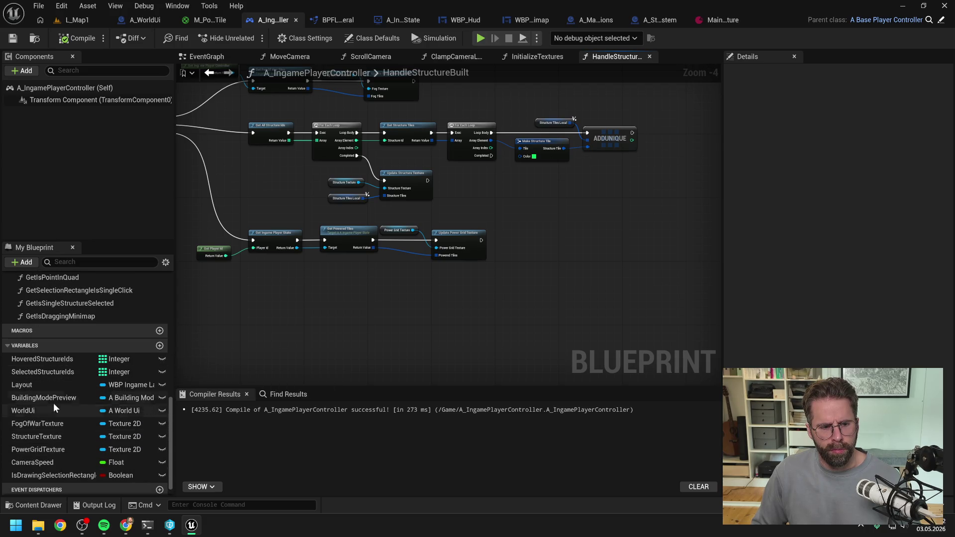
Add a BuildingModePreview getter calling Handle Powered Tile Added.
click(49, 400)
mouse_move(50, 401)
mouse_down()
mouse_move(522, 236)
mouse_move(544, 249)
mouse_move(572, 245)
mouse_up()
click(545, 250)
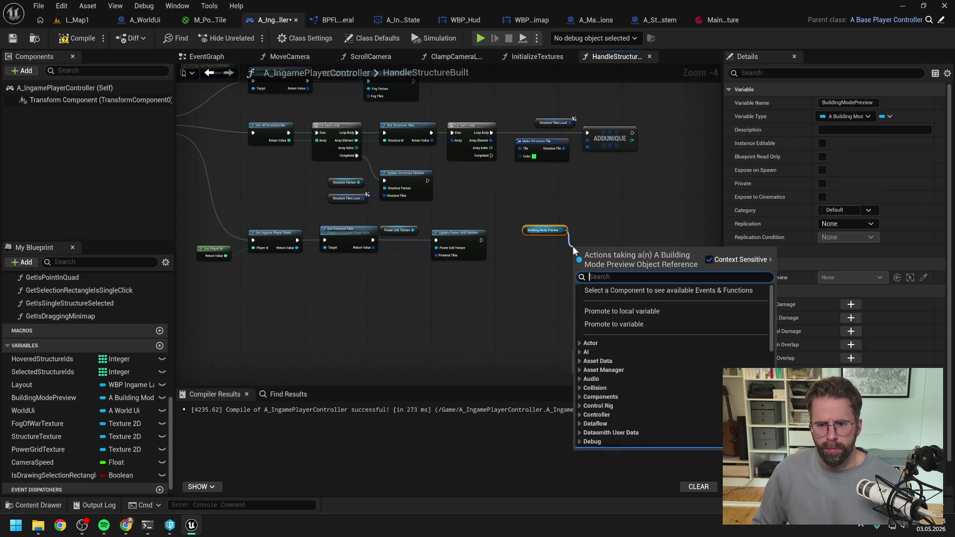
text(handle)
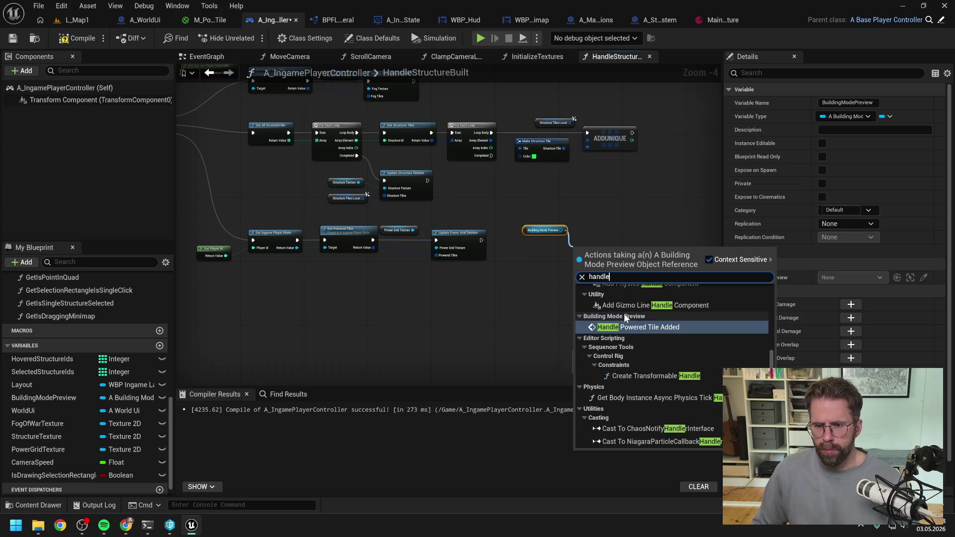
click(628, 324)
drag(594, 256, 605, 233)
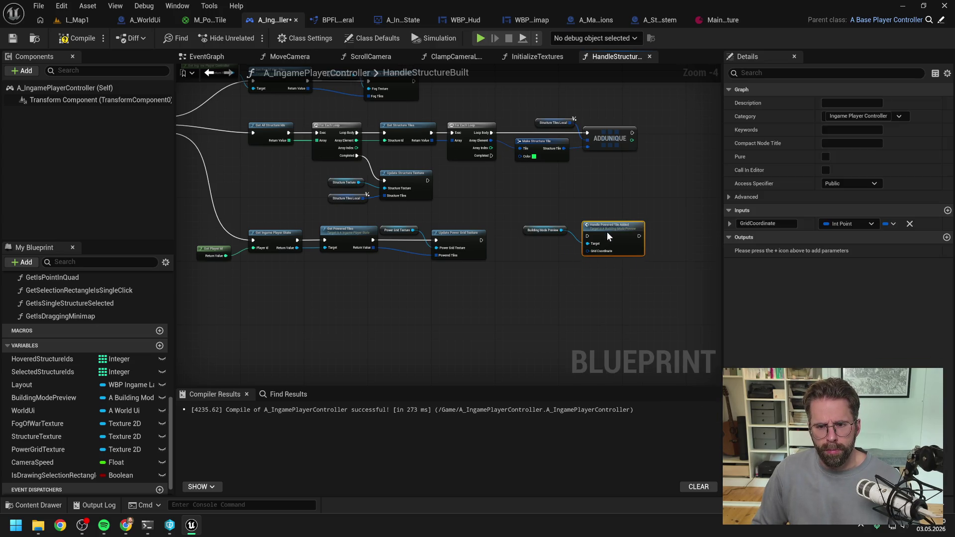
mouse_move(517, 269)
mouse_down()
mouse_move(615, 241)
mouse_move(488, 322)
mouse_up()
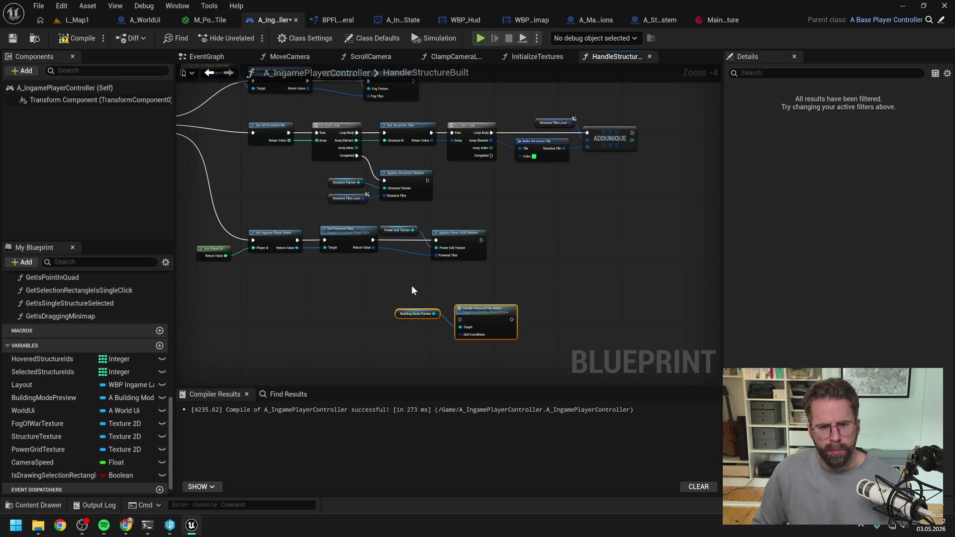
click(411, 285)
scroll(396, 273, up, 2)
Loop over Get Powered Tiles with For Each Loop, calling Handle Powered Tile Added each iteration.
mouse_move(361, 237)
mouse_down()
mouse_move(390, 281)
mouse_move(508, 270)
mouse_move(482, 276)
mouse_move(491, 281)
mouse_up()
text(foreach)
key(Return)
mouse_move(522, 228)
mouse_down()
mouse_move(457, 281)
mouse_move(523, 226)
mouse_move(559, 240)
mouse_move(454, 283)
mouse_up()
drag(573, 291, 480, 271)
drag(447, 306, 547, 254)
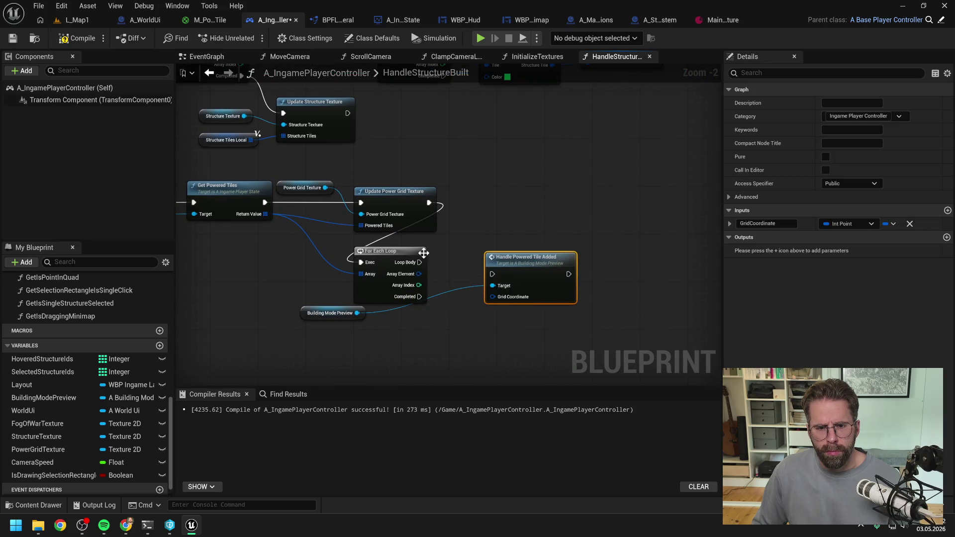
mouse_move(419, 262)
mouse_down()
mouse_move(493, 271)
mouse_move(539, 253)
mouse_move(510, 284)
mouse_up()
click(355, 319)
drag(355, 319, 487, 253)
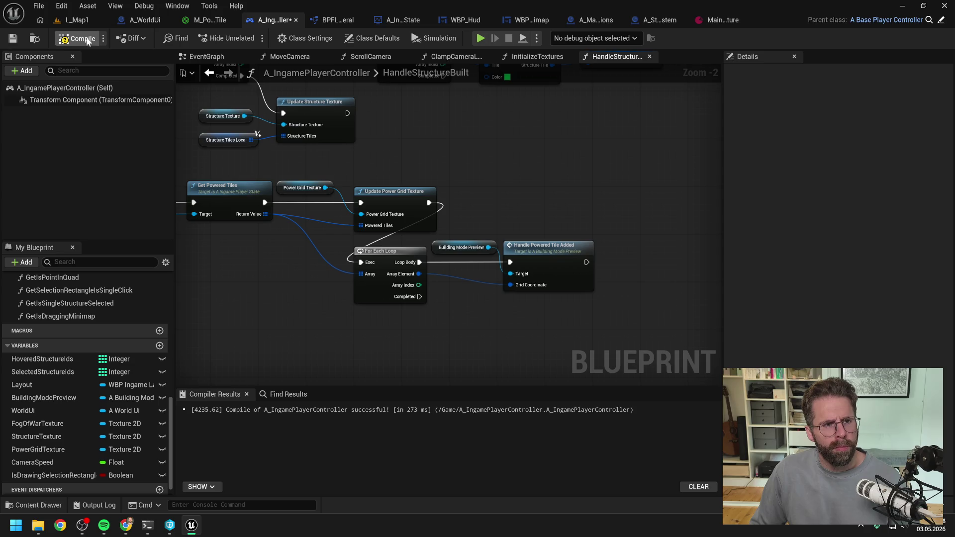
click(79, 21)
Play-test the powered-tile change, stop the session, and switch to A_StructureSystem.
click(249, 38)
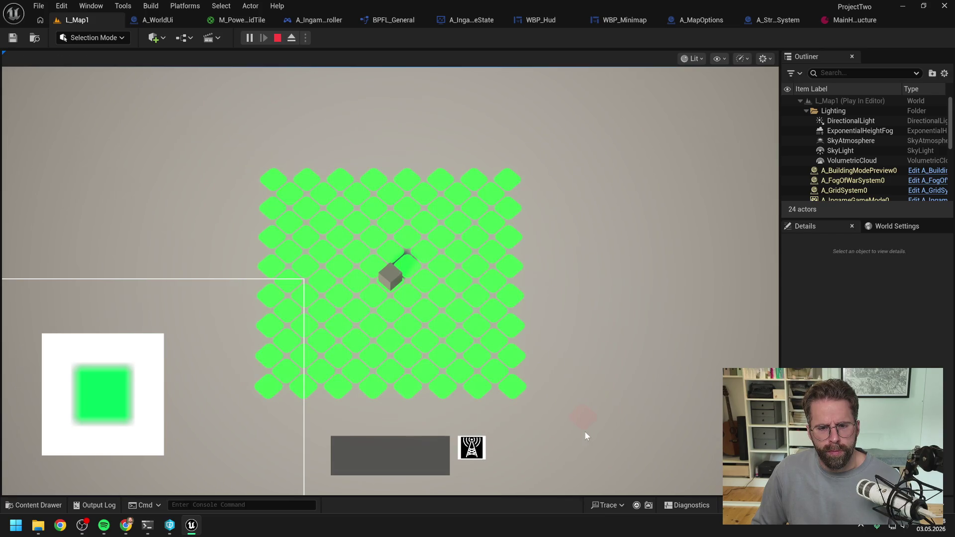
right_click(585, 436)
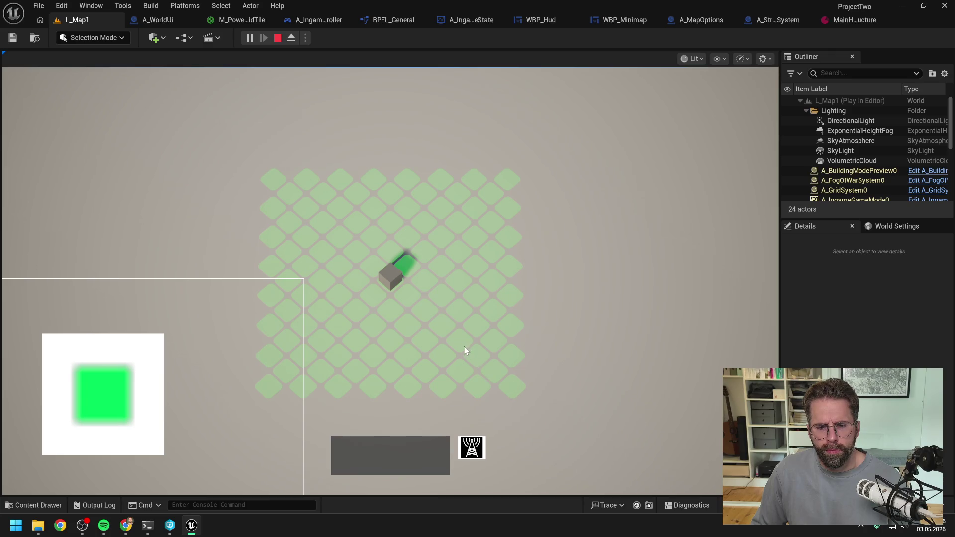
click(426, 317)
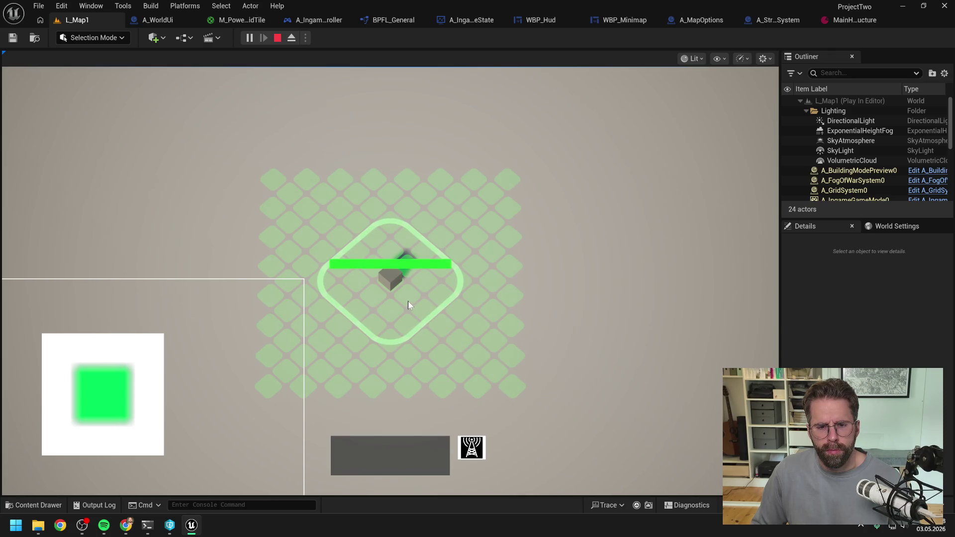
click(503, 444)
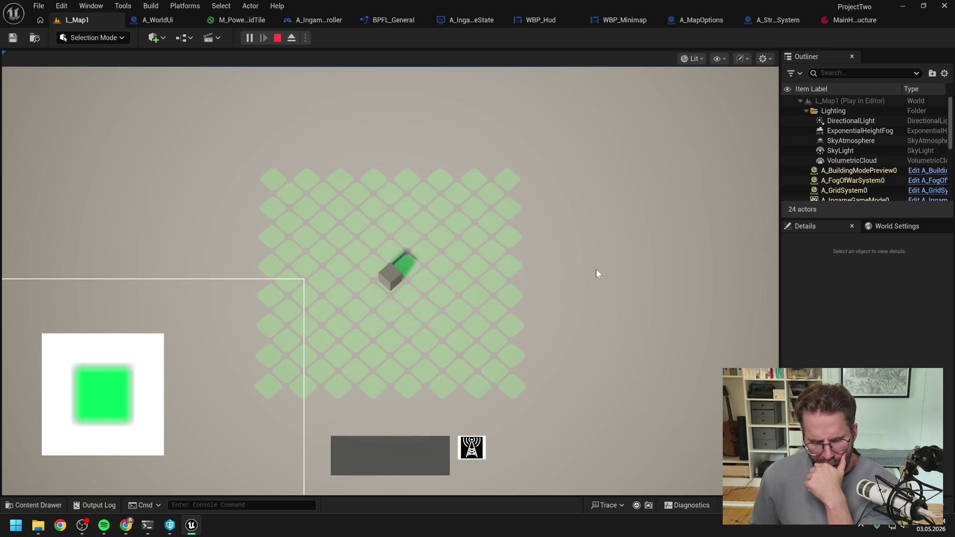
scroll(497, 346, down, 3)
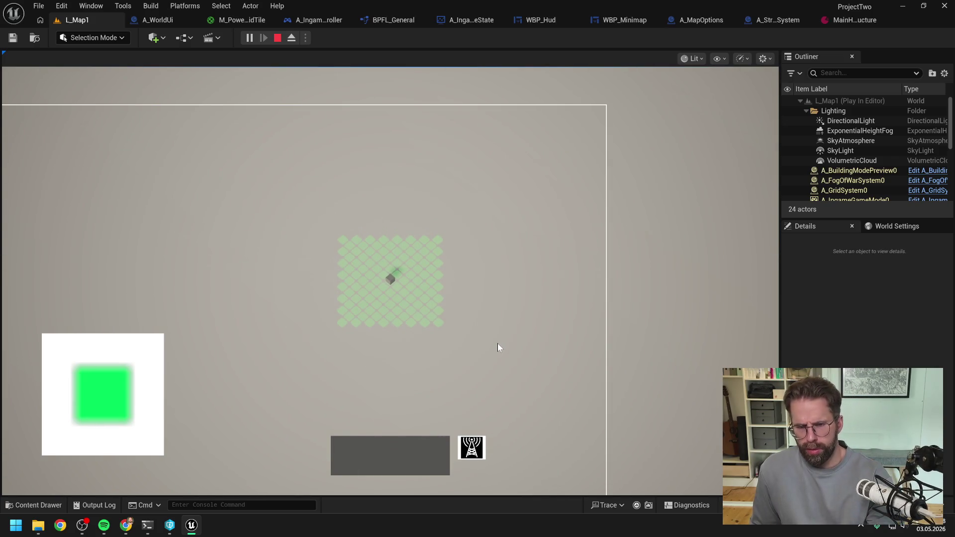
key(Escape)
click(780, 19)
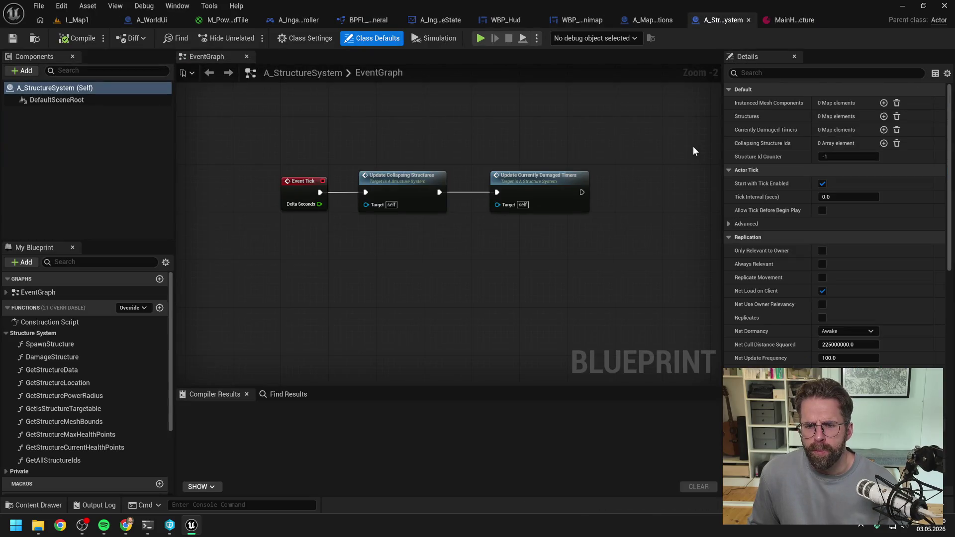
Set GetGridSize's 400 X 400 return to 21 by 21, compile, and play L_Map1 again.
click(652, 20)
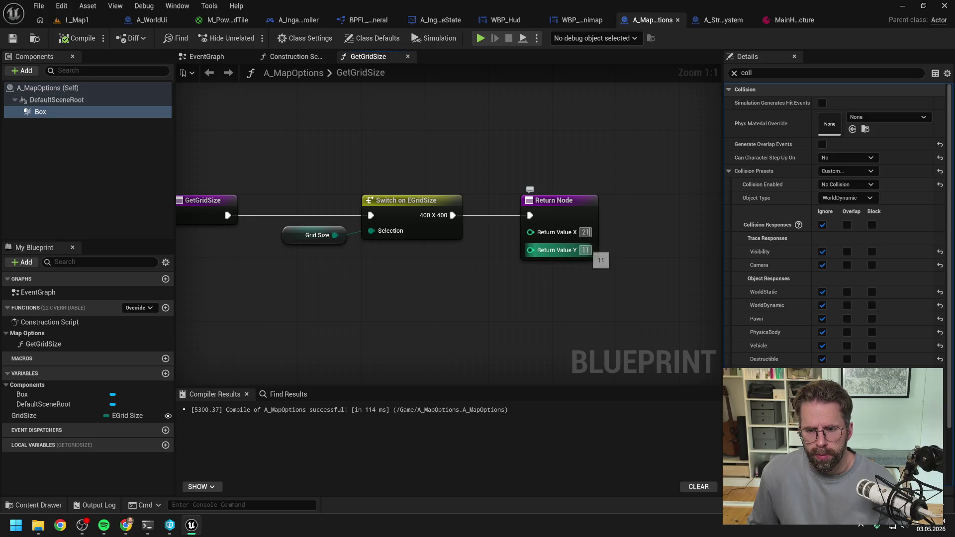
click(585, 250)
text(21)
key(Return)
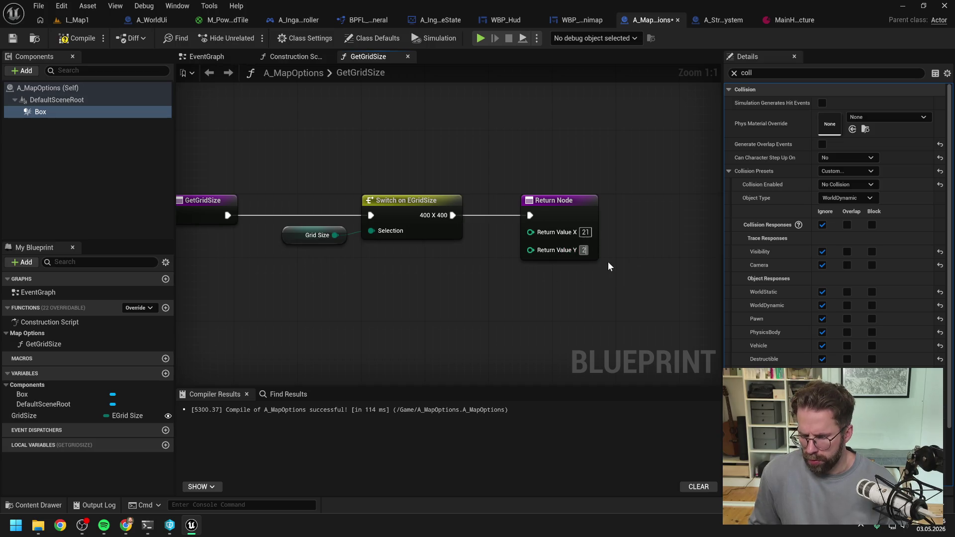
click(79, 38)
click(84, 20)
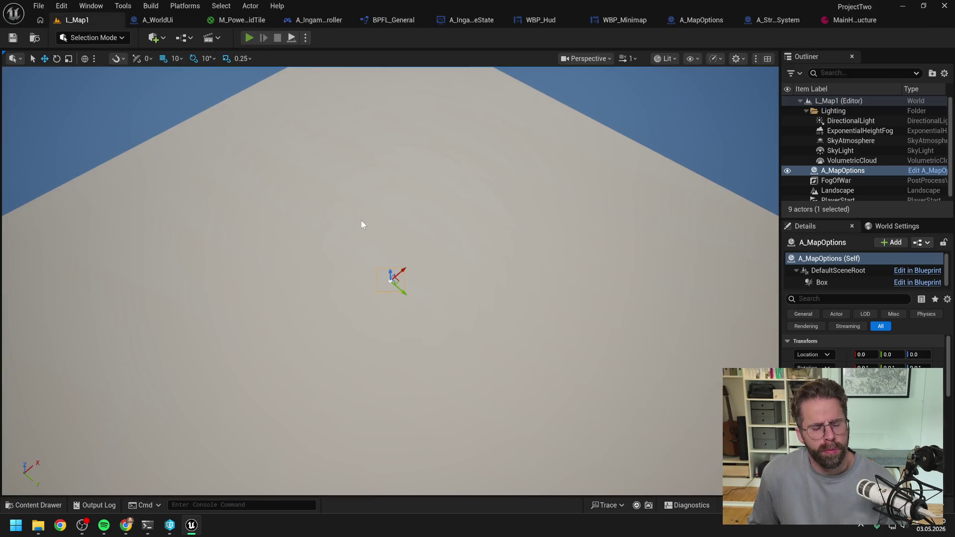
key(alt+p)
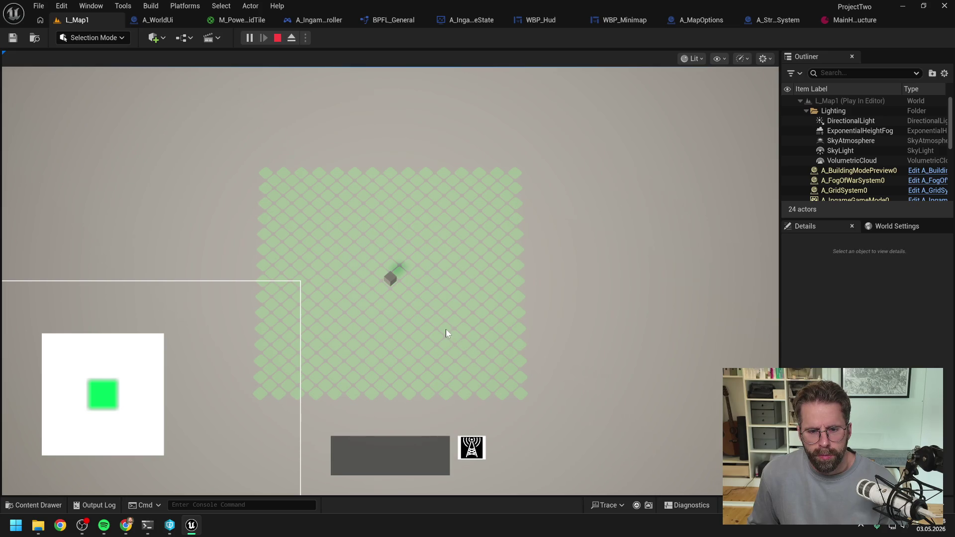
click(409, 301)
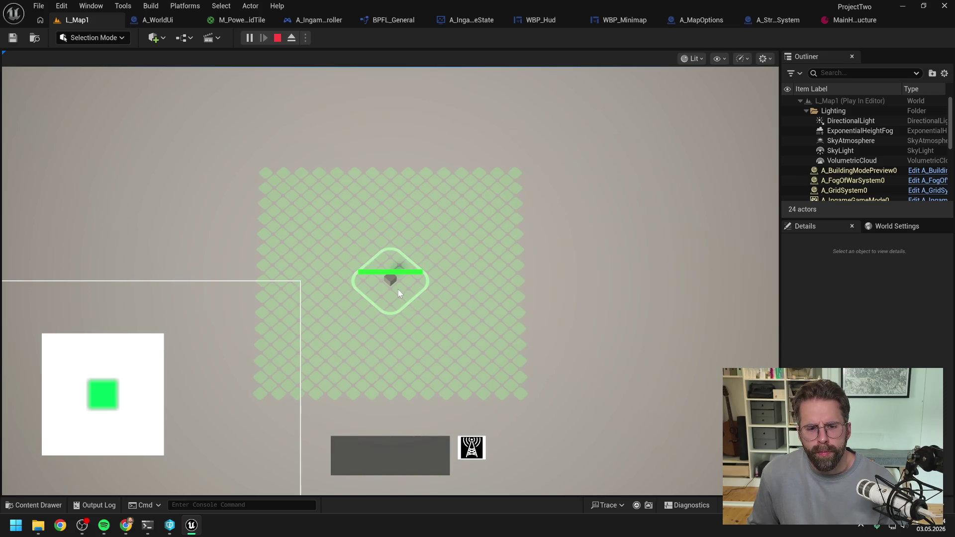
click(618, 331)
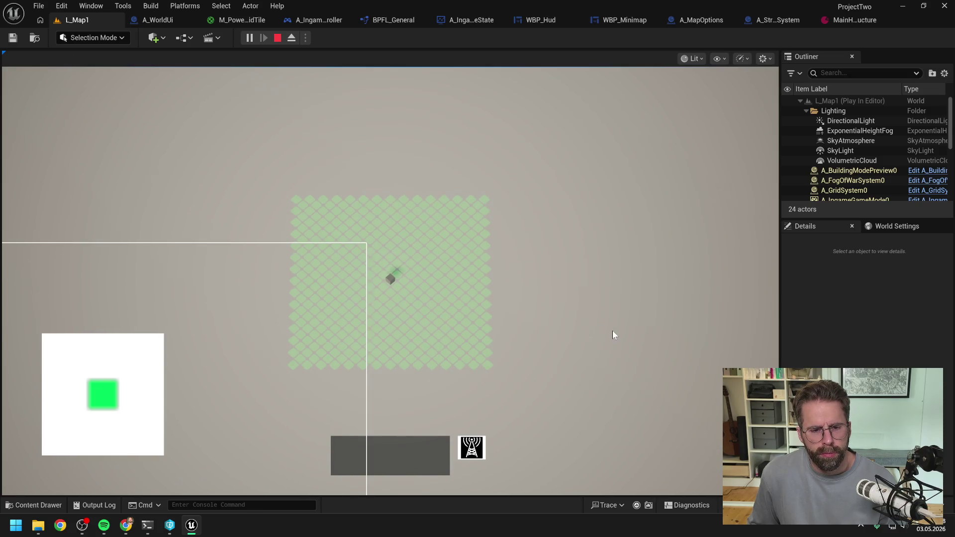
key(a)
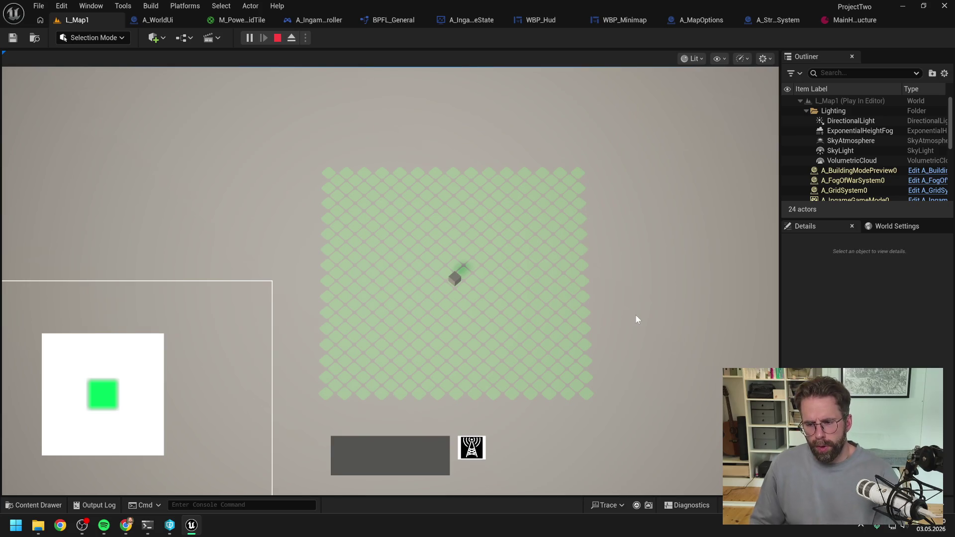
scroll(634, 314, down, 2)
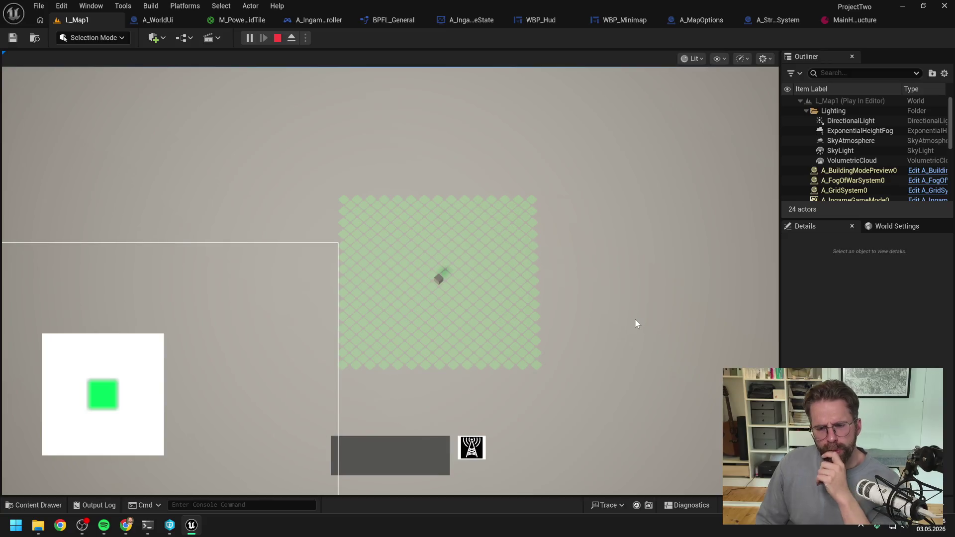
key(d)
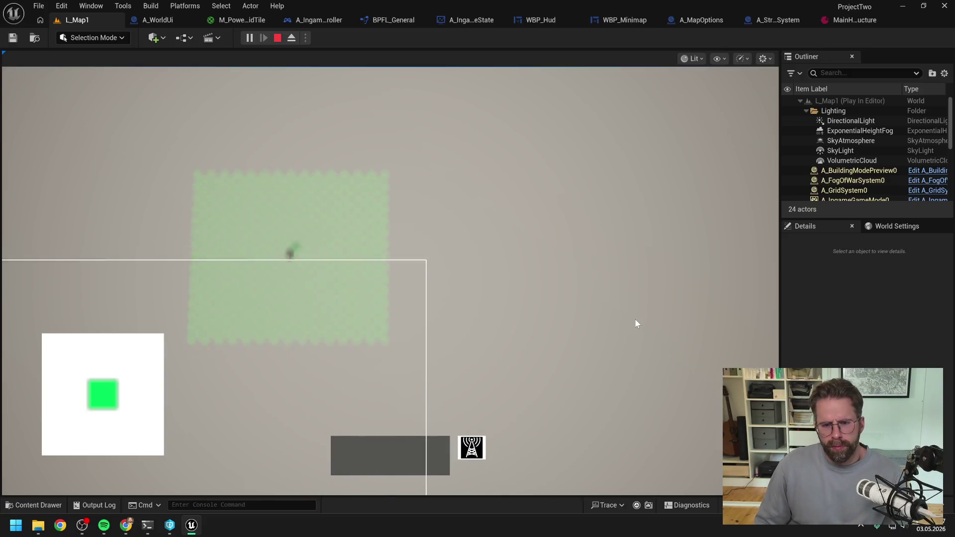
key(s)
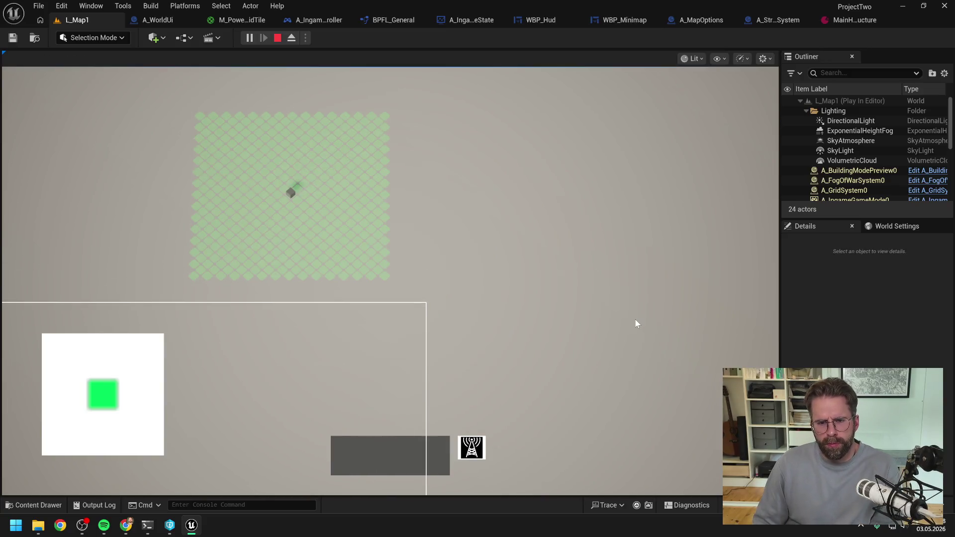
key(a)
key(w)
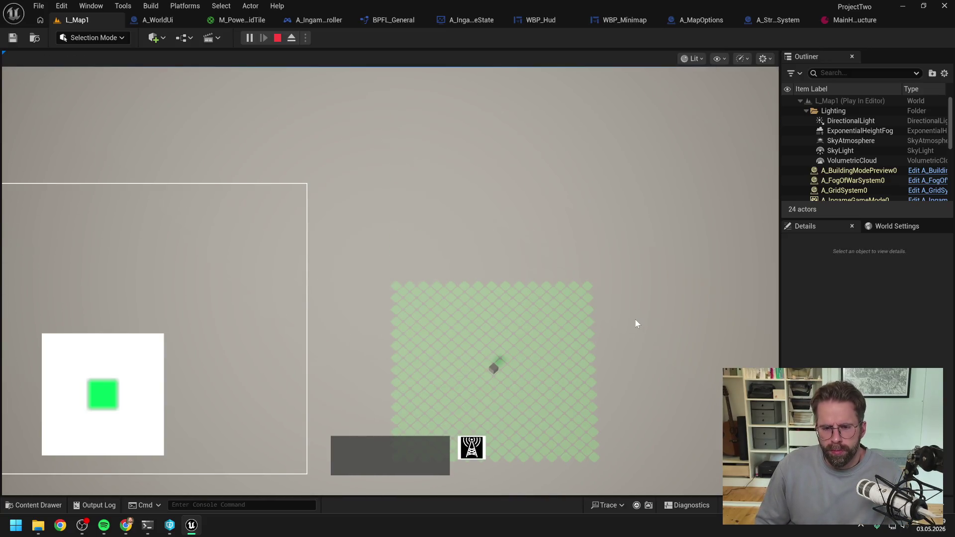
key(d)
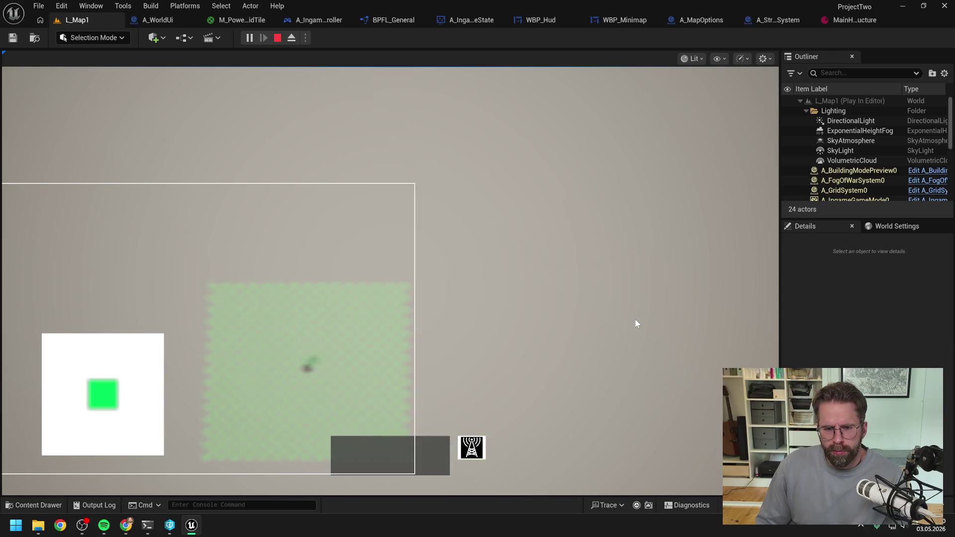
key(s)
key(a)
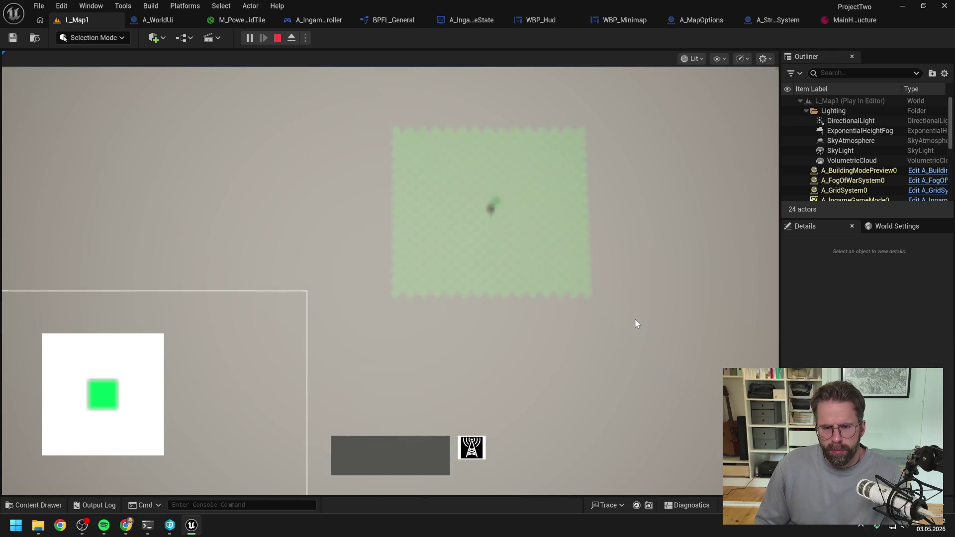
key(w)
key(d)
key(s)
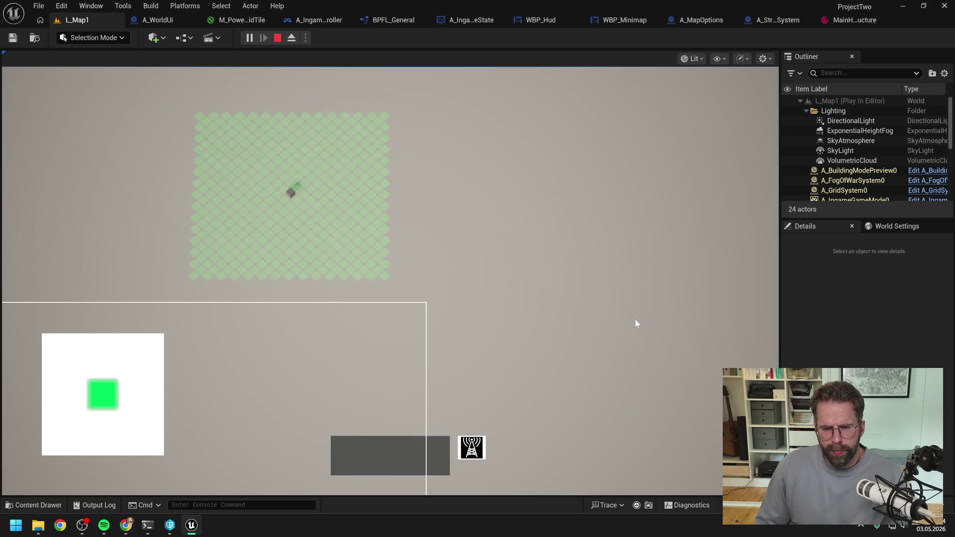
key(a)
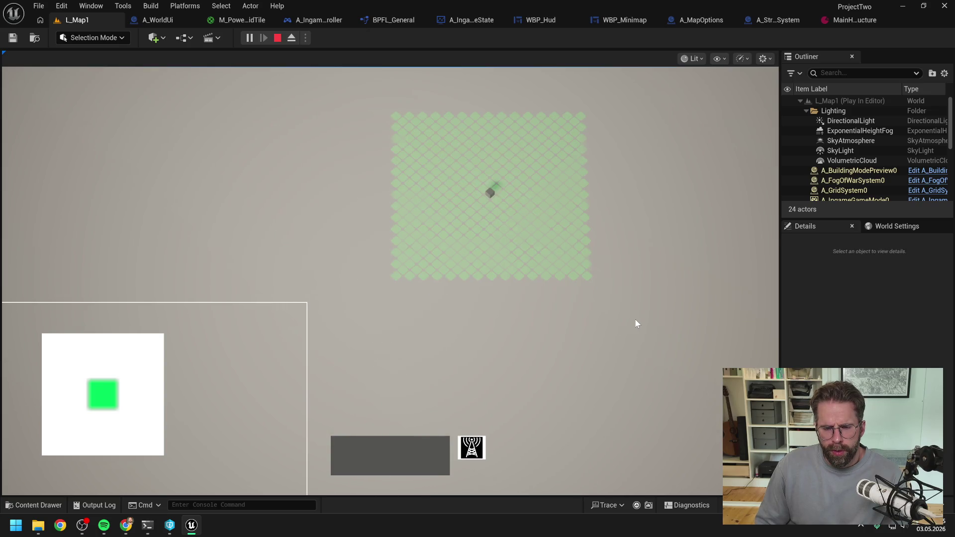
key(w)
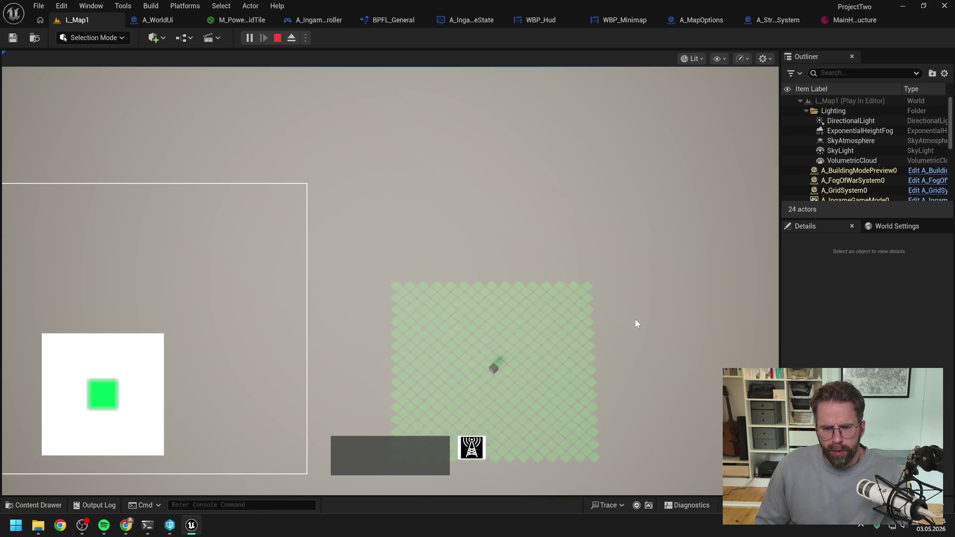
key(d)
key(s)
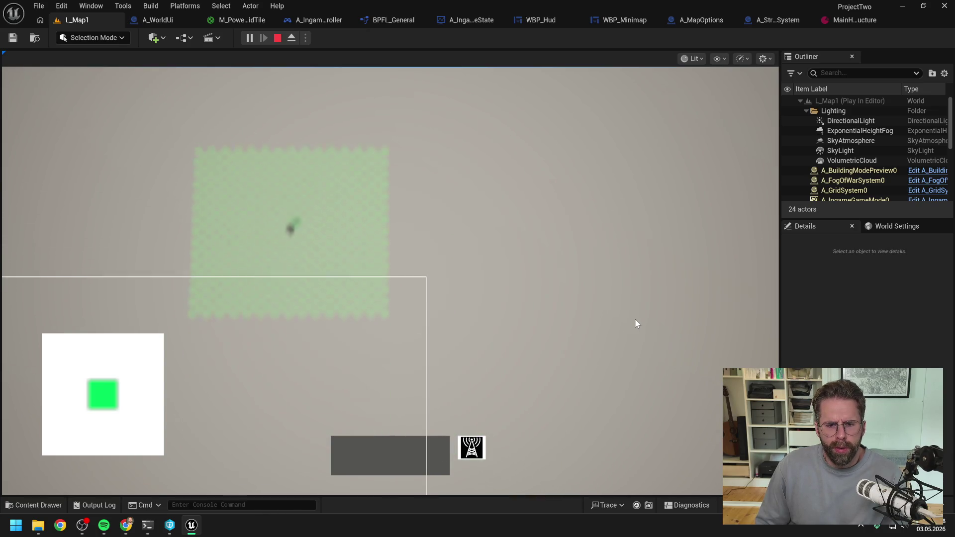
key(a)
key(w)
key(d)
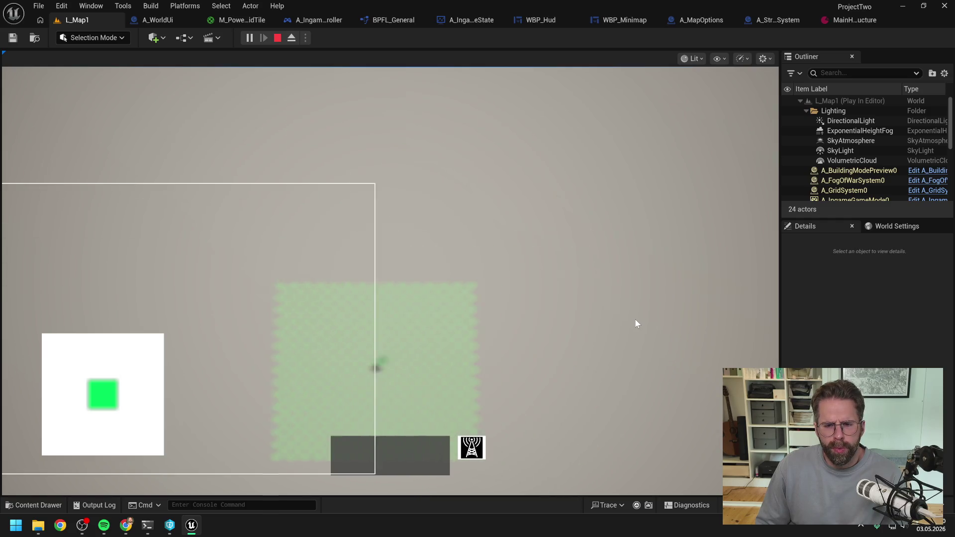
key(s)
key(a)
key(w)
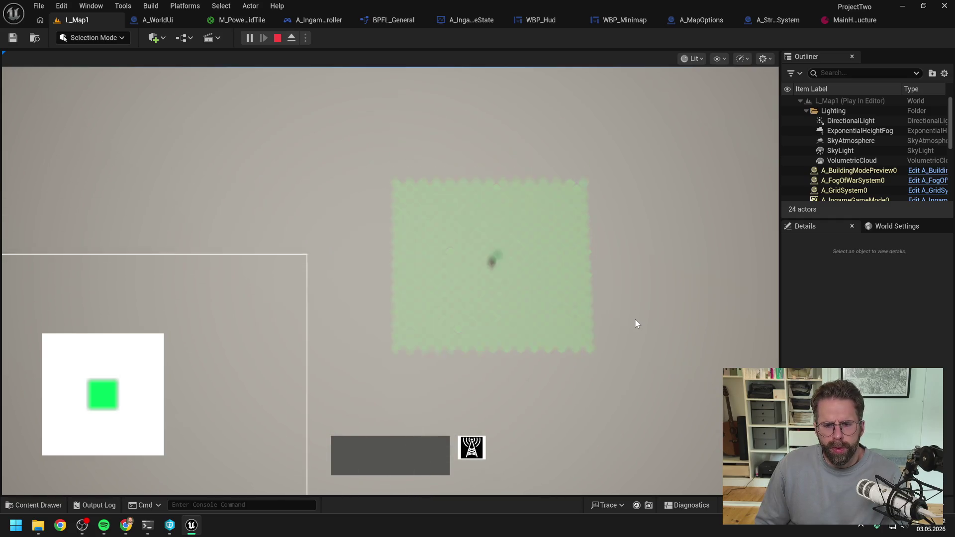
key(d)
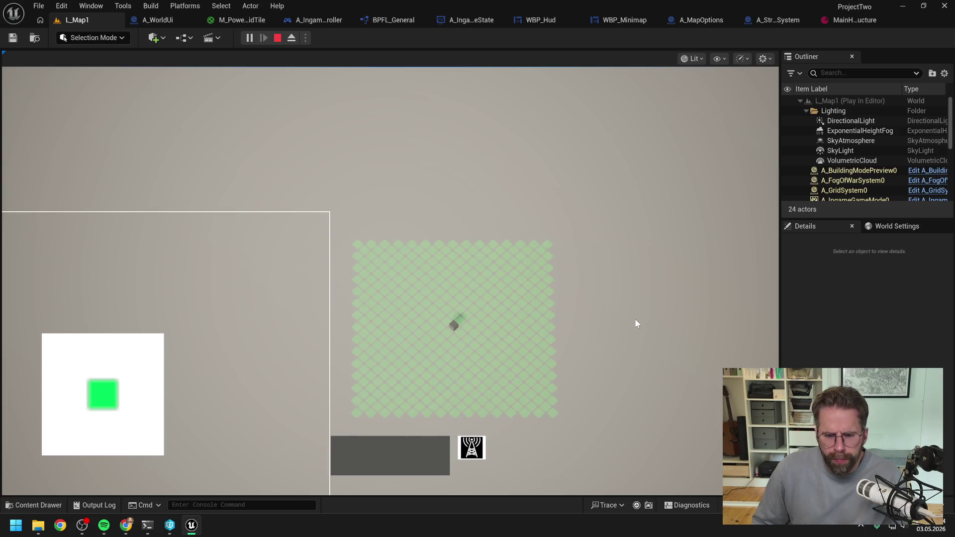
key(s)
scroll(610, 322, up, 3)
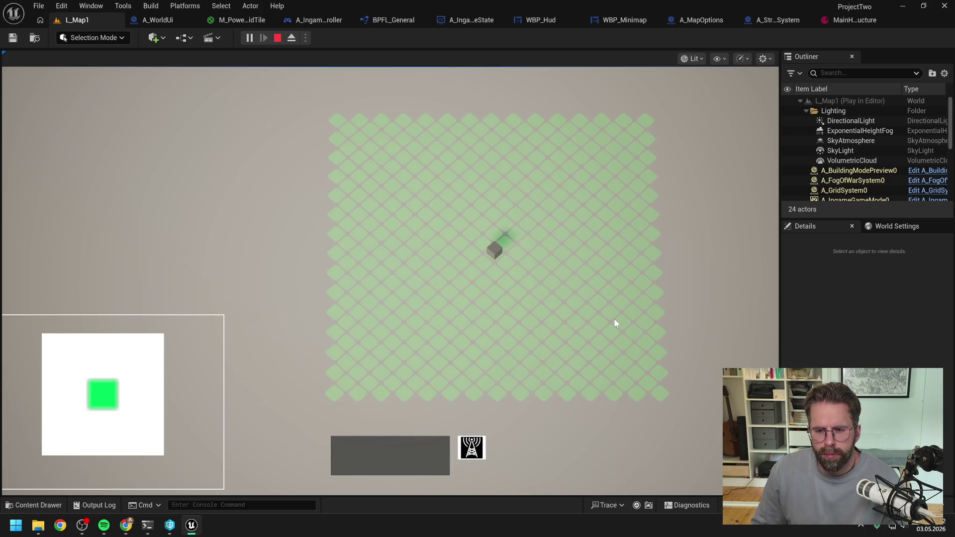
key(w)
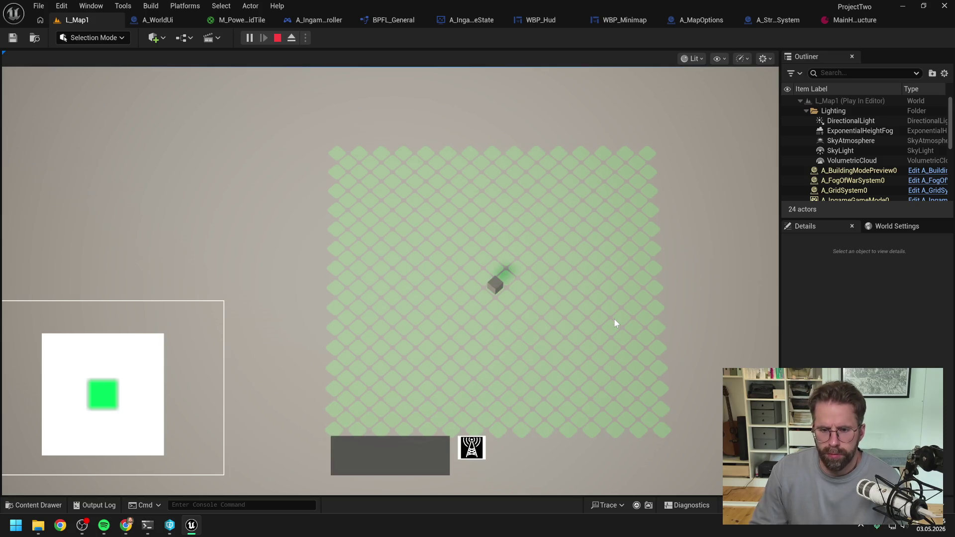
key(Escape)
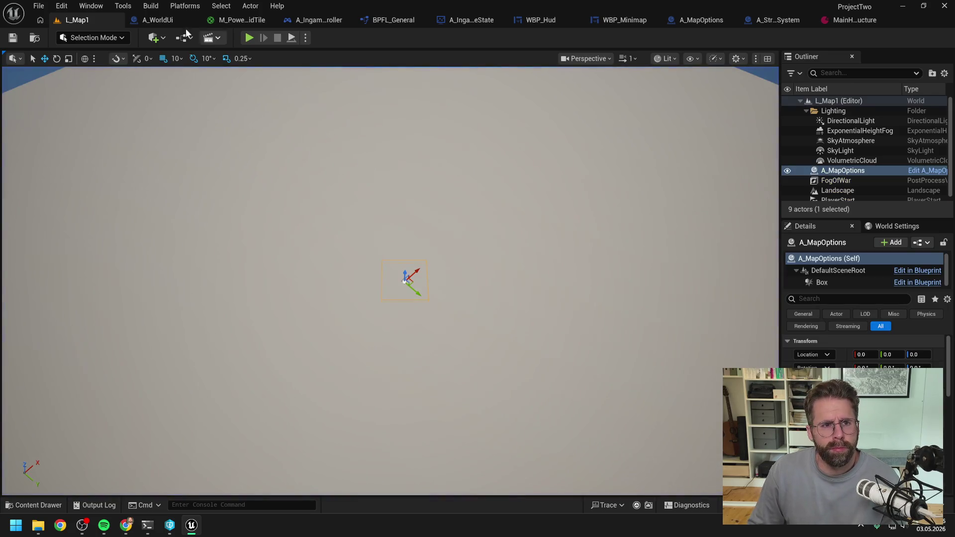
Look over the A_WorldUi blueprint and the A_IngamePlayerController event graph.
click(155, 20)
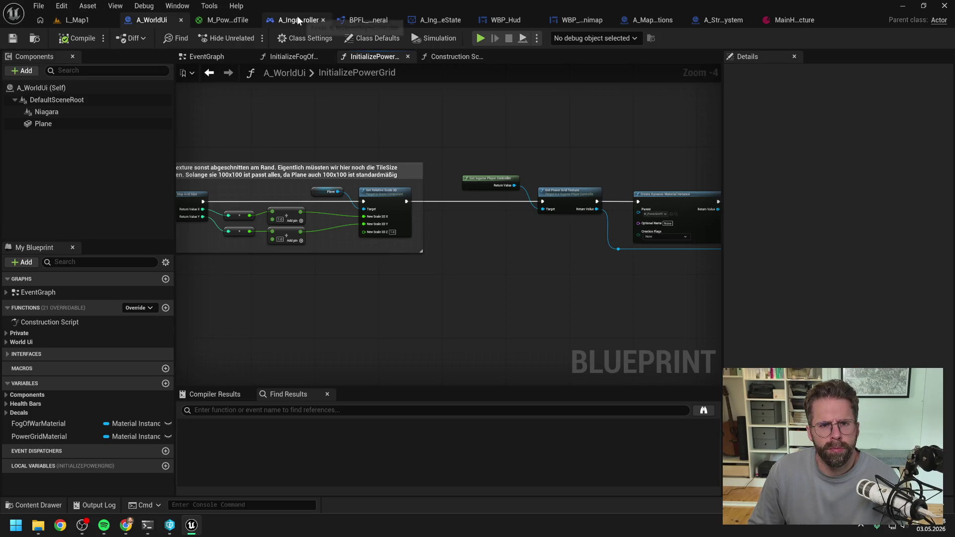
click(298, 20)
scroll(584, 211, down, 5)
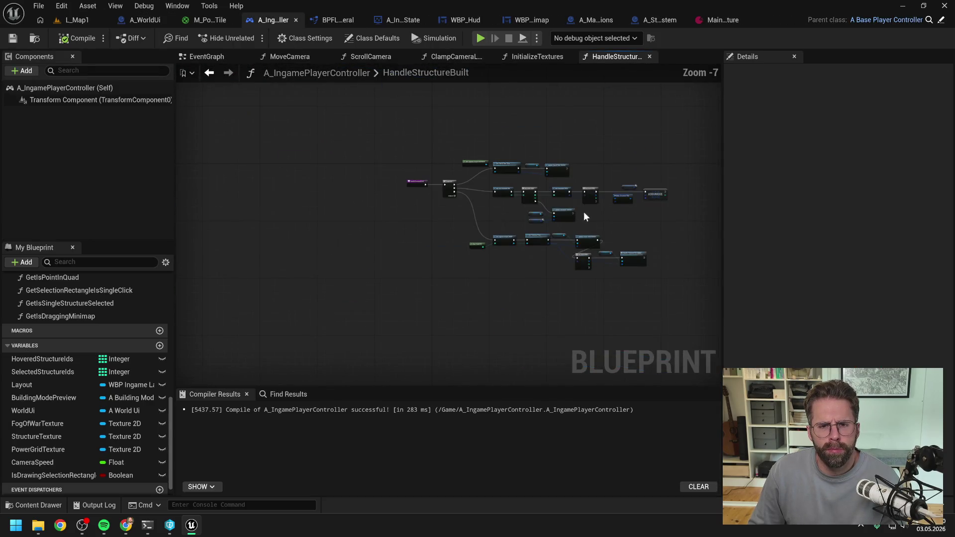
scroll(472, 164, up, 3)
click(219, 58)
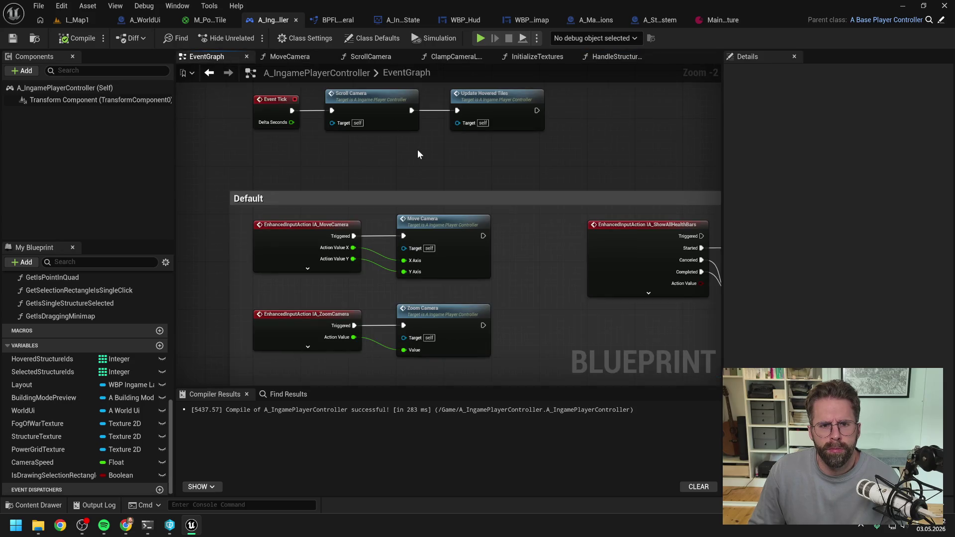
scroll(418, 154, down, 2)
Search the content assets for 'layout' and open the WBP_IngameLayout widget.
key(ctrl+space)
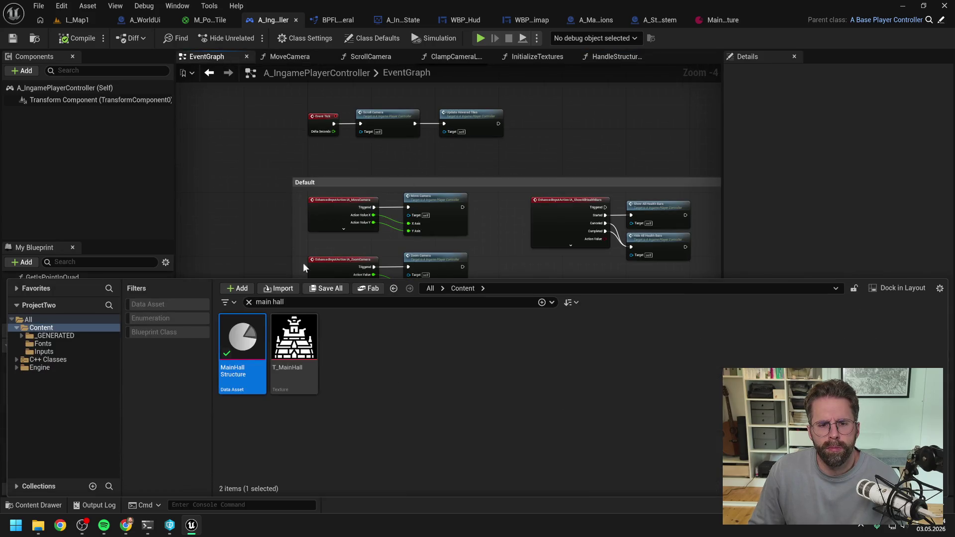
text(layout)
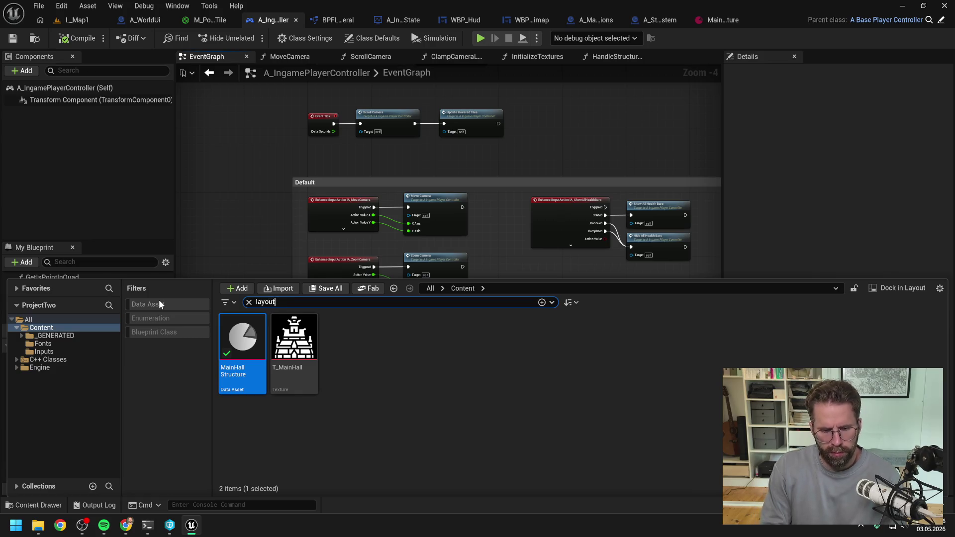
click(246, 339)
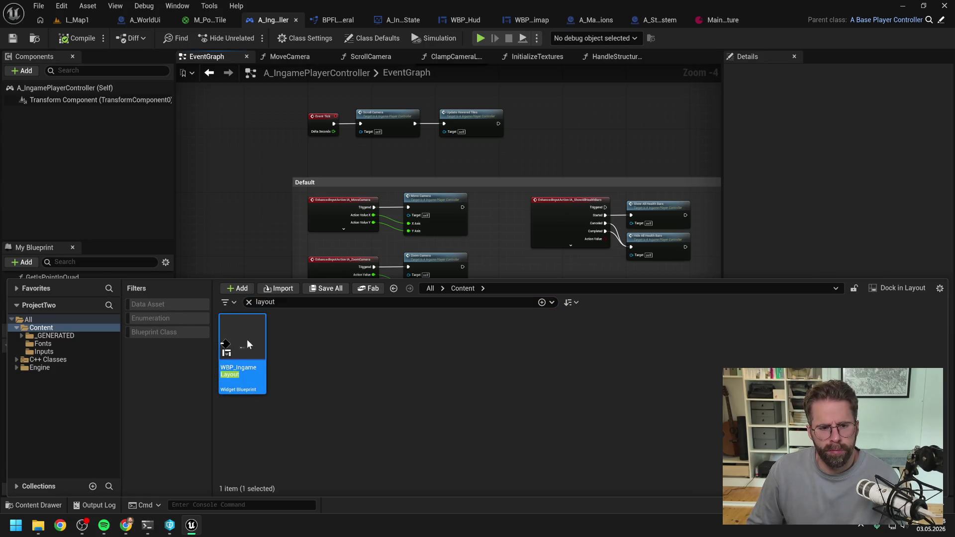
double_click(246, 339)
Set the layout's root widget Visibility to Hidden and compile WBP_IngameLayout.
click(89, 308)
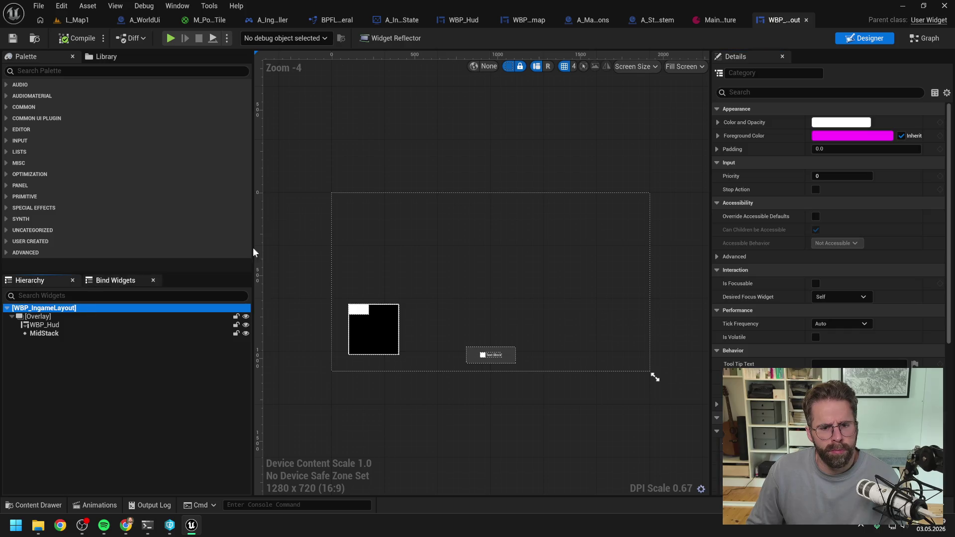
click(862, 92)
text(vis)
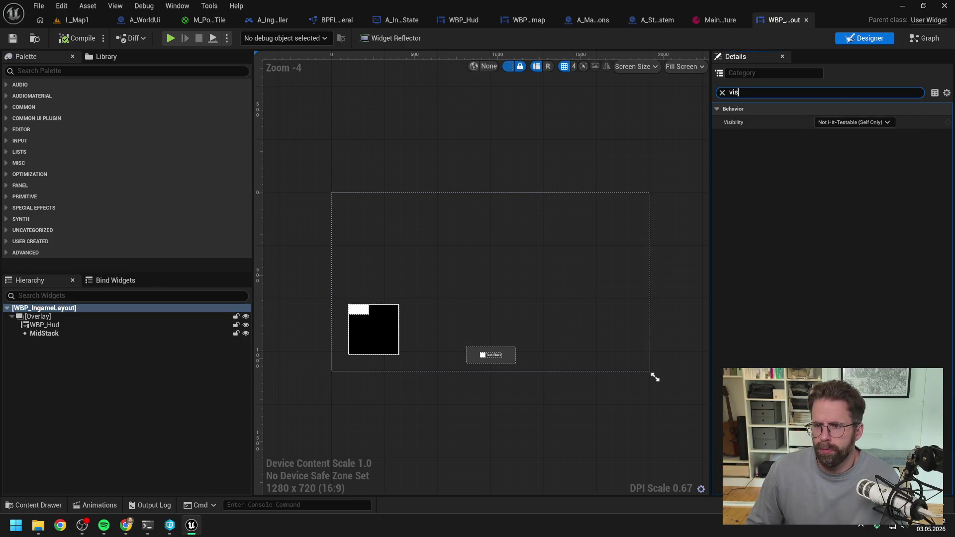
click(852, 122)
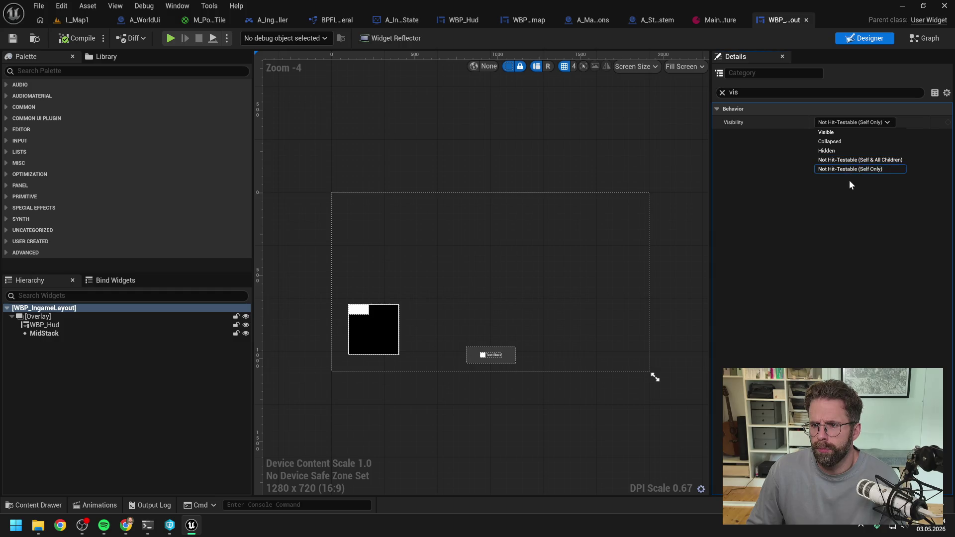
click(835, 151)
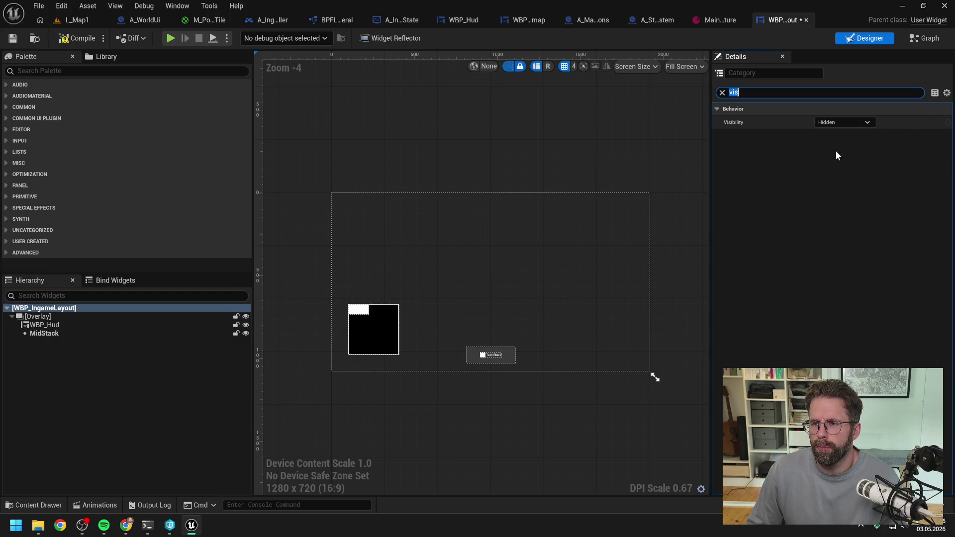
click(77, 38)
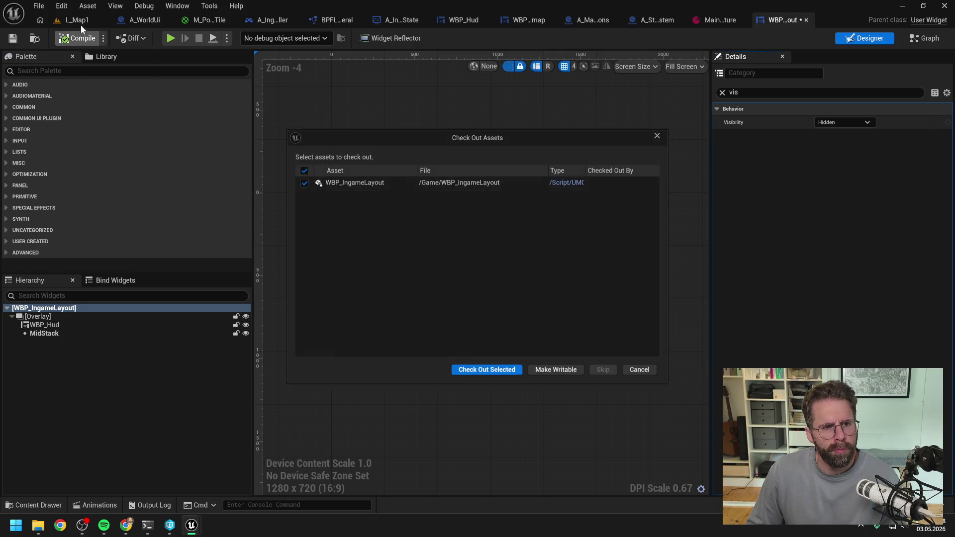
Skip the asset check-out, run and stop an L_Map1 play test, then view A_MapOptions' GetGridSize graph.
click(477, 370)
click(77, 20)
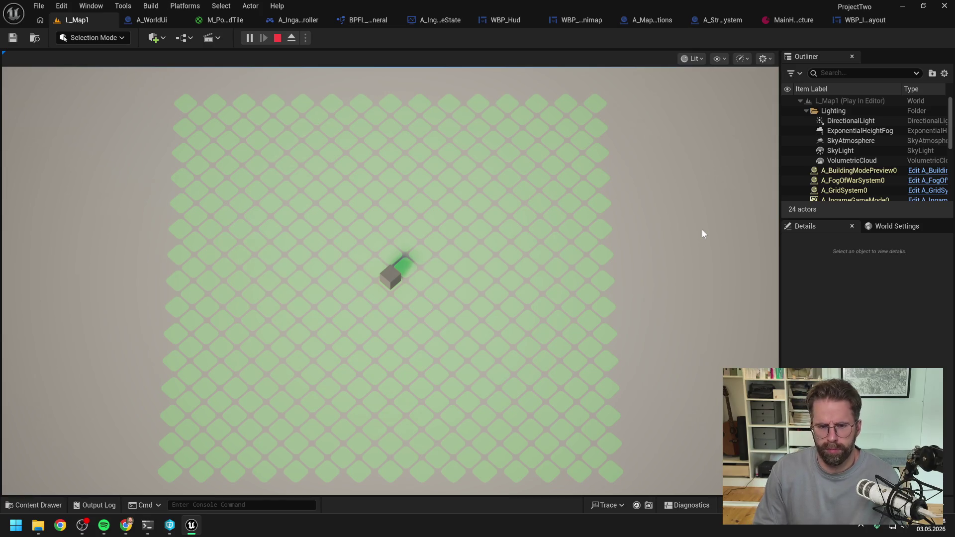
key(Escape)
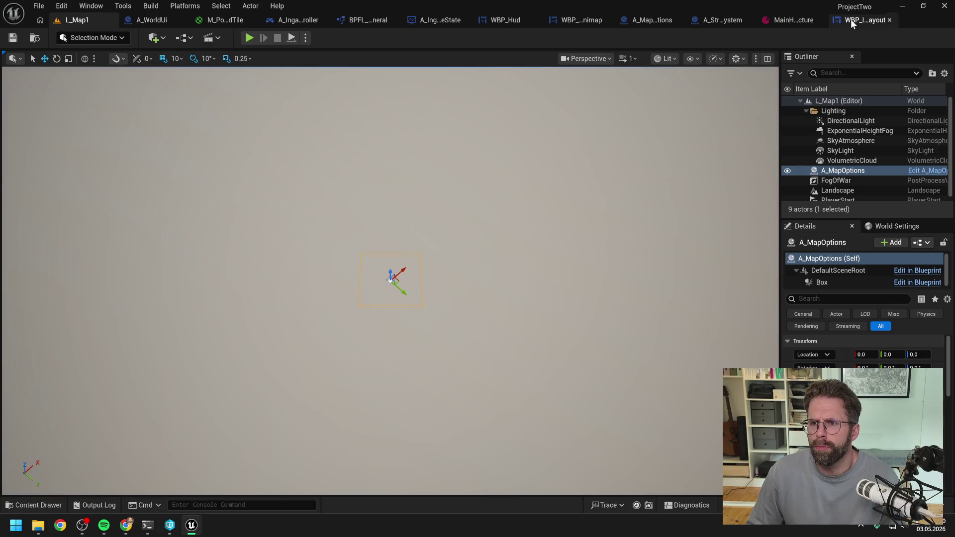
click(647, 20)
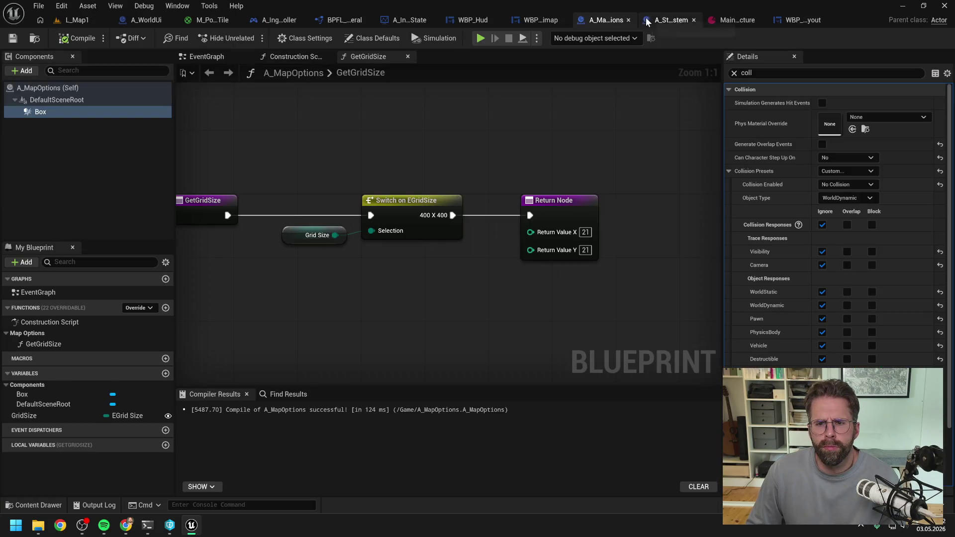
Close the usage statistics and start the Claude Code message 'was mit gerade noch auffällt:'.
key(alt+Tab)
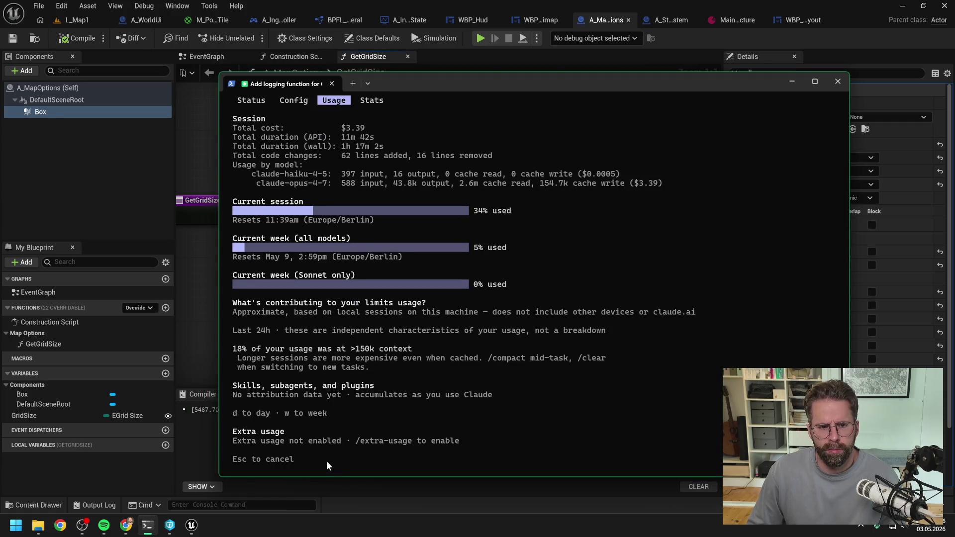
key(Escape)
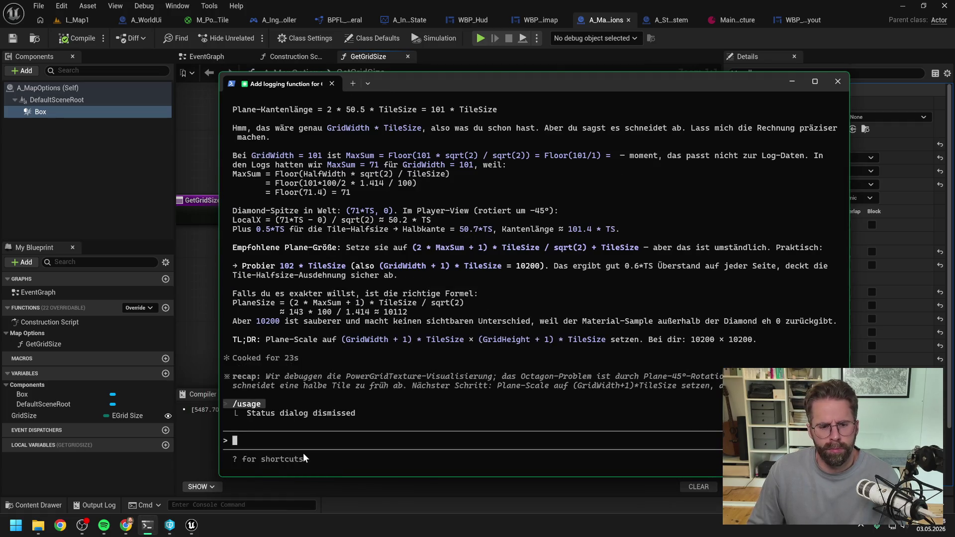
text(was mit ger)
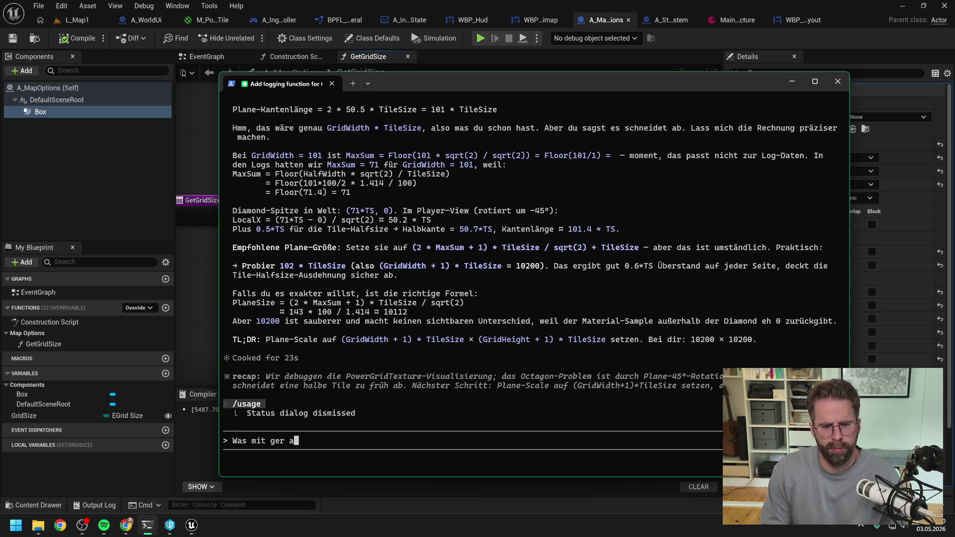
text(ade noc)
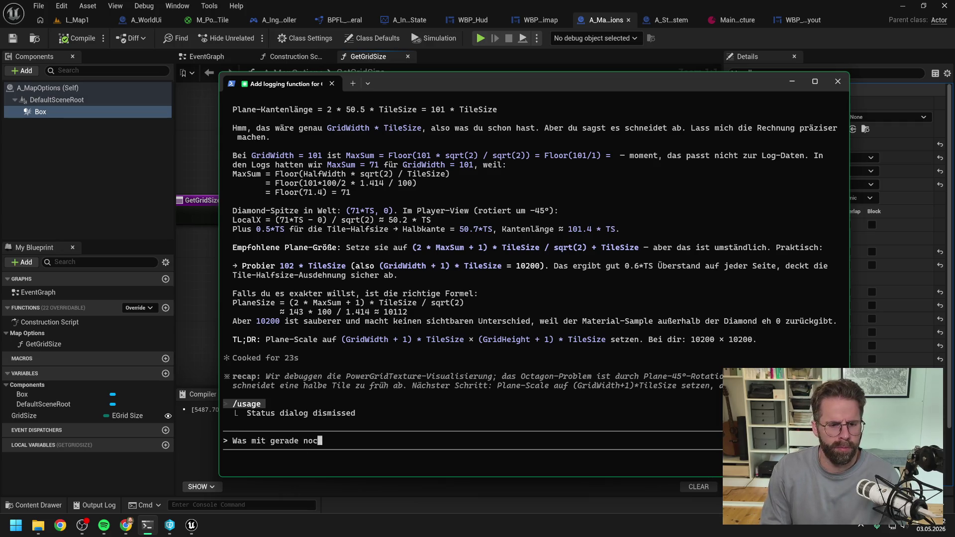
text(h auffällt:)
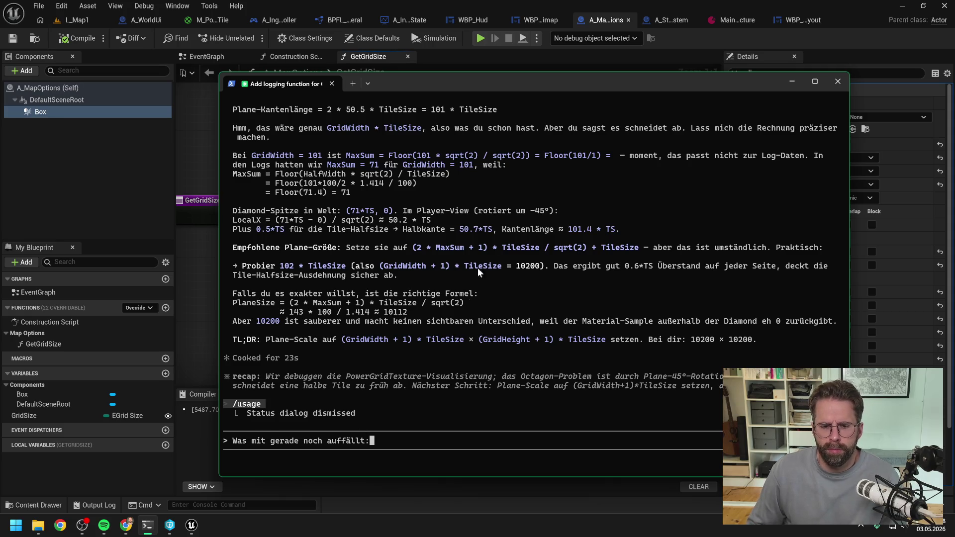
Move the terminal aside, add 'Gri' to the message, and return to Unreal Engine.
drag(493, 82, 904, 78)
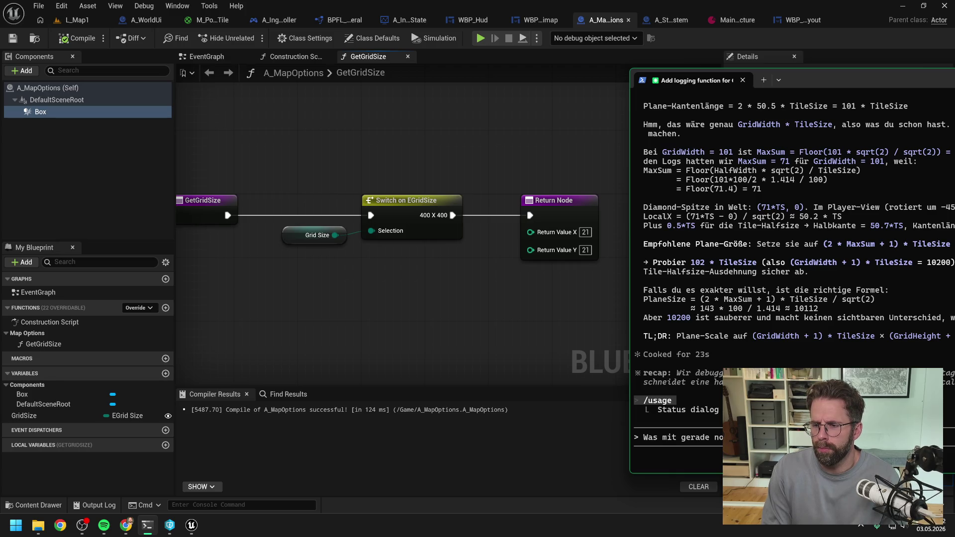
text(…Gri)
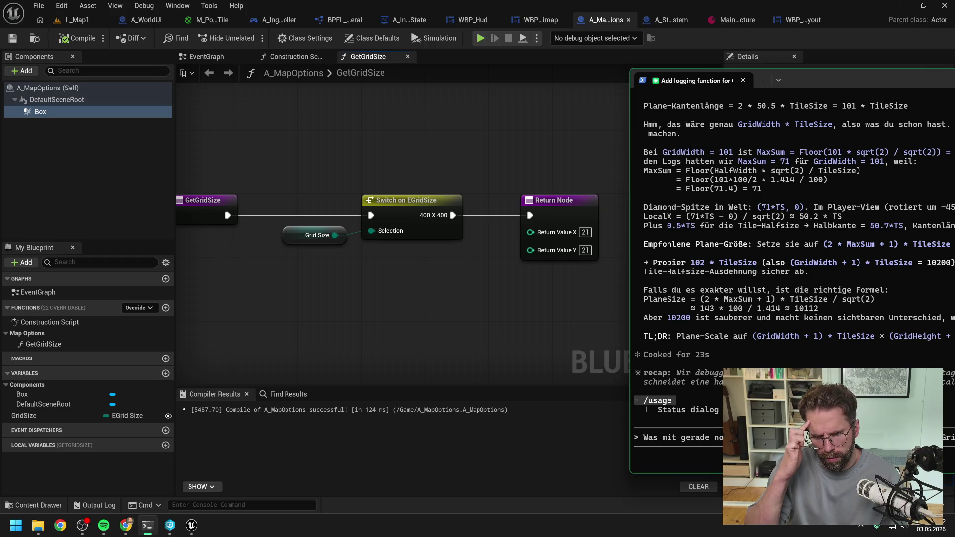
key(super)
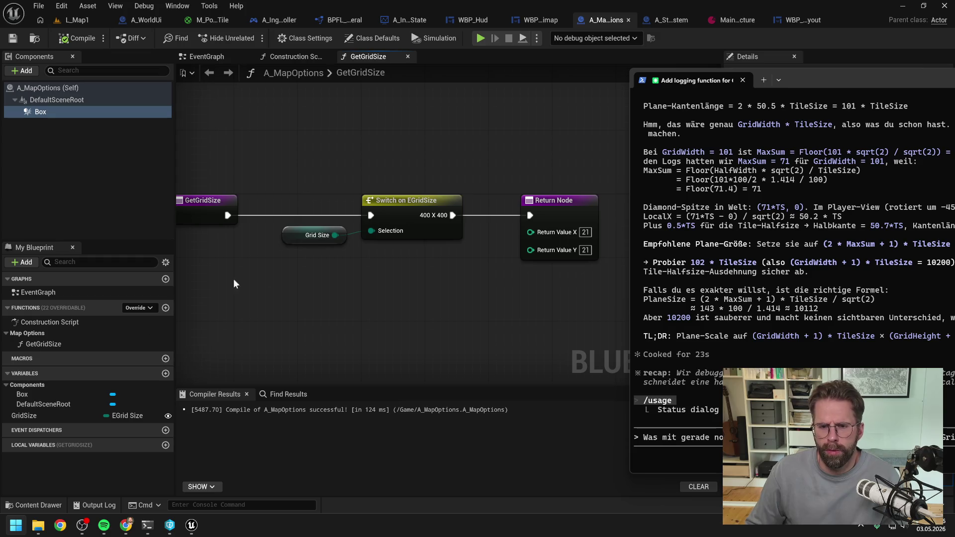
click(334, 294)
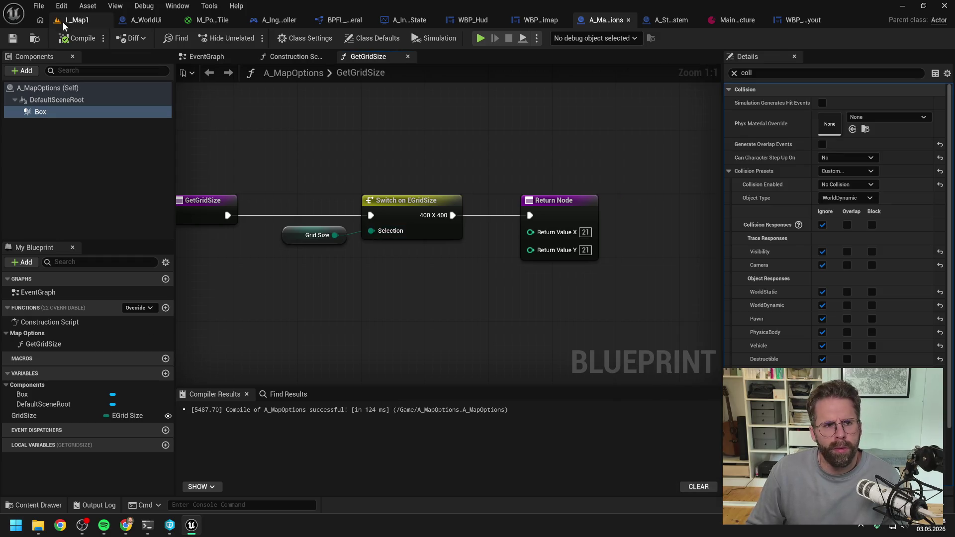
click(77, 20)
click(249, 37)
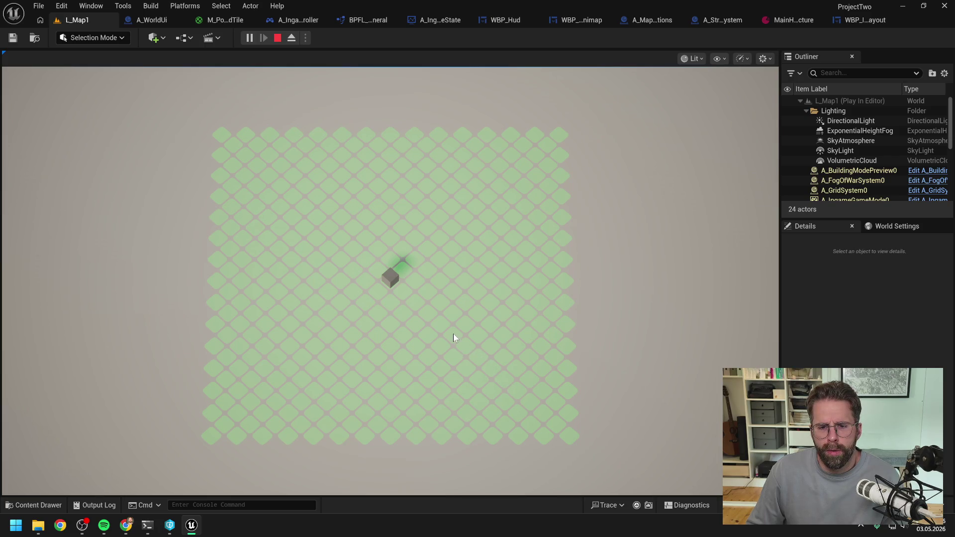
click(418, 307)
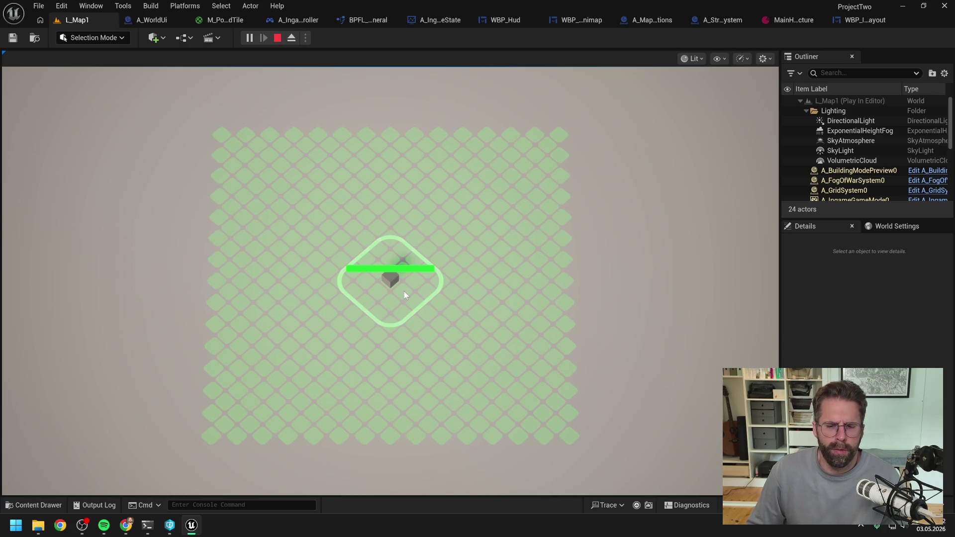
click(568, 460)
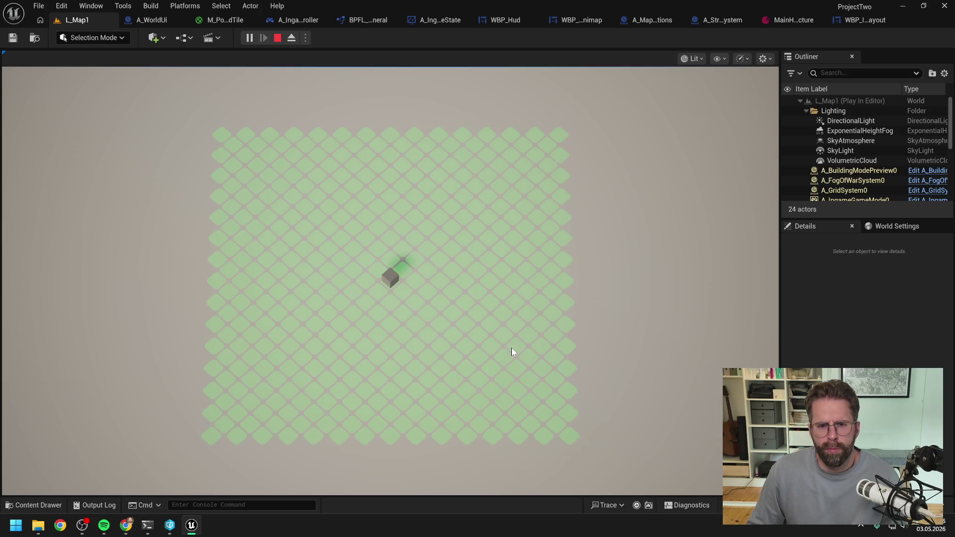
key(Escape)
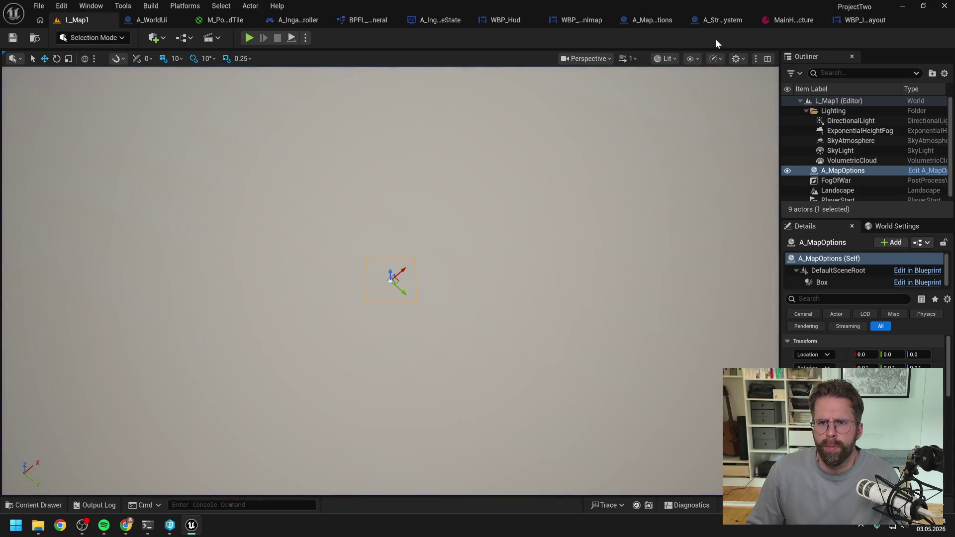
click(649, 18)
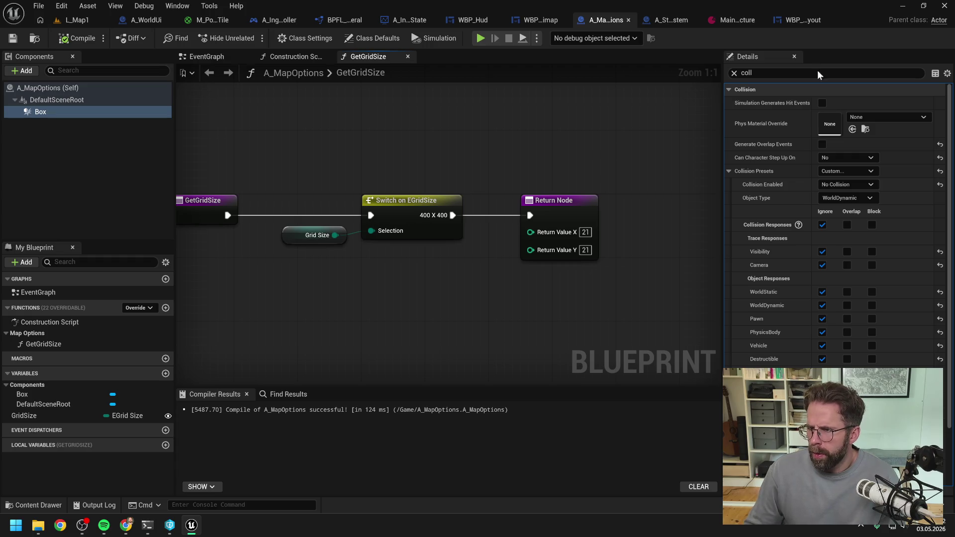
Reword the Claude Code message to say the grid lacks the right number of GridTiles, then return to Unreal.
key(alt+Tab)
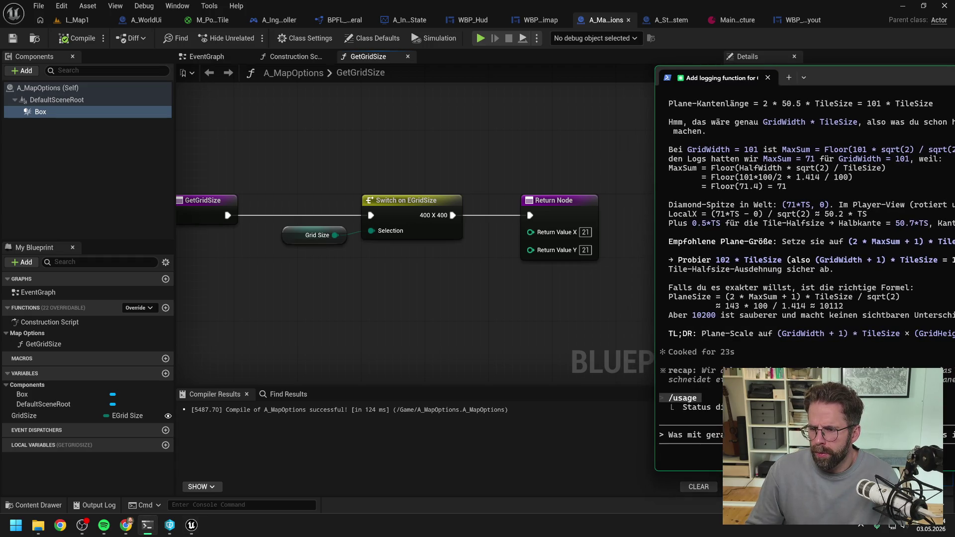
drag(830, 77, 613, 68)
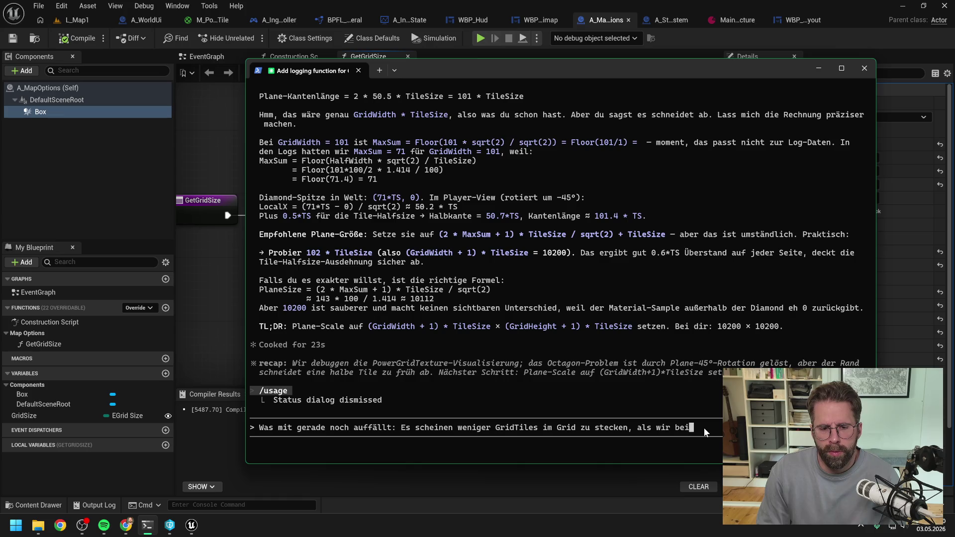
key(BackSpace)
key(BackSpace)
key(BackSpace)
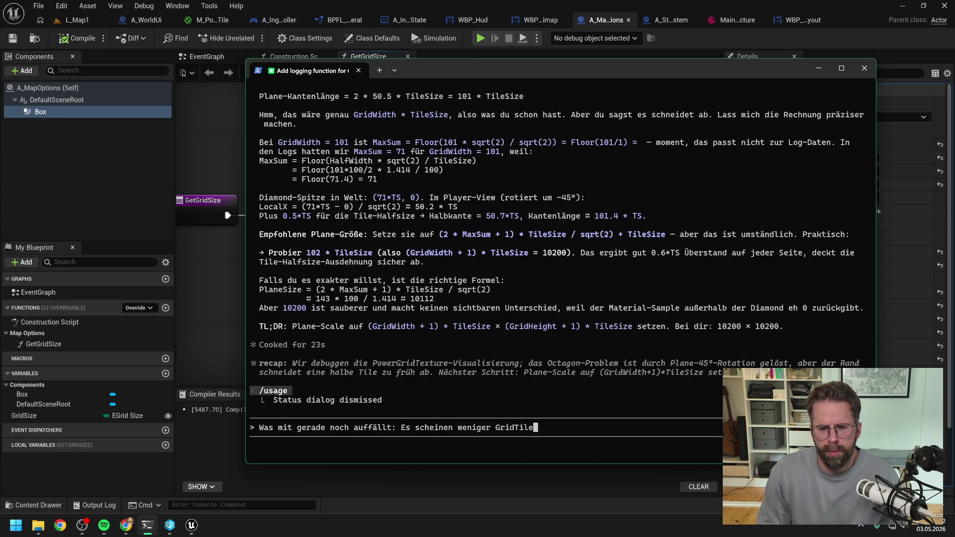
key(BackSpace)
key(BackSpace)
key(BackSpace)
text(t )
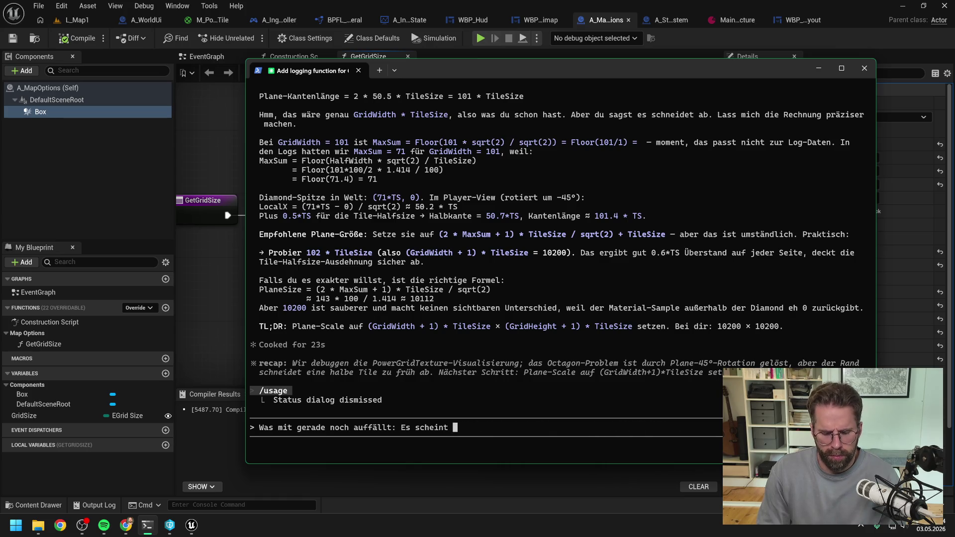
text(nicht die richti)
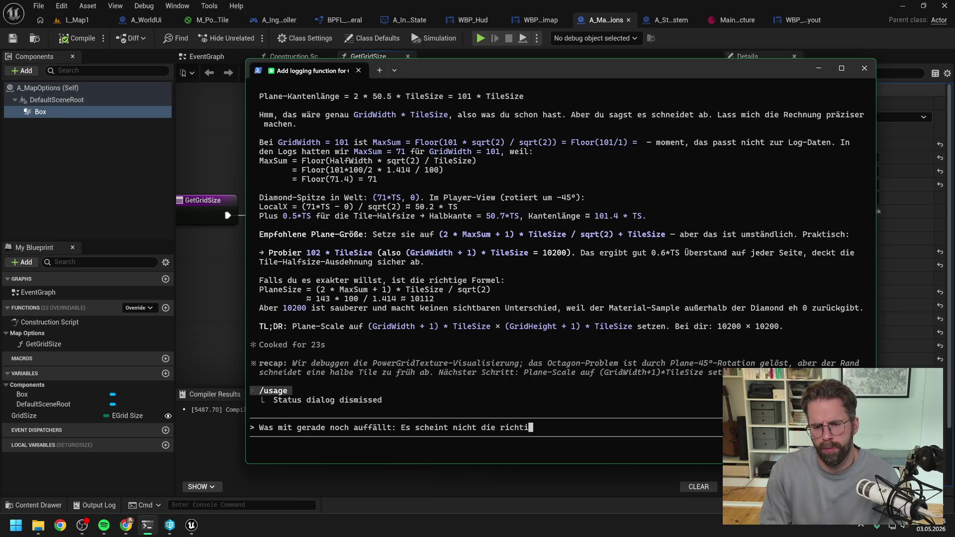
text(ge Anz)
text(ahl an GridT)
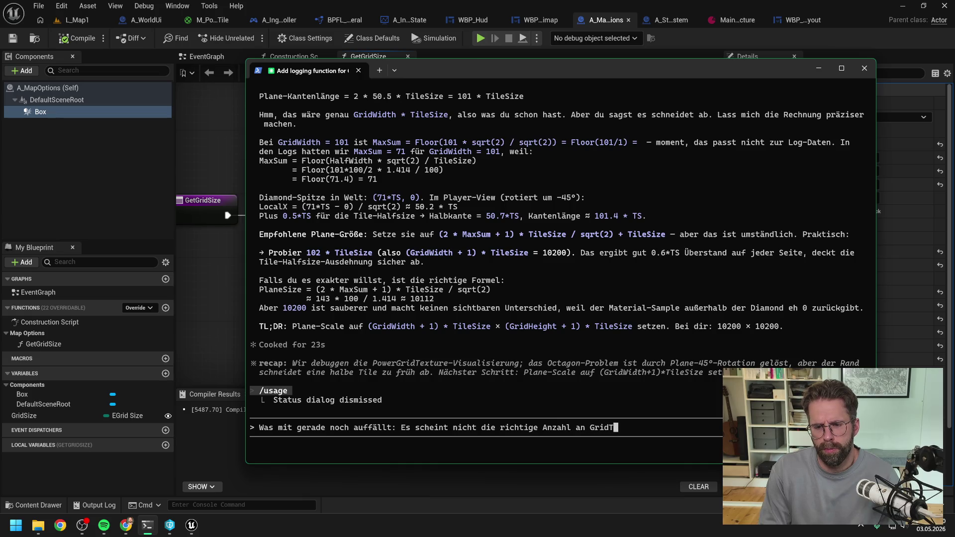
text(il)
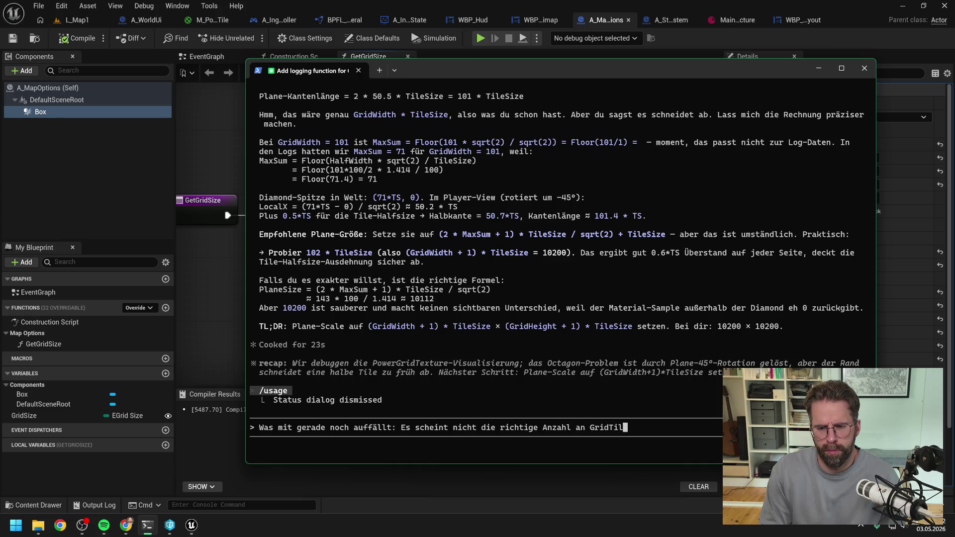
text(es)
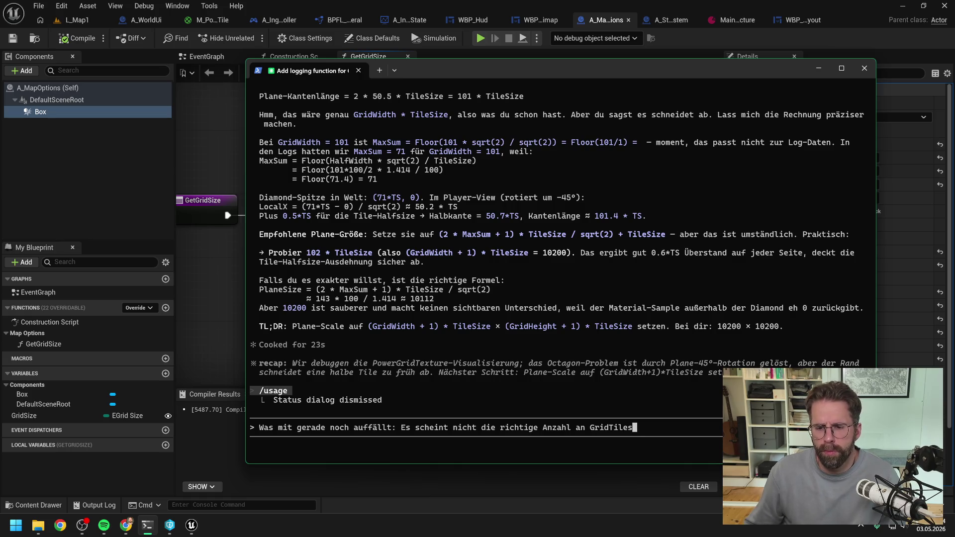
text( im Gre)
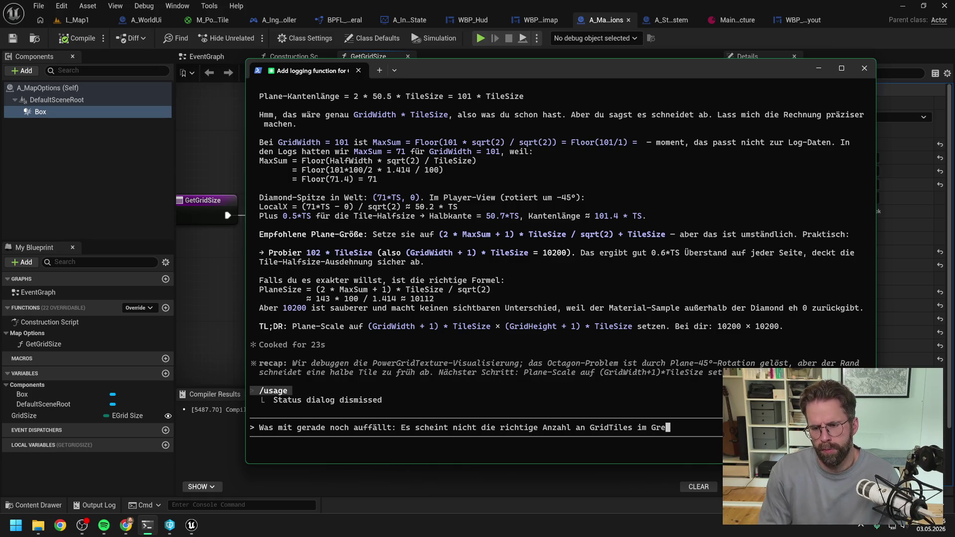
key(BackSpace)
text(id zu s)
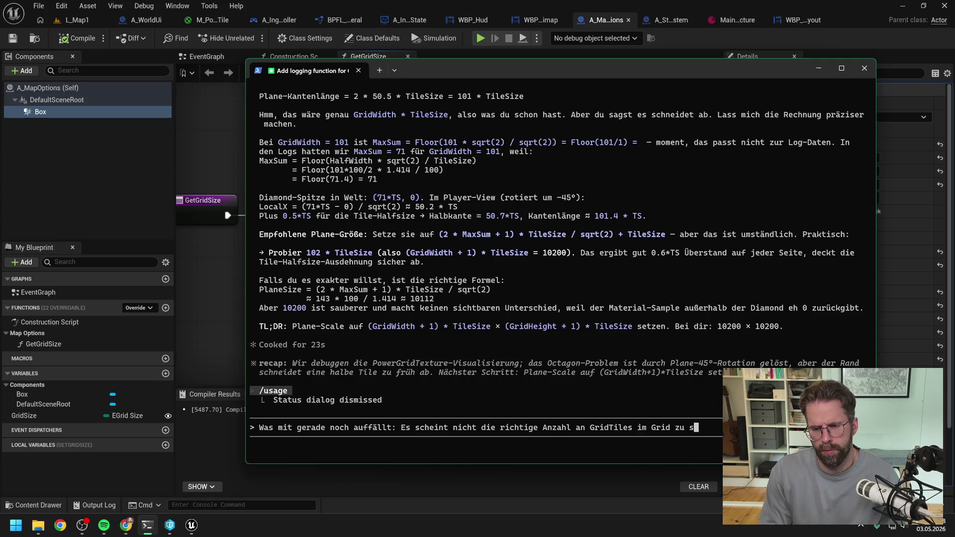
text(tecken)
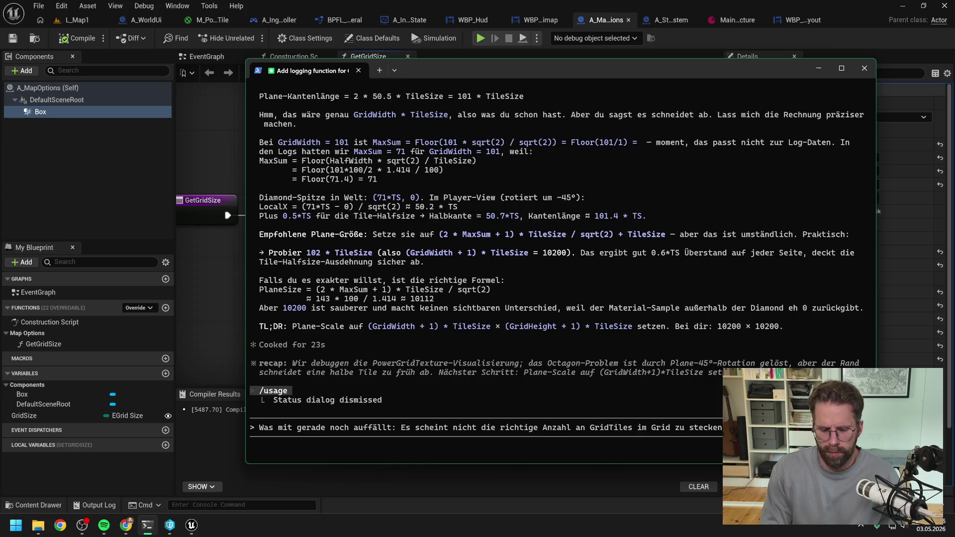
text(eingeben)
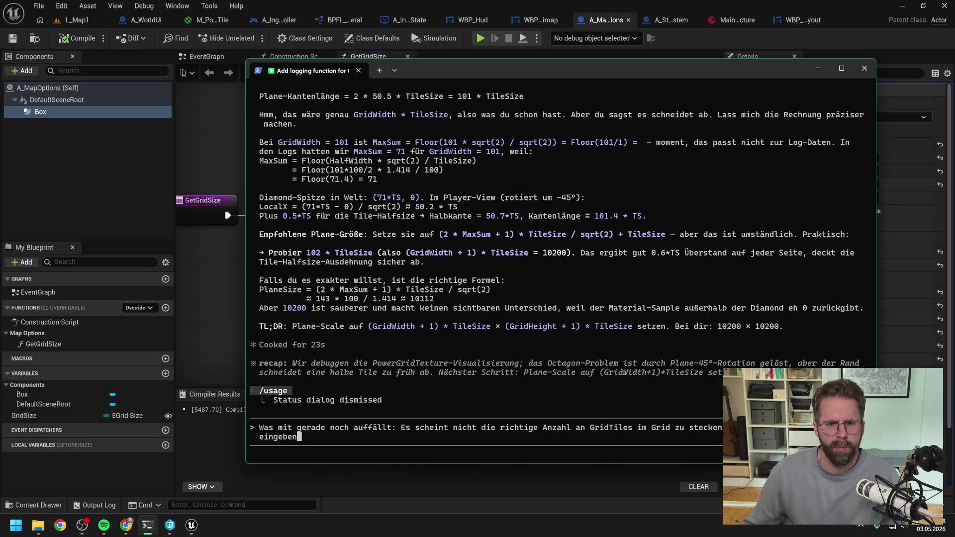
key(alt+Tab)
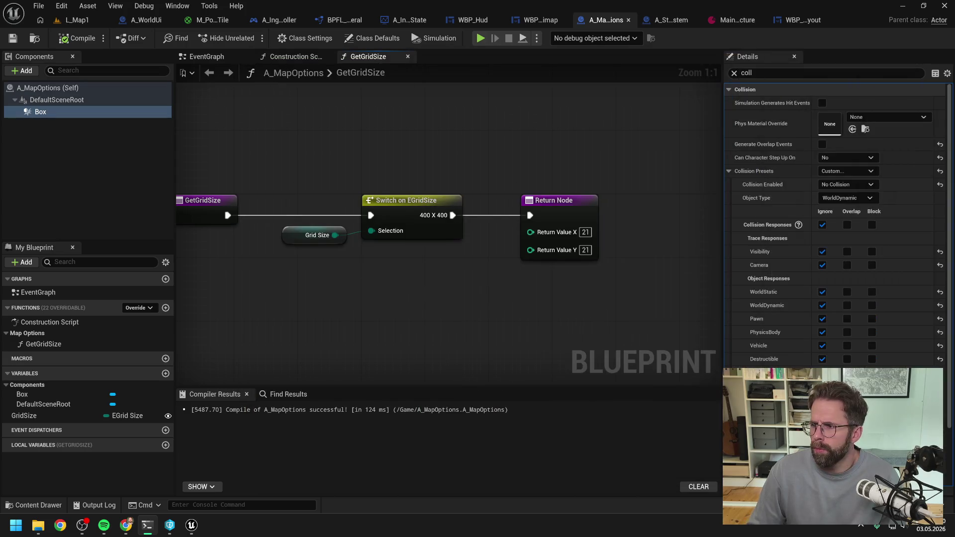
Play L_Map1 with Alt+P, zoom out over the diamond grid, stop, and bring up the terminal.
click(81, 22)
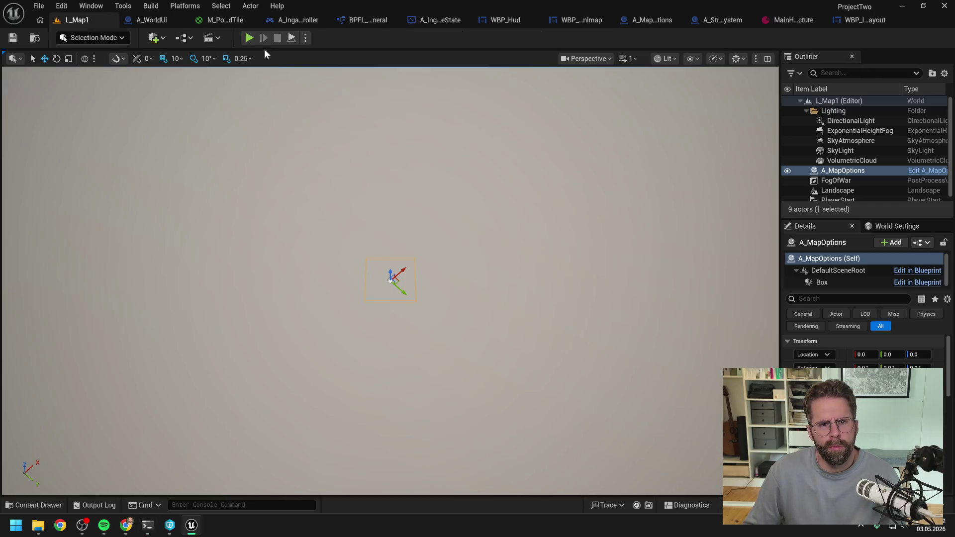
key(alt+p)
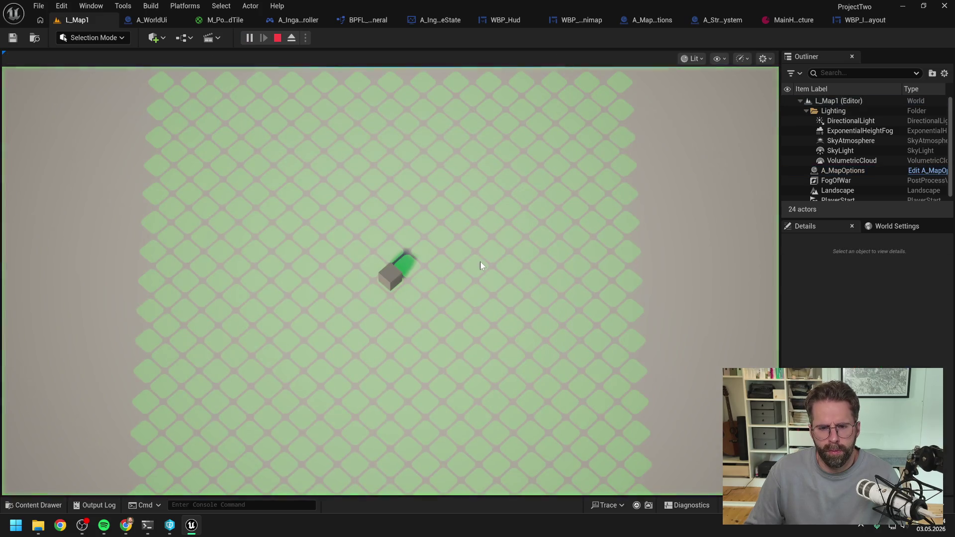
scroll(691, 295, down, 2)
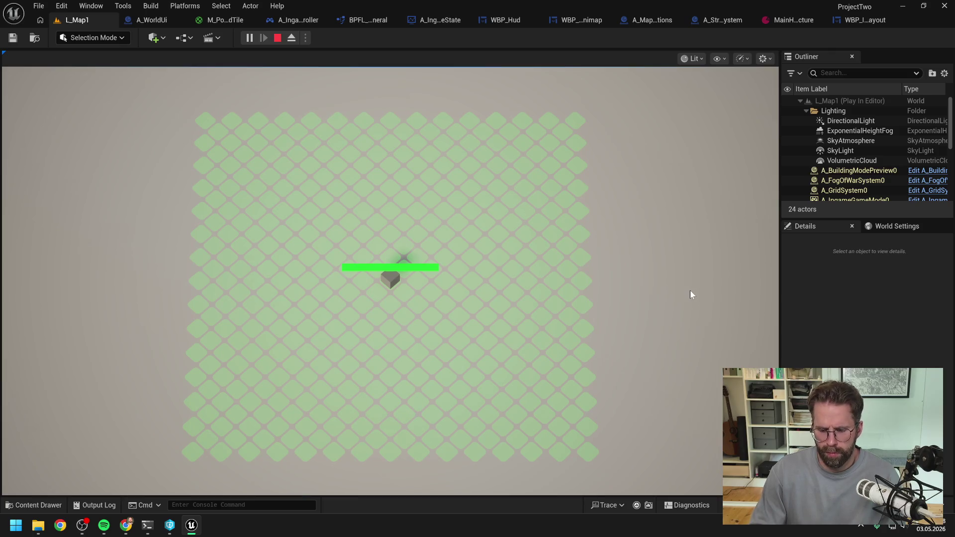
key(Escape)
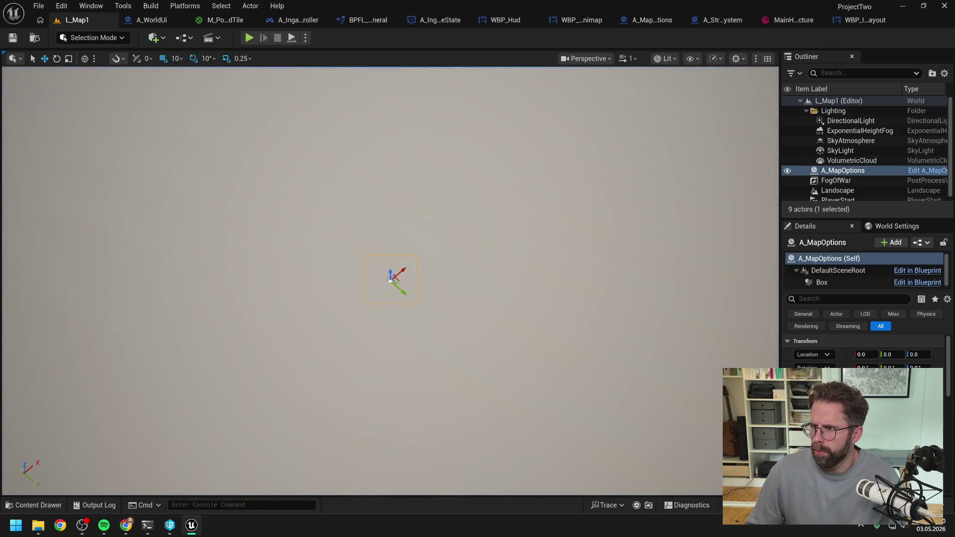
click(148, 525)
Finish the message with 'Hier einmal ein Screenshot vom 21x21 Grid', paste the screenshot, and send it.
text(. )
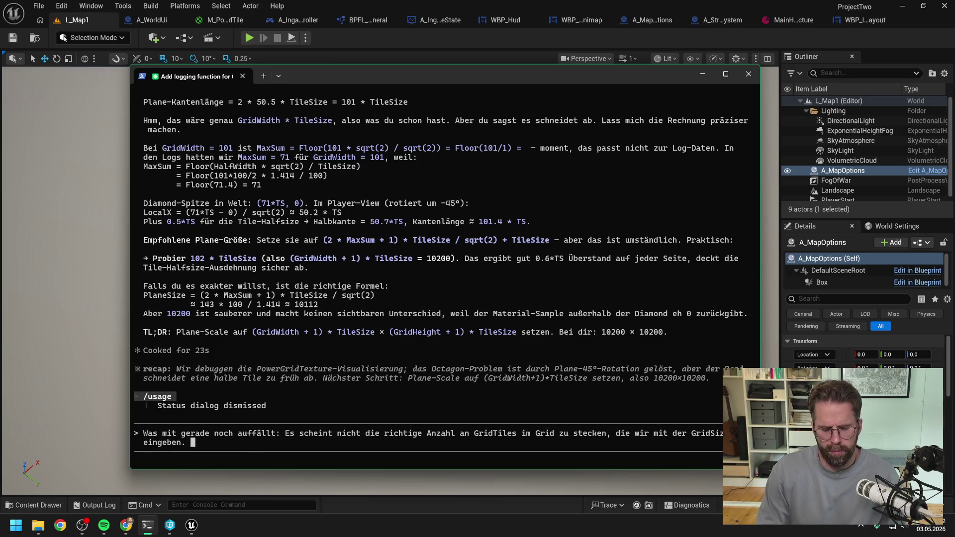
text(Hier einmal)
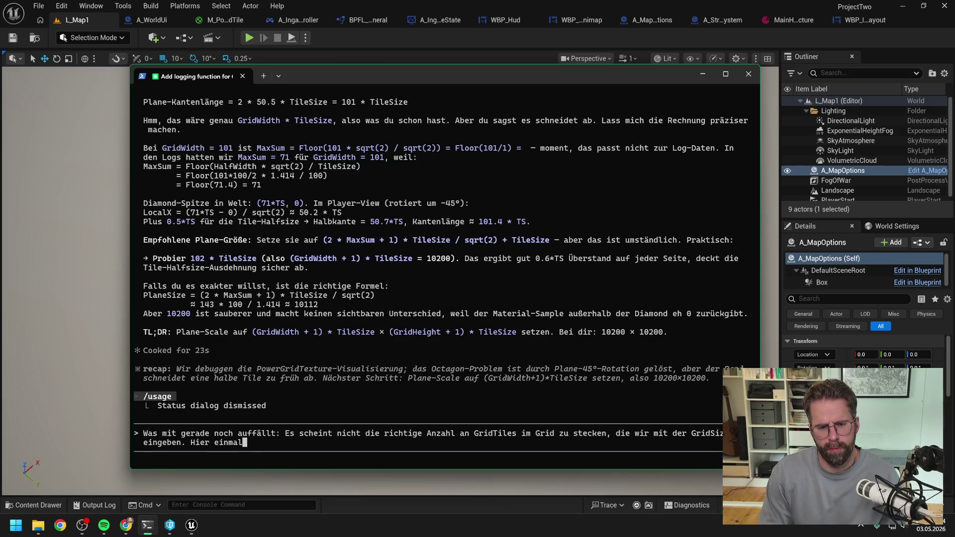
text( ein )
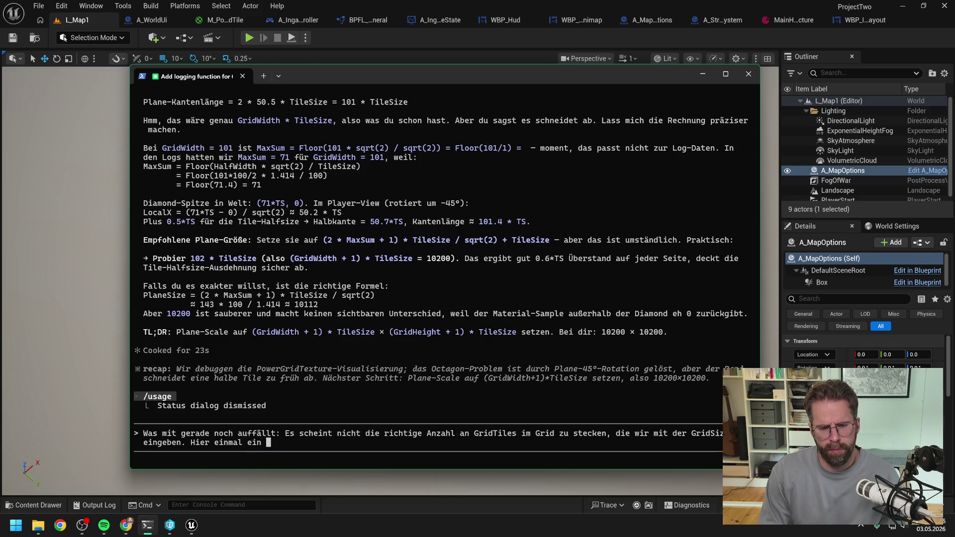
text(Screenshot von)
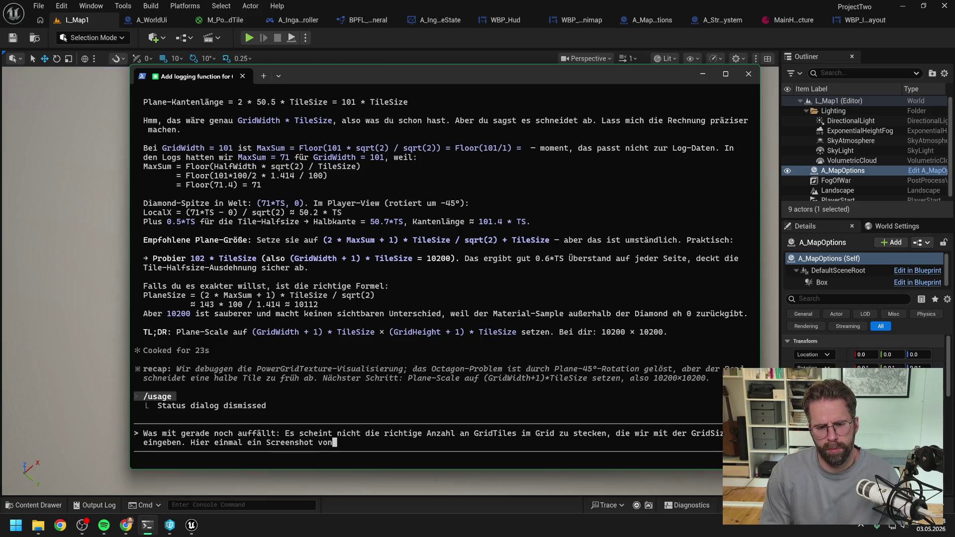
key(BackSpace)
text(m 21x)
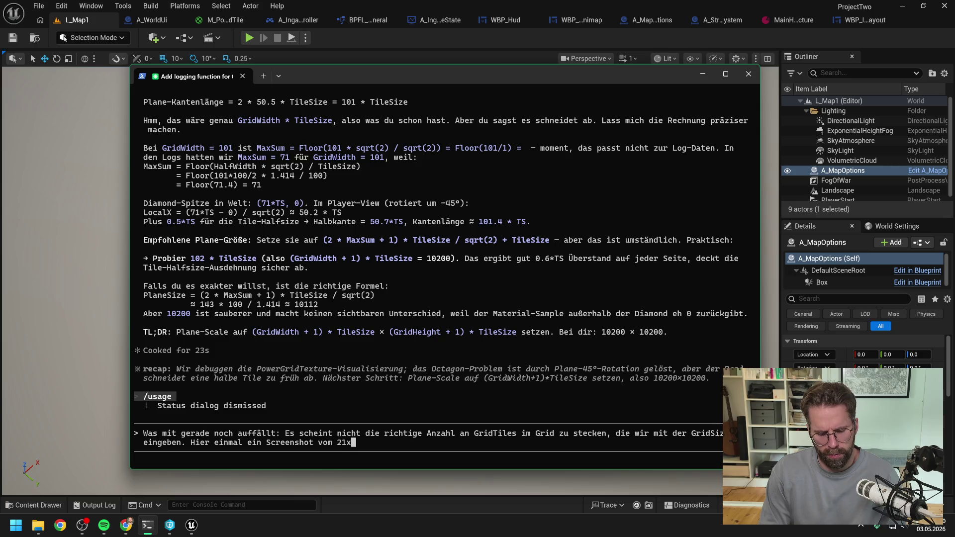
text(21 Gird)
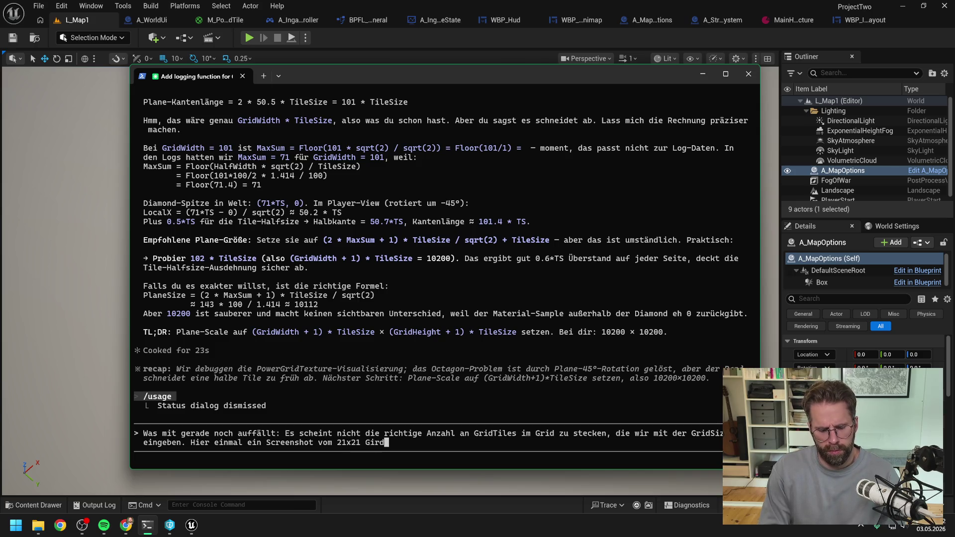
key(BackSpace)
key(BackSpace)
key(BackSpace)
text(rid)
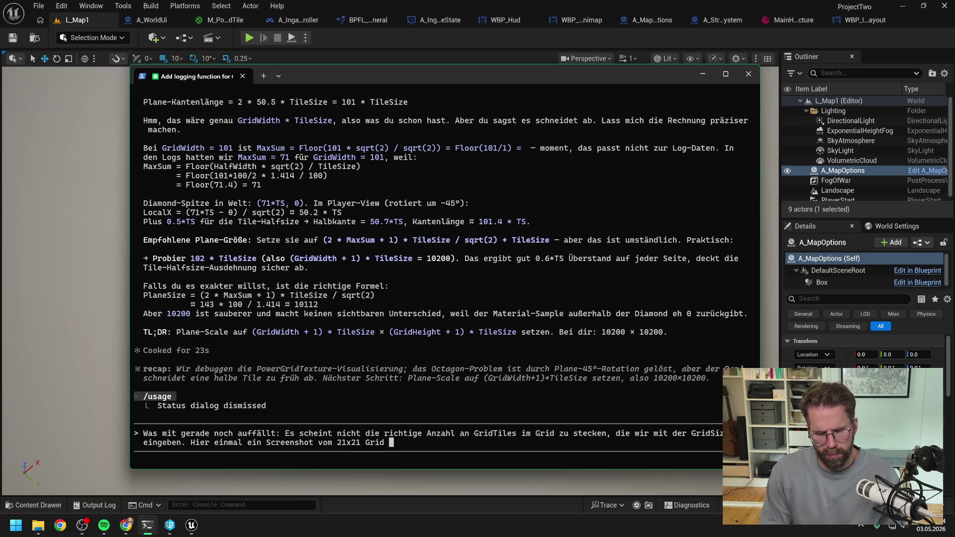
key(alt+v)
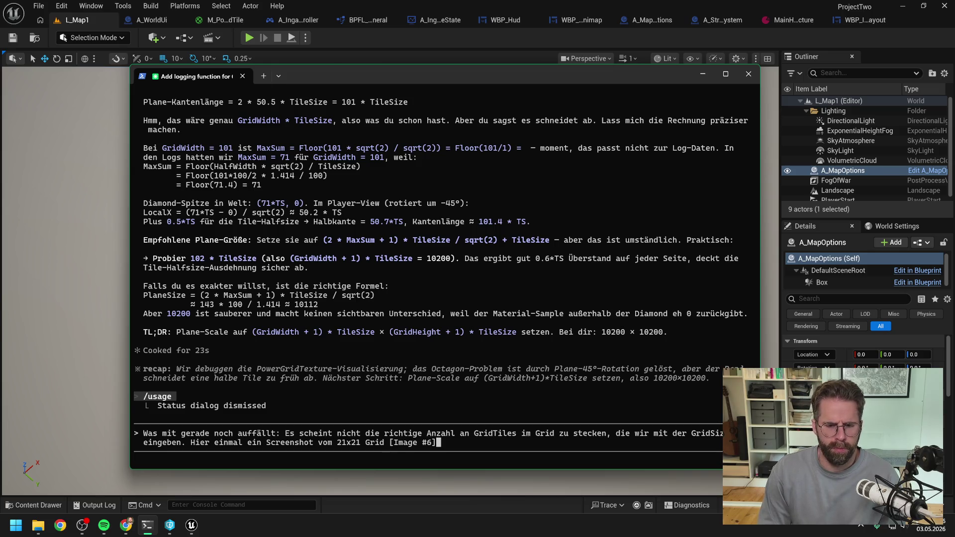
key(Return)
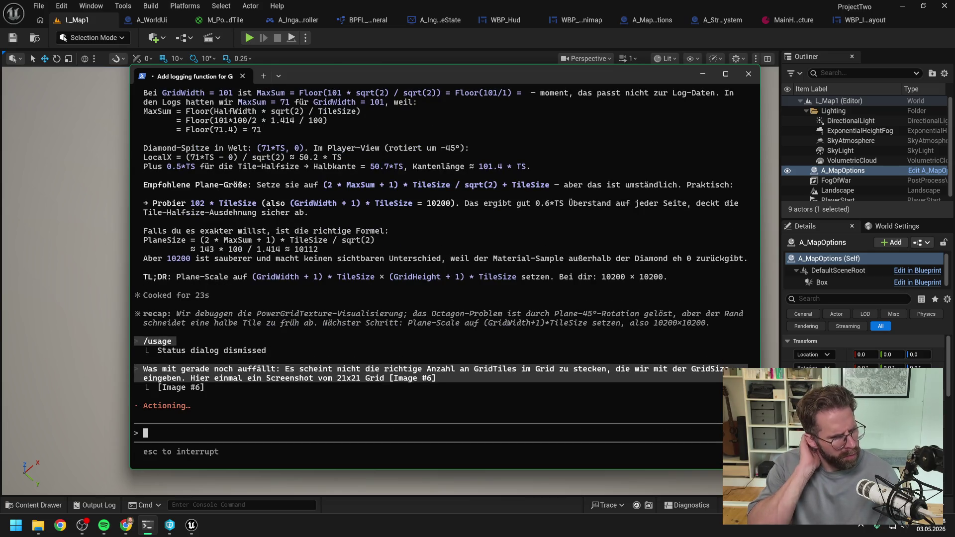
click(473, 32)
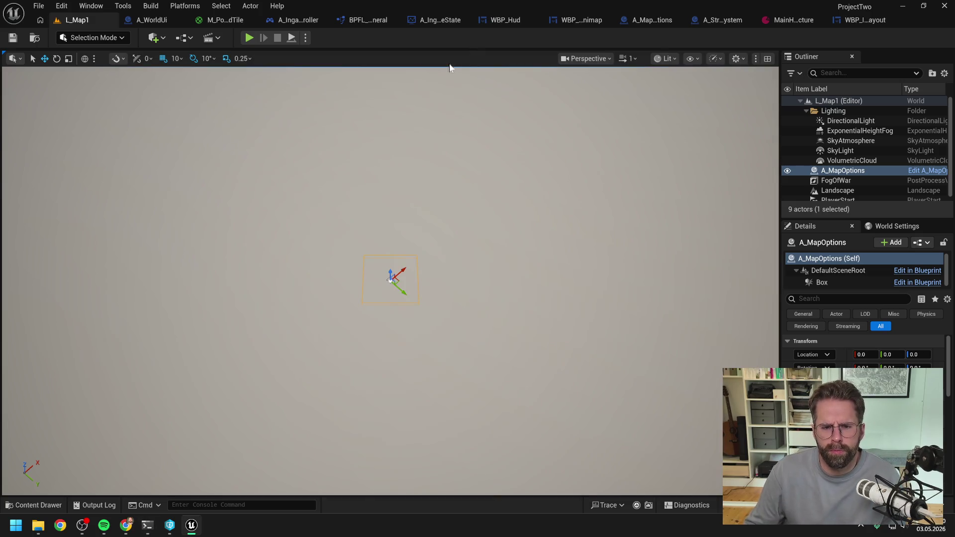
Play L_Map1 again, select and deselect the centre unit, then stop the session.
click(249, 37)
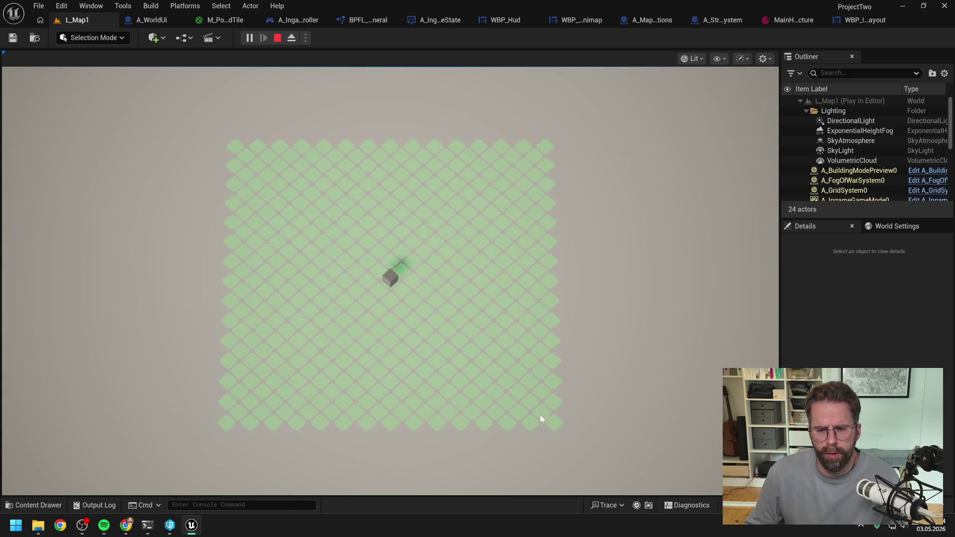
click(374, 272)
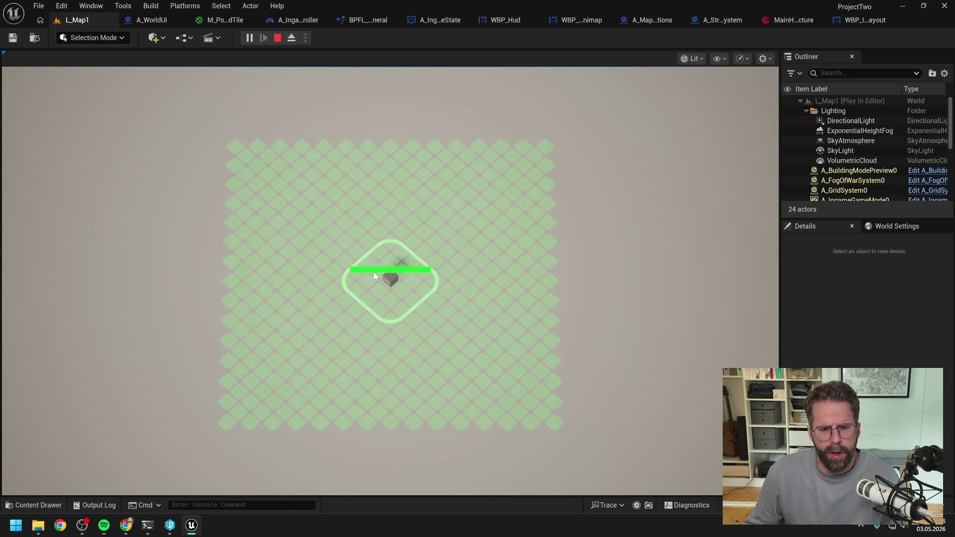
click(374, 273)
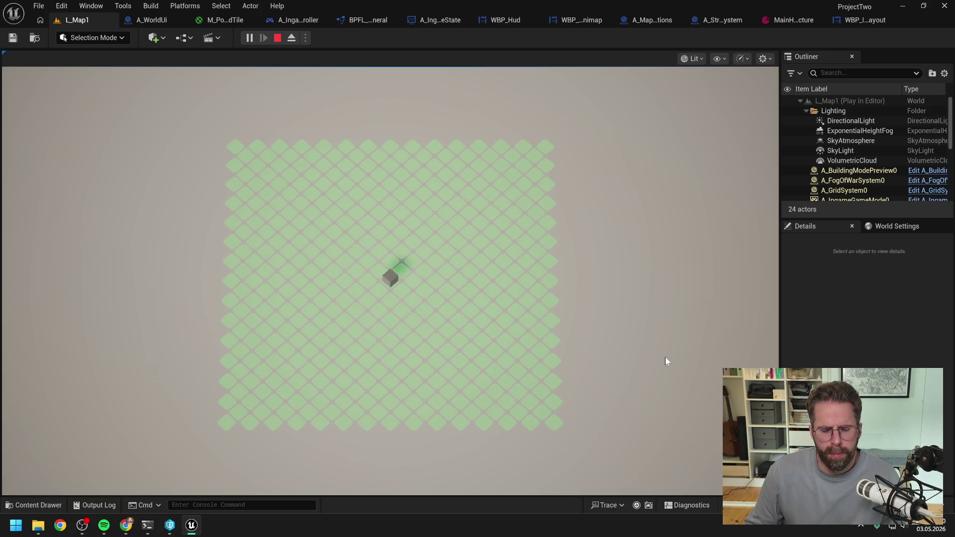
key(Escape)
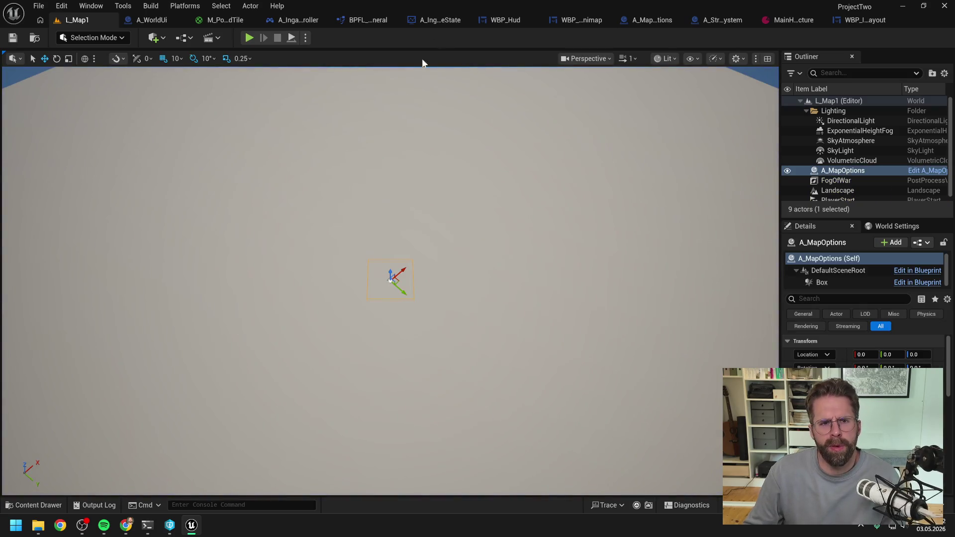
Search the asset browser for 'building mode pre' and open the A_BuildingModePreview blueprint.
key(ctrl+space)
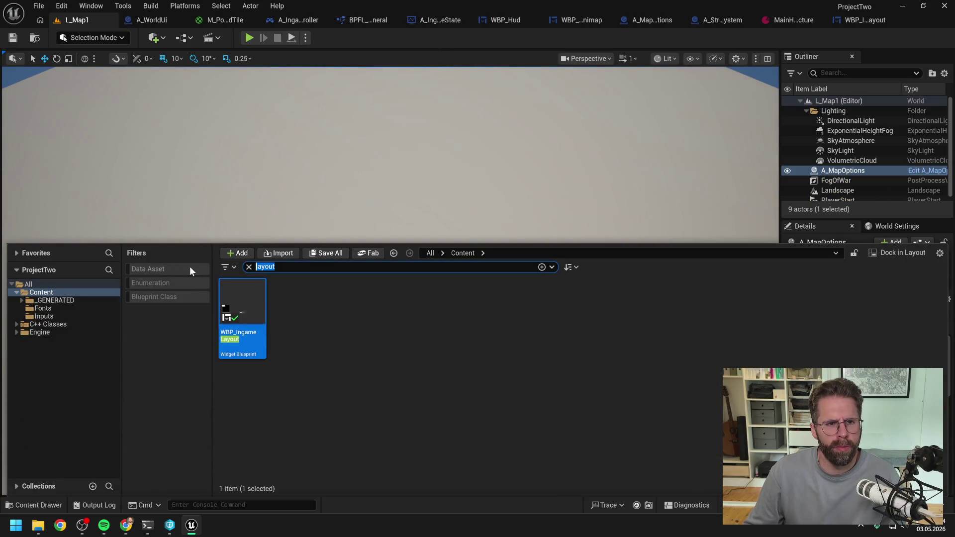
click(298, 21)
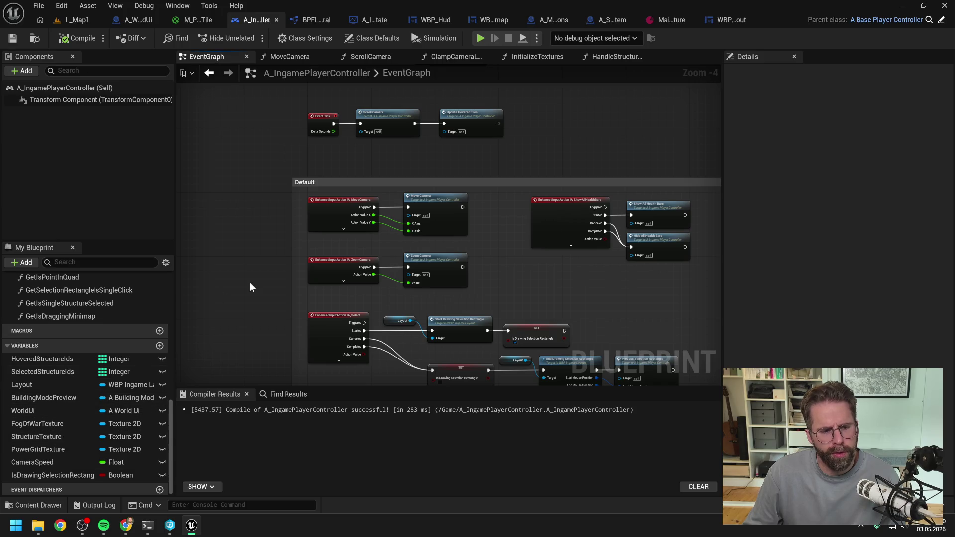
key(ctrl+space)
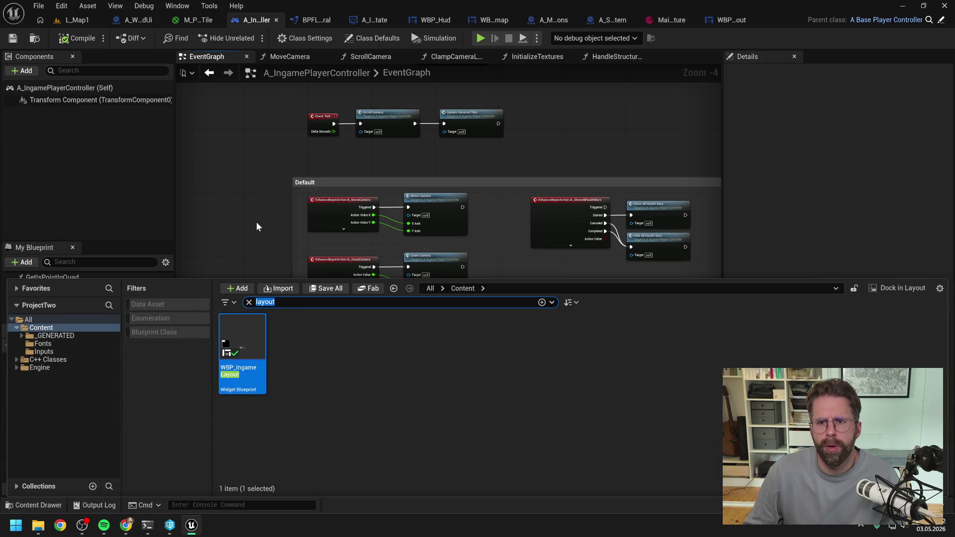
right_click(250, 19)
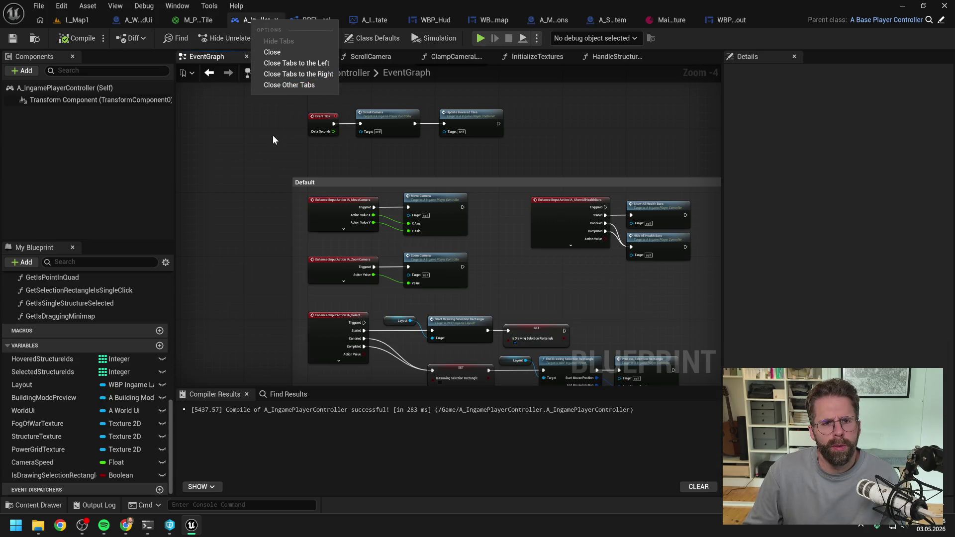
click(272, 135)
key(ctrl+space)
text(bui)
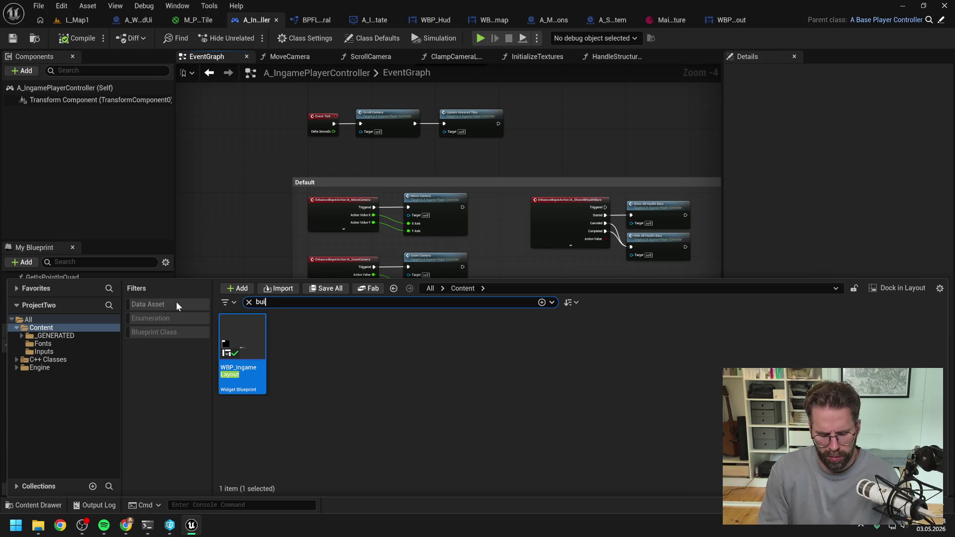
text(lding mode pre)
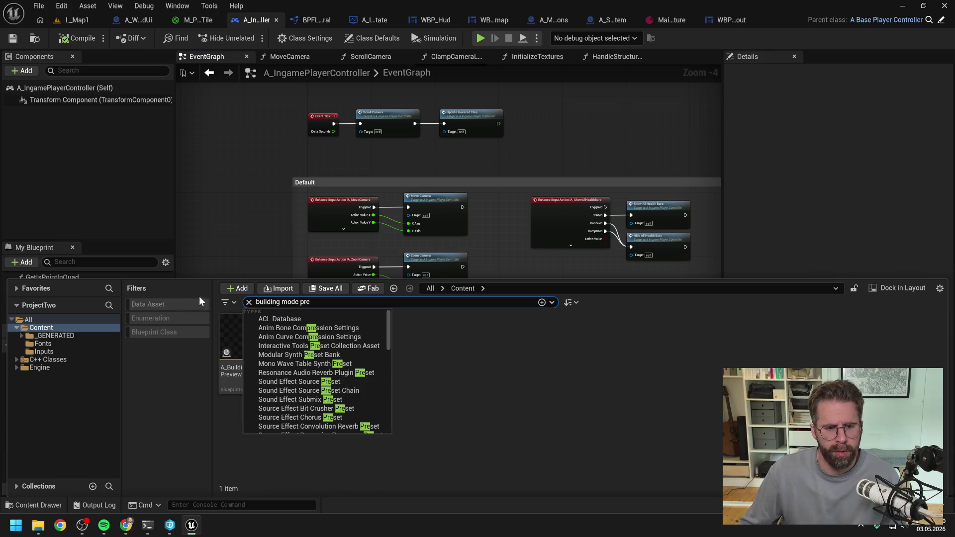
click(311, 371)
double_click(244, 344)
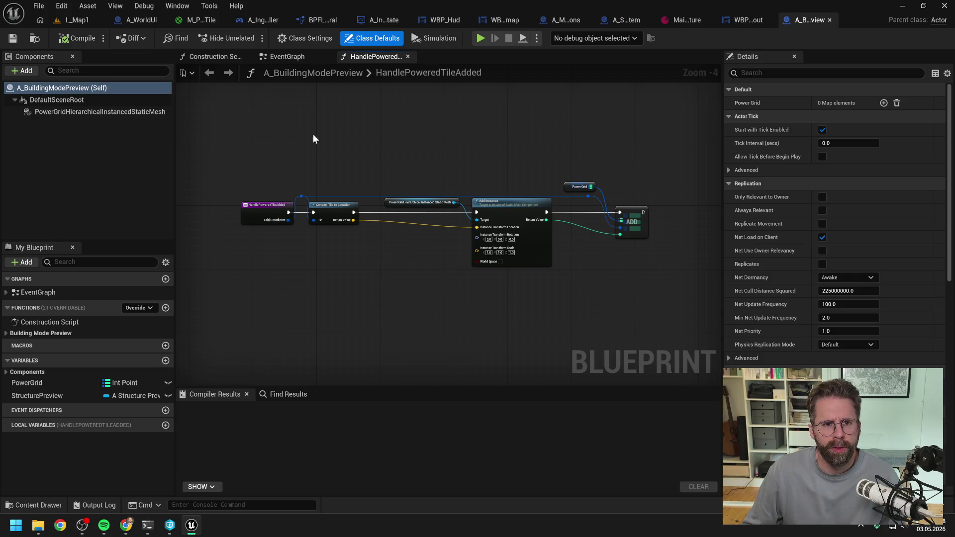
Inspect its EventGraph and HandlePoweredTileAdded graphs, then close them and the blueprint.
click(298, 59)
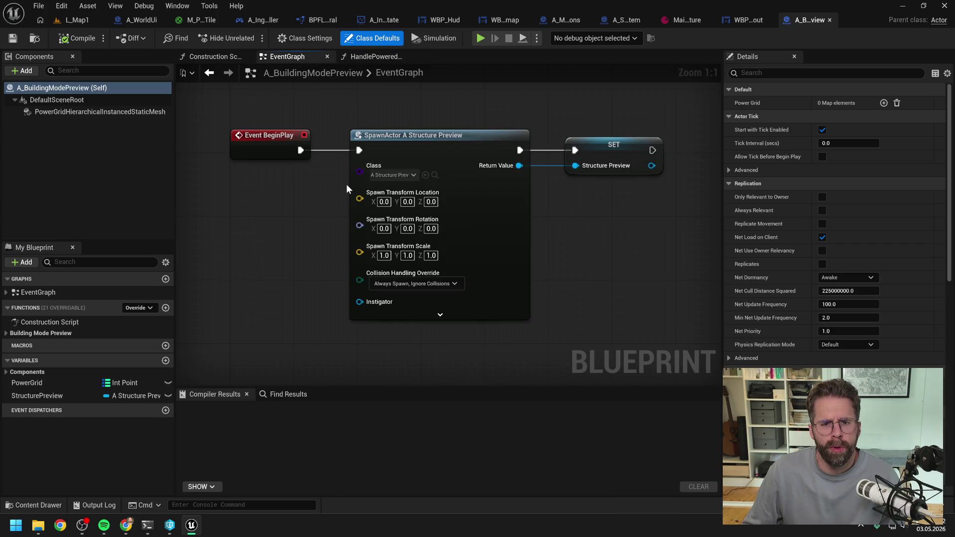
scroll(346, 184, down, 2)
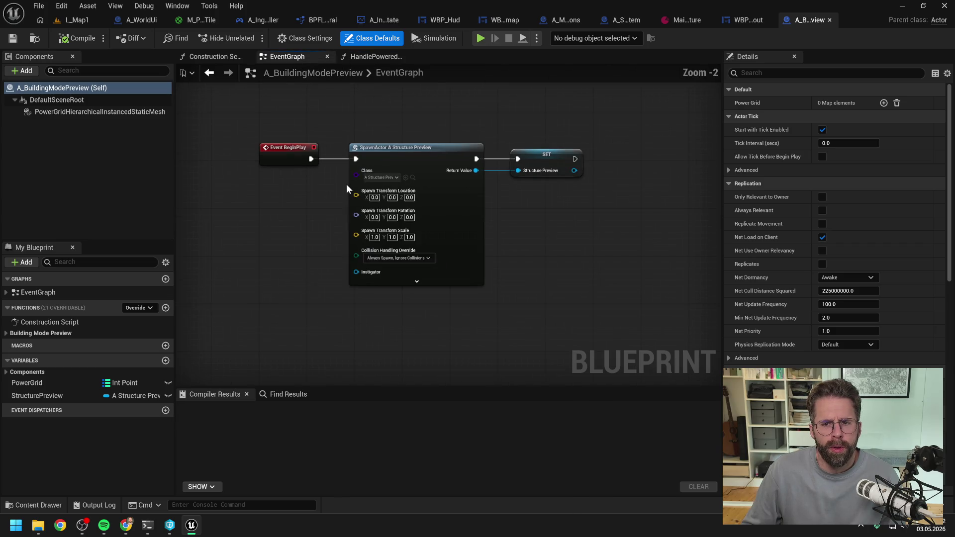
click(371, 58)
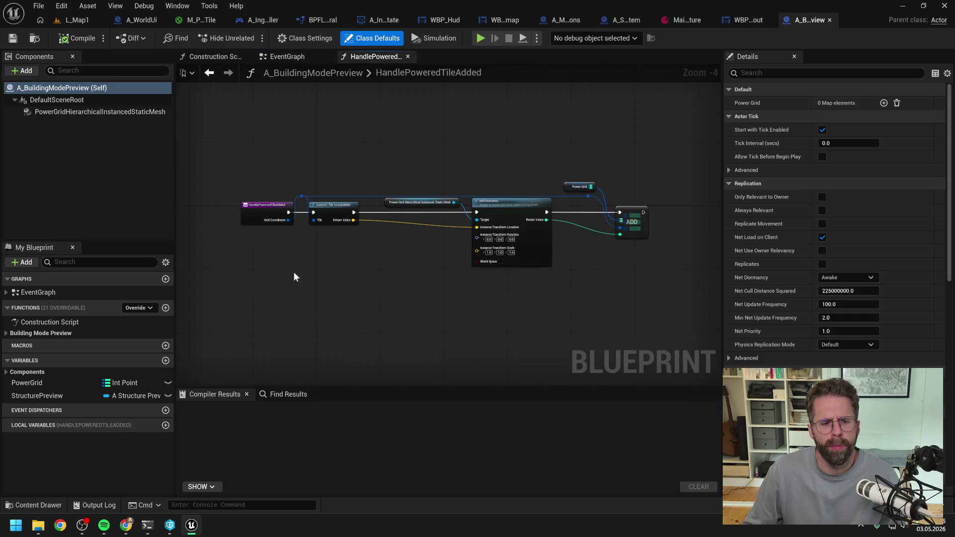
right_click(384, 58)
click(416, 123)
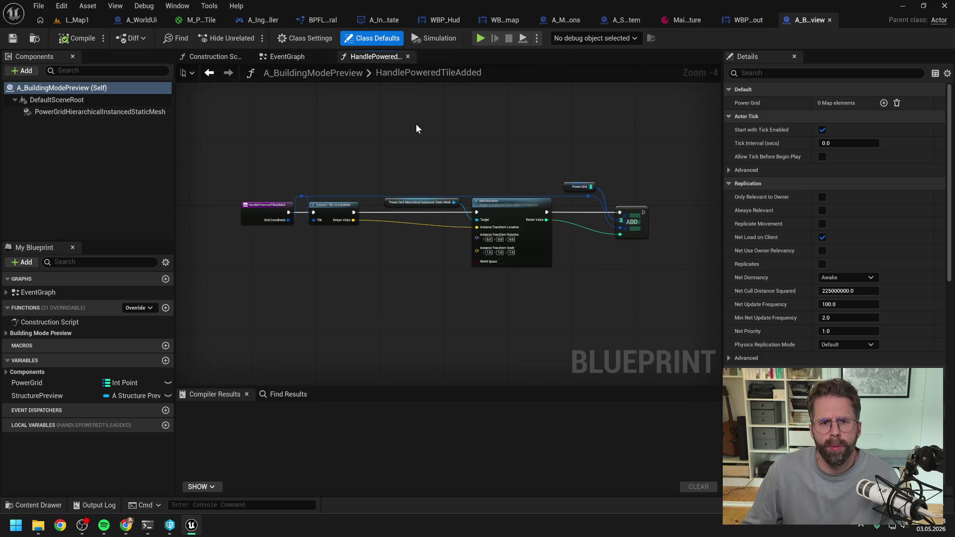
click(247, 57)
click(829, 19)
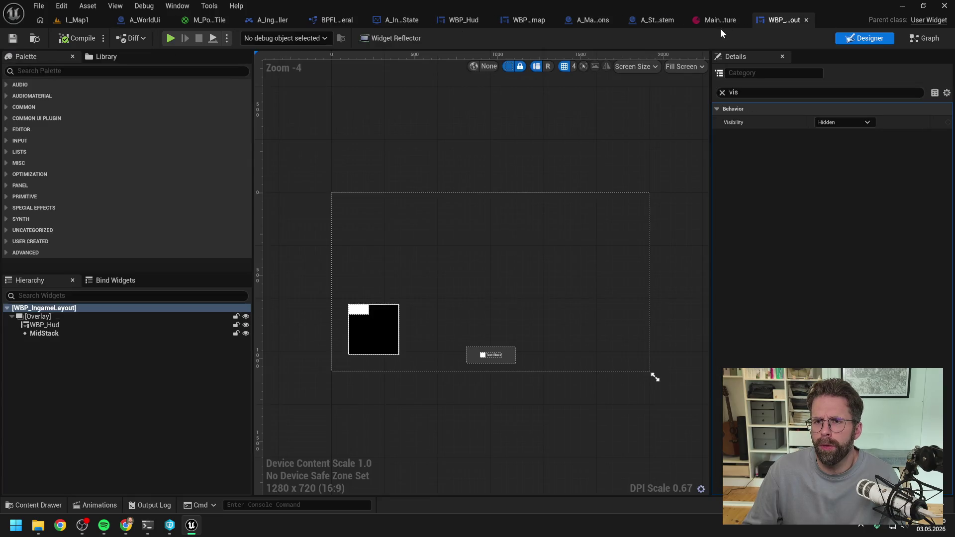
Flip back to the WBP_IngameLayout designer, then bring the Claude Code terminal to the front.
click(725, 19)
click(765, 19)
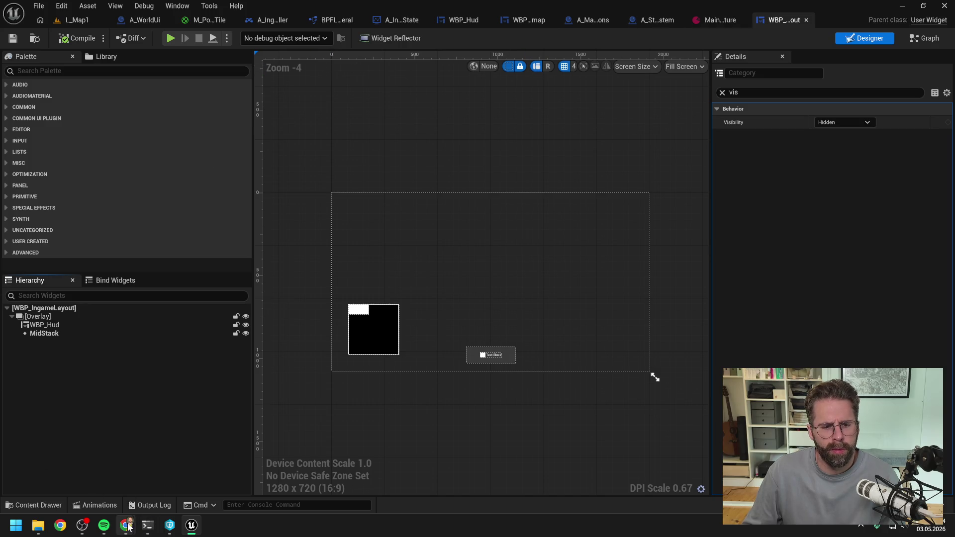
click(147, 525)
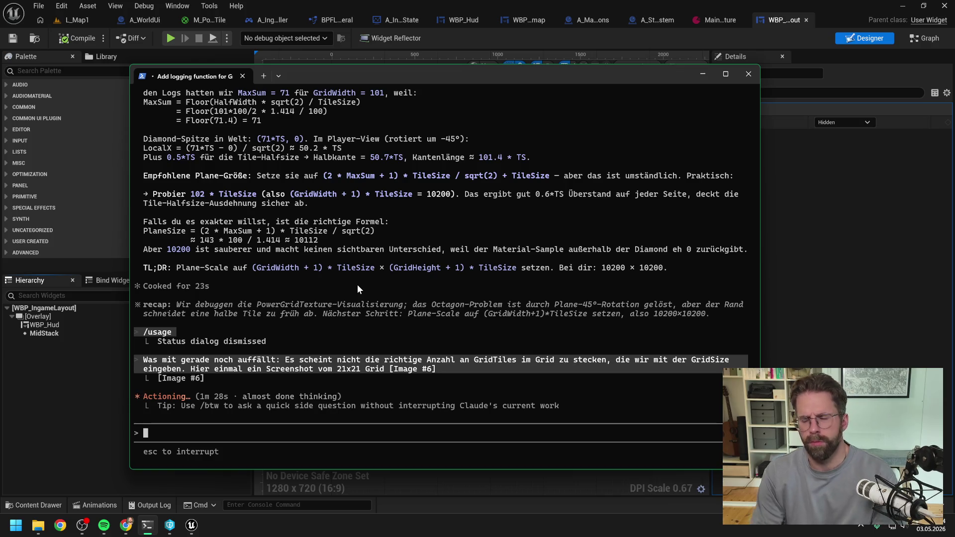
Wait while Claude thinks, then return to the Unreal Engine editor.
key(alt+Tab)
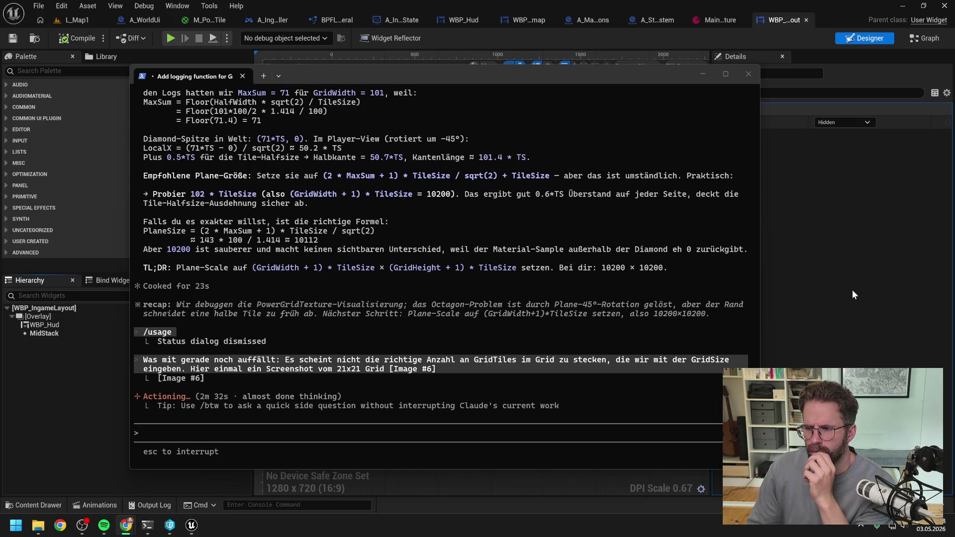
click(459, 41)
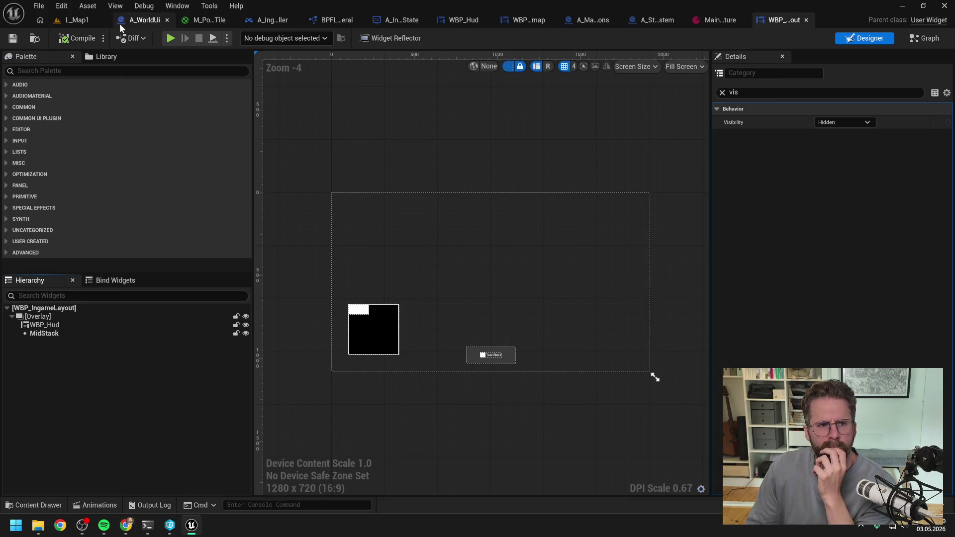
Play the L_Map1 level and select, then deselect, the centre unit to inspect the diamond grid.
click(74, 20)
key(alt+p)
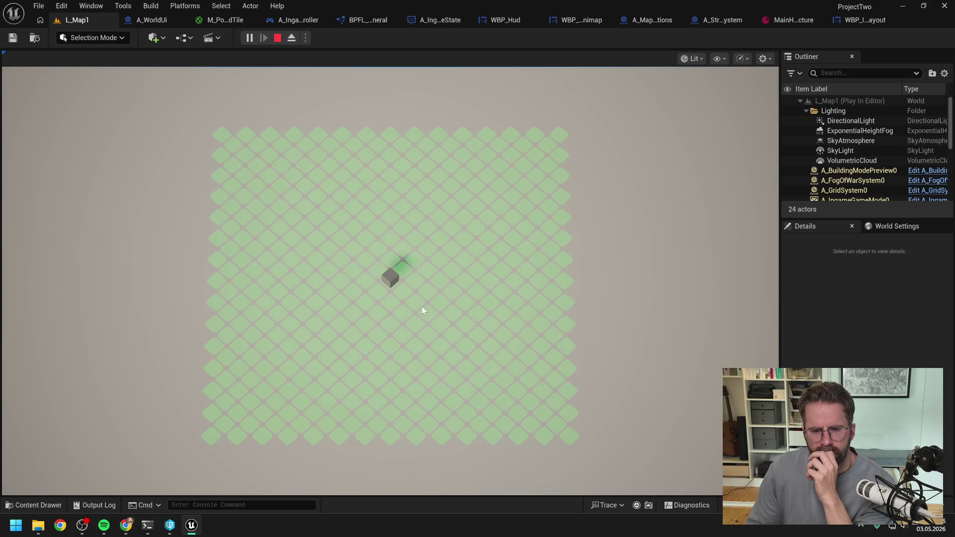
click(407, 297)
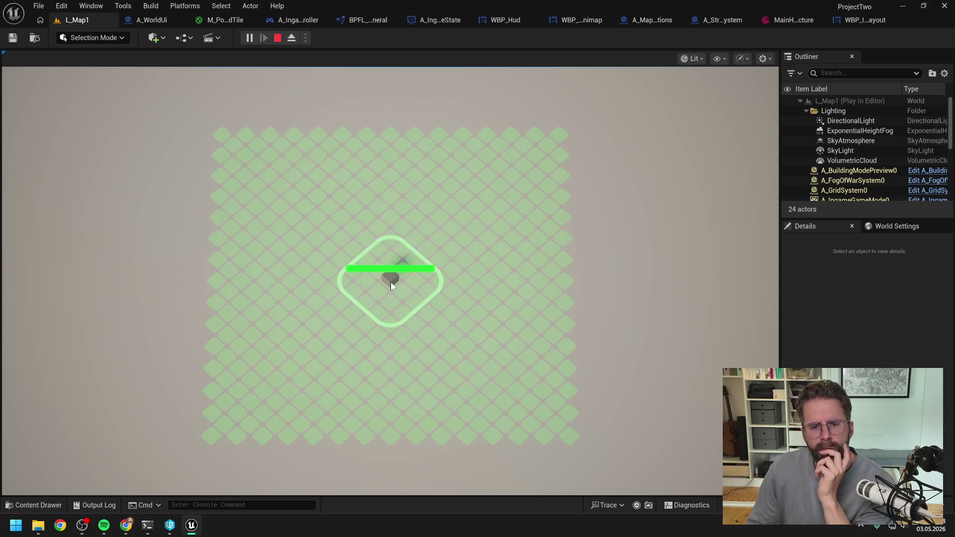
click(364, 261)
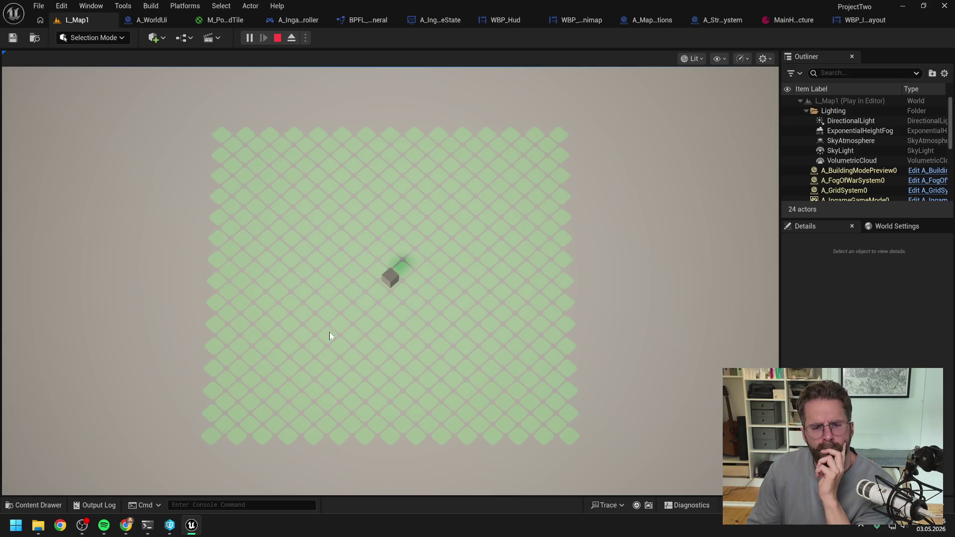
Reselect the cube unit, stop the play session, and return to the Claude Code terminal.
click(370, 299)
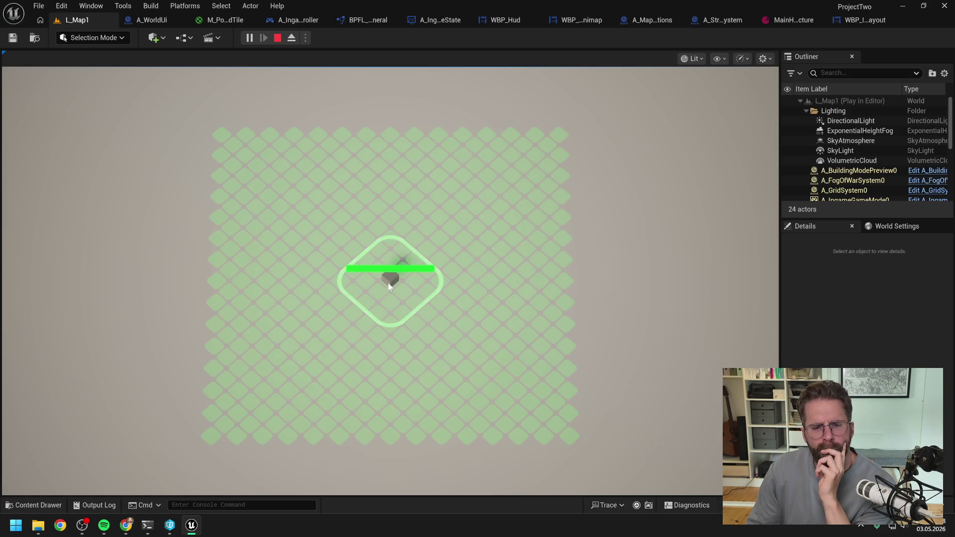
click(429, 249)
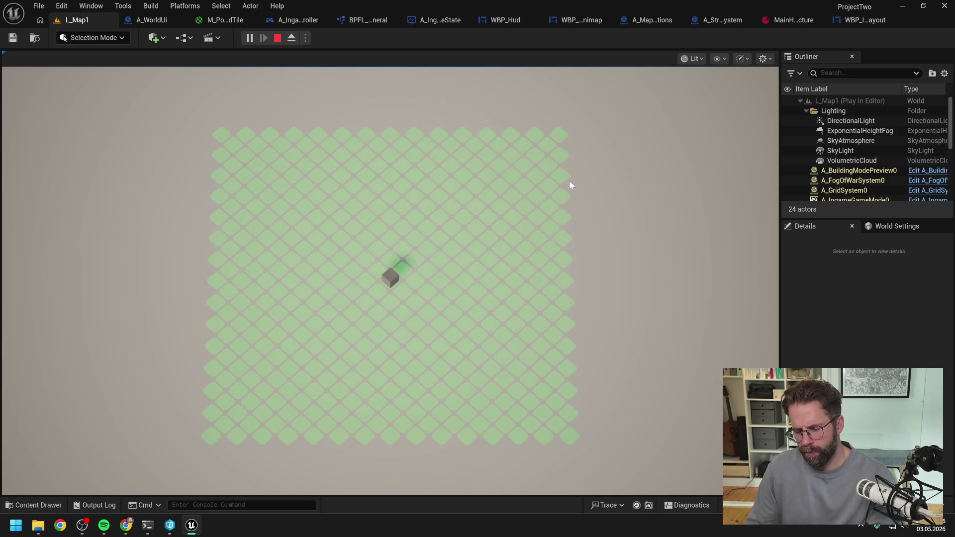
key(Escape)
click(147, 525)
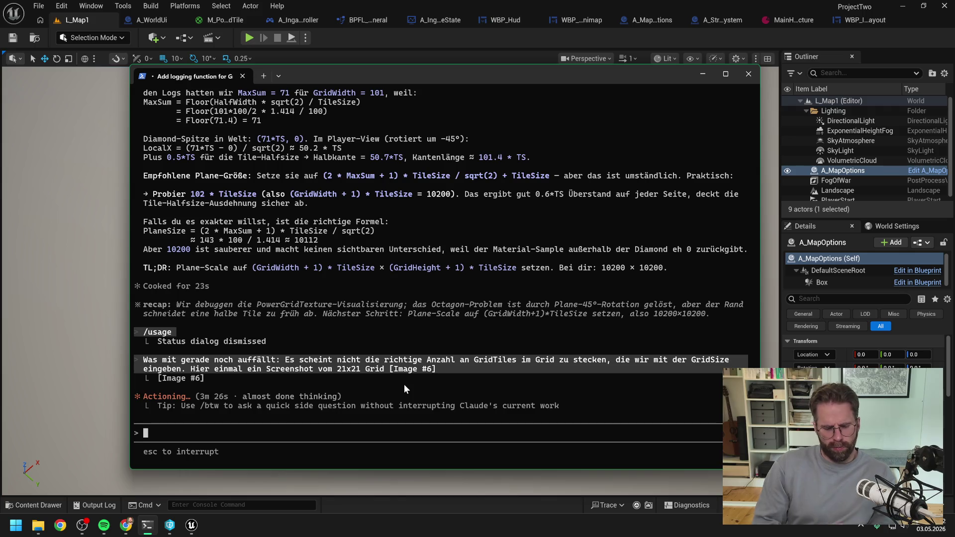
Tell Claude the grid should be '29 x 29' and read its Floor(14.85) = 14, 421-tile explanation.
text(29 x 29)
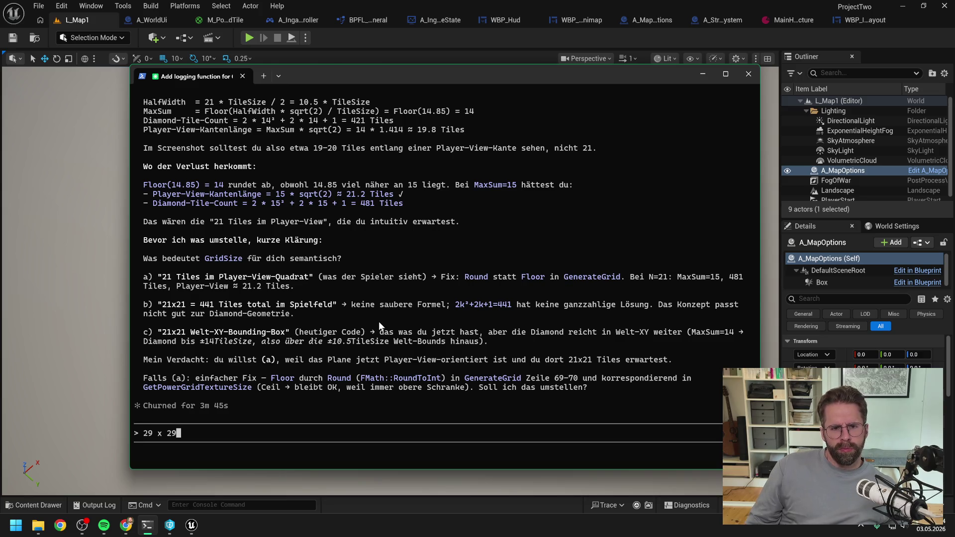
scroll(318, 322, up, 3)
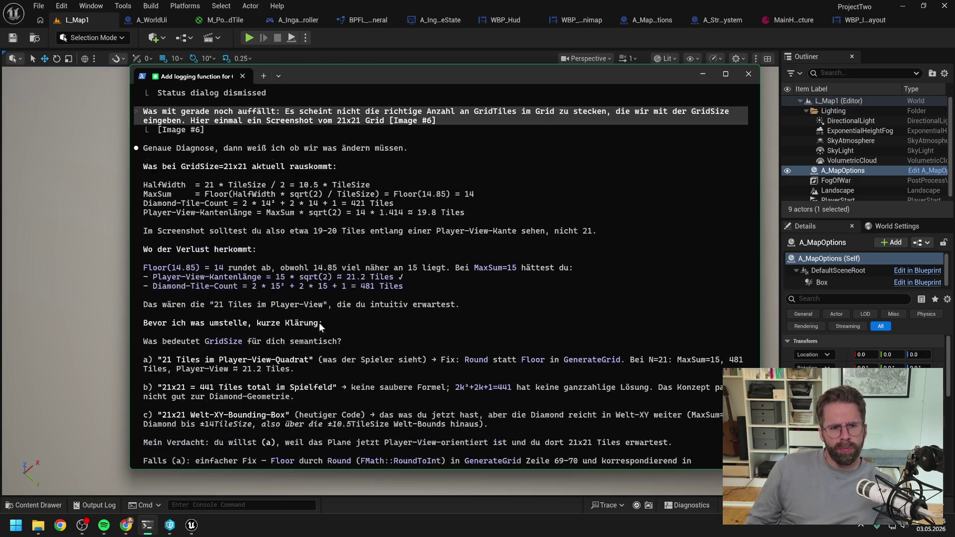
scroll(328, 324, up, 1)
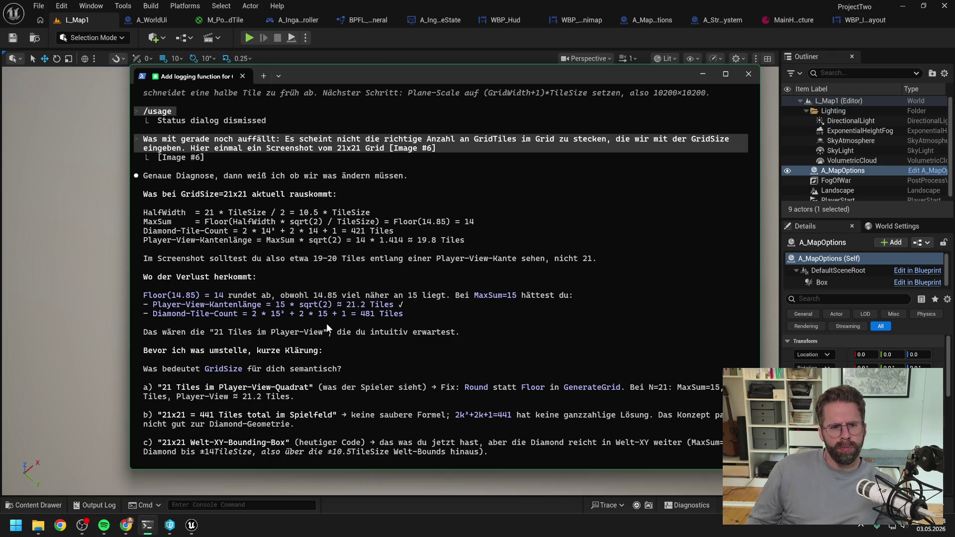
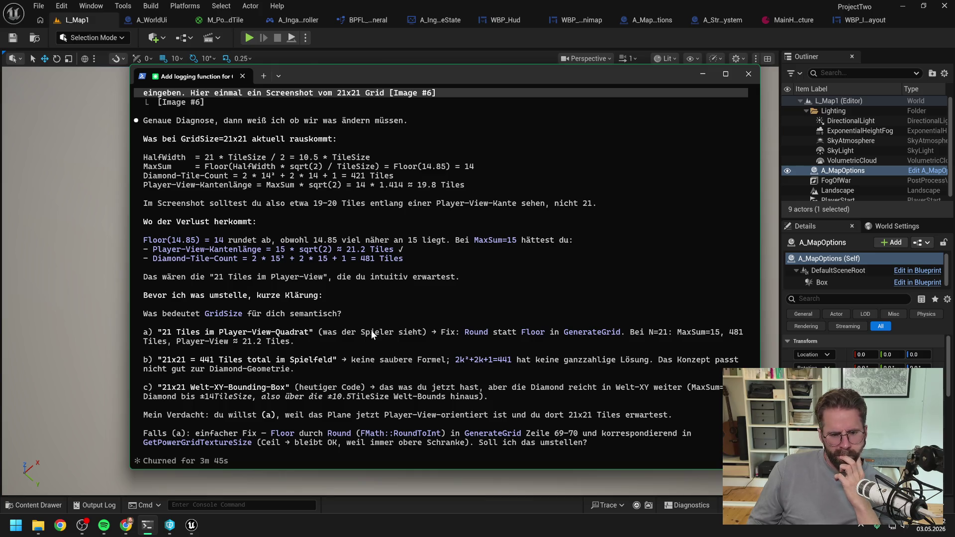
Leave '29 x 29' typed but unsent in the Claude Code prompt and switch back to the Unreal editor.
text(29 x 29)
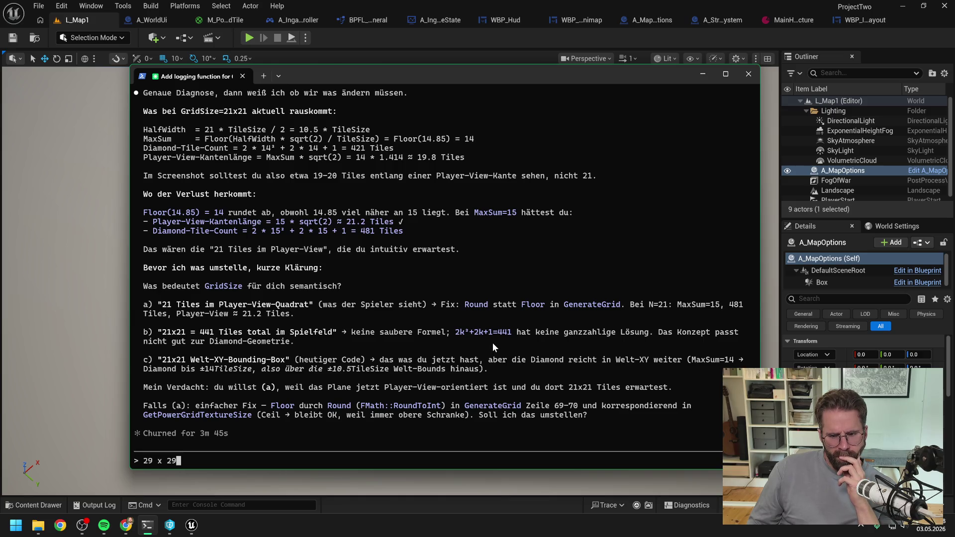
click(393, 40)
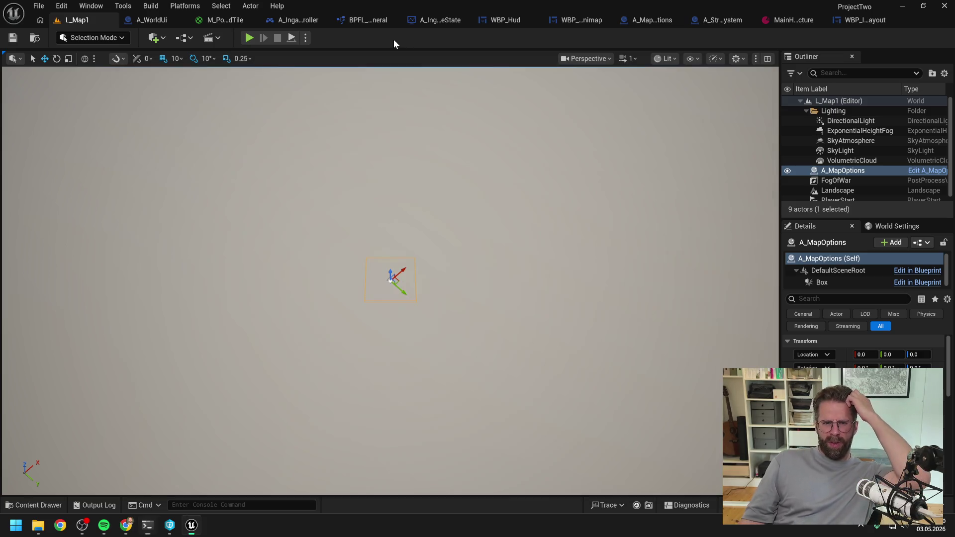
Play L_Map1 in the editor and pan and zoom the game camera across the green tile grid.
key(alt+p)
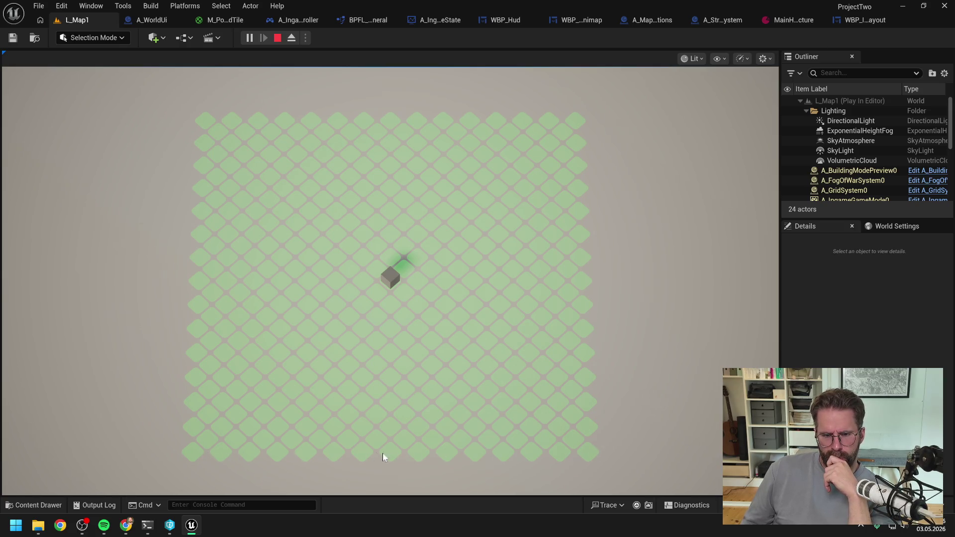
mouse_move(599, 495)
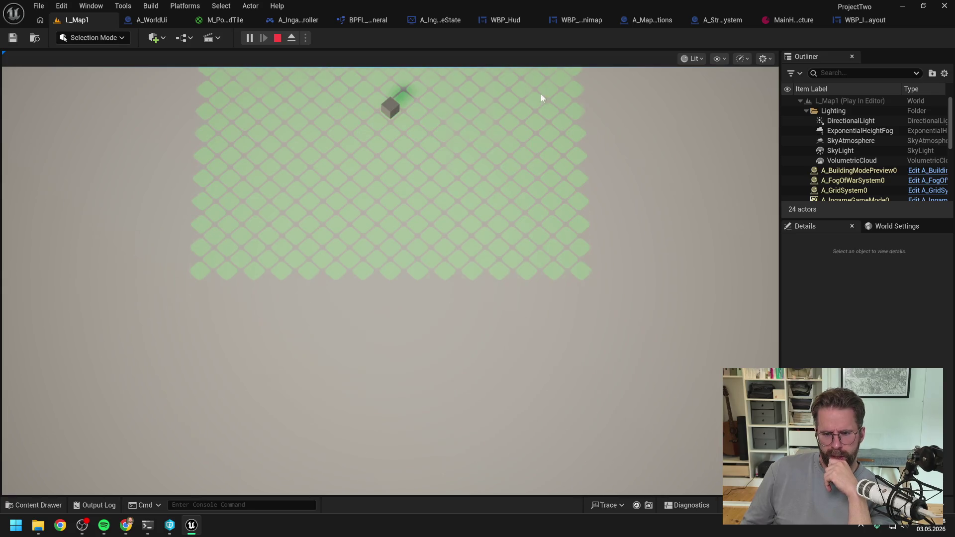
mouse_move(541, 68)
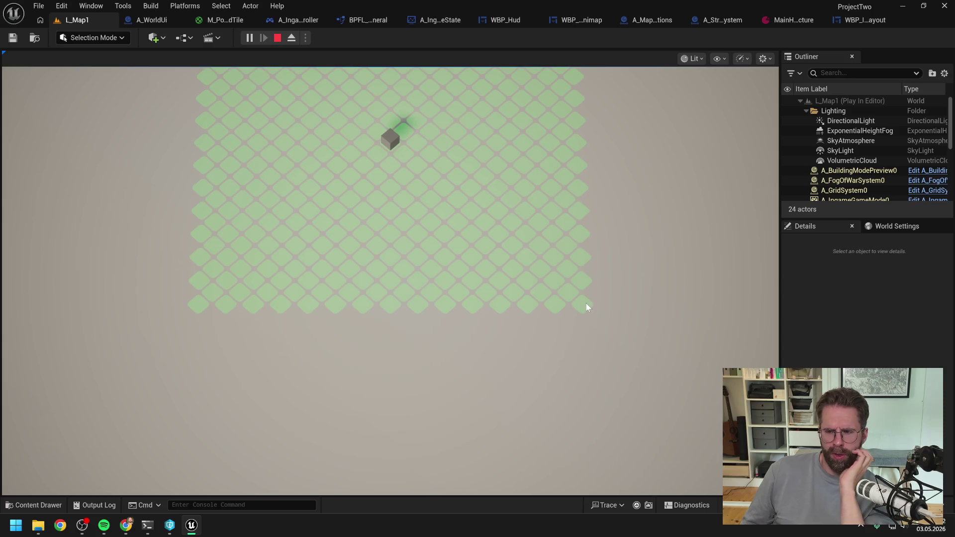
key(w)
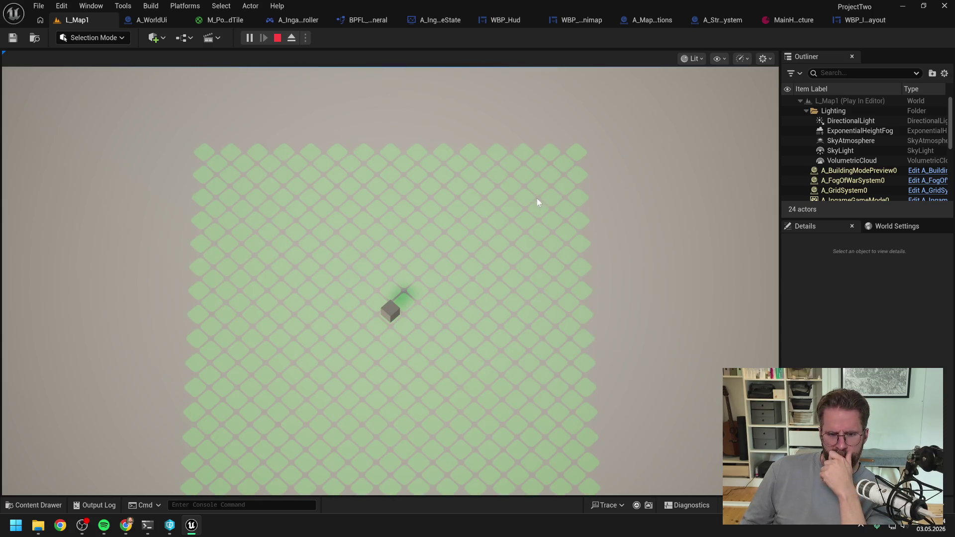
key(s)
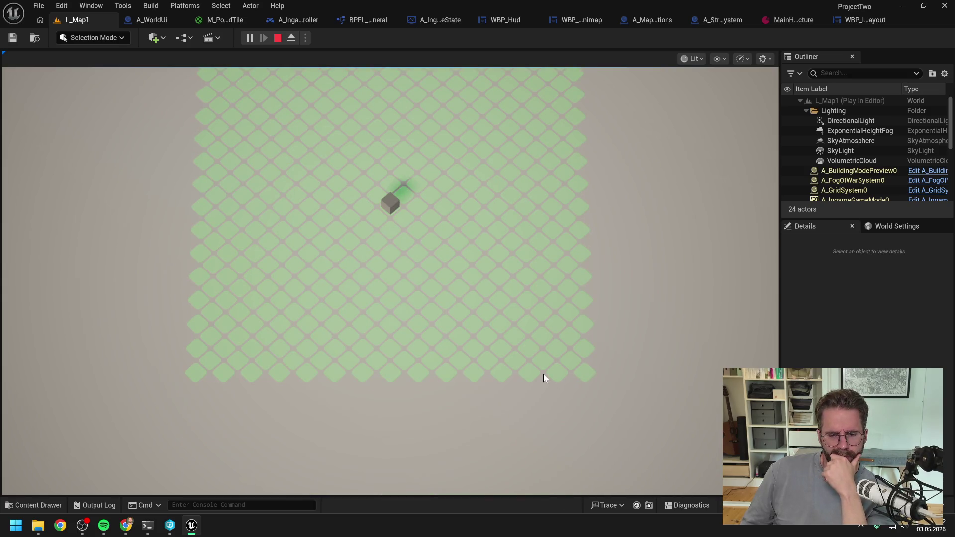
scroll(543, 374, down, 2)
key(w)
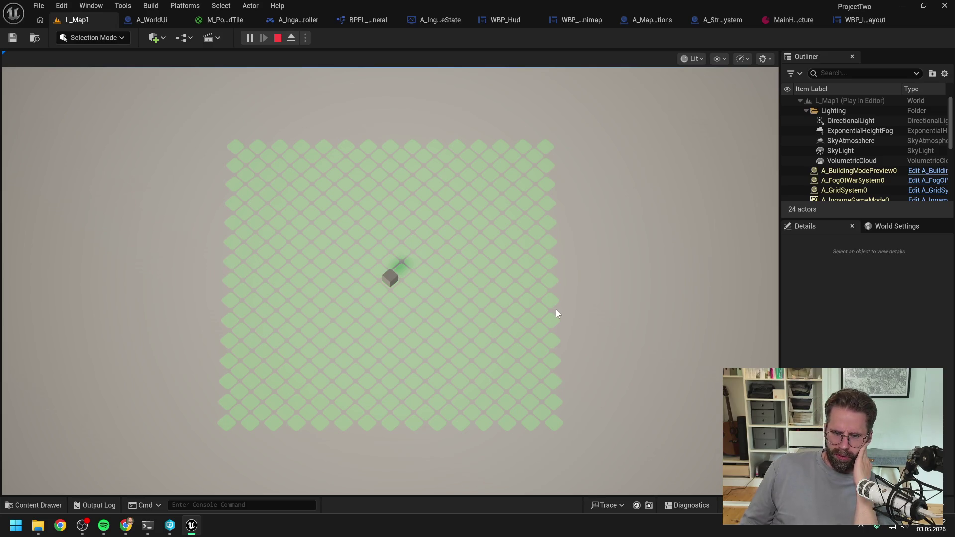
Select and deselect the cube, zoom the view out and in, then end play and show Claude Code.
click(390, 282)
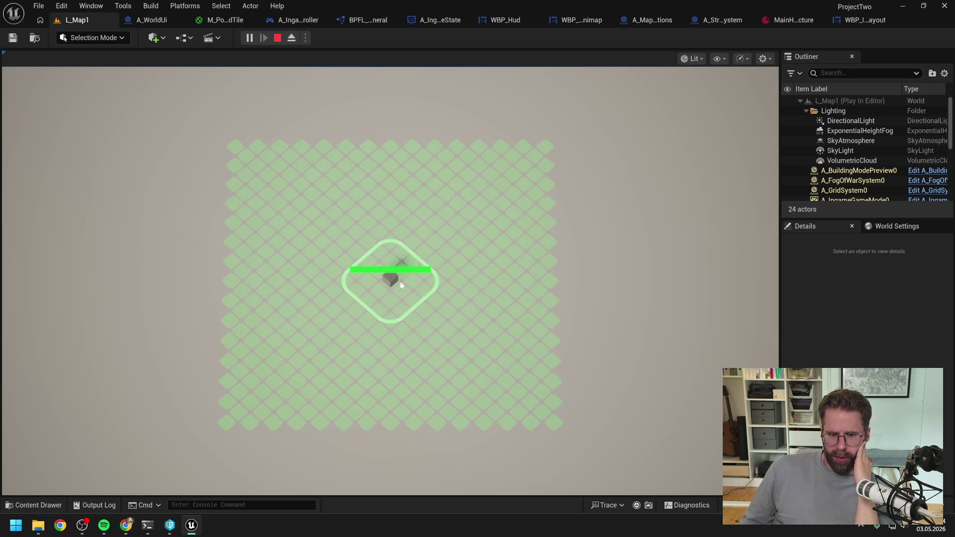
click(486, 285)
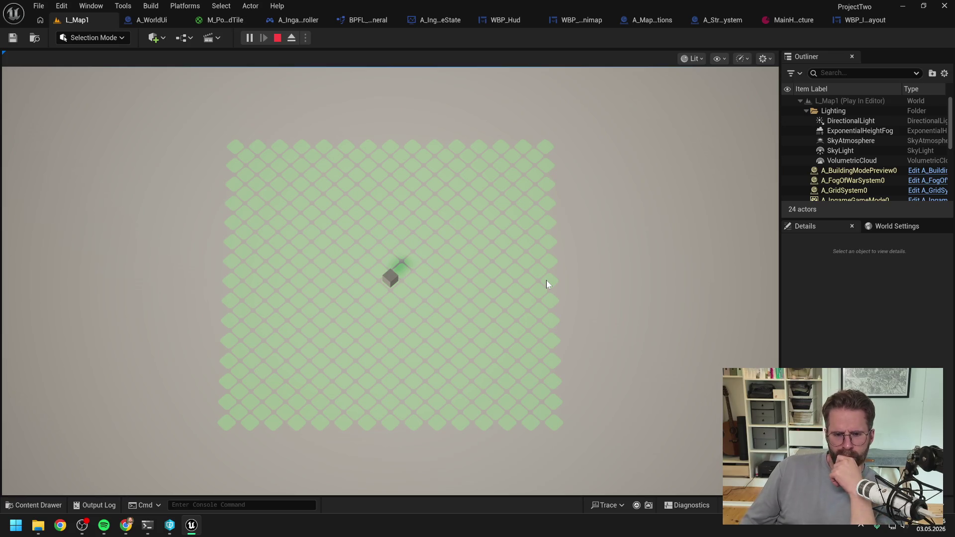
scroll(546, 280, down, 3)
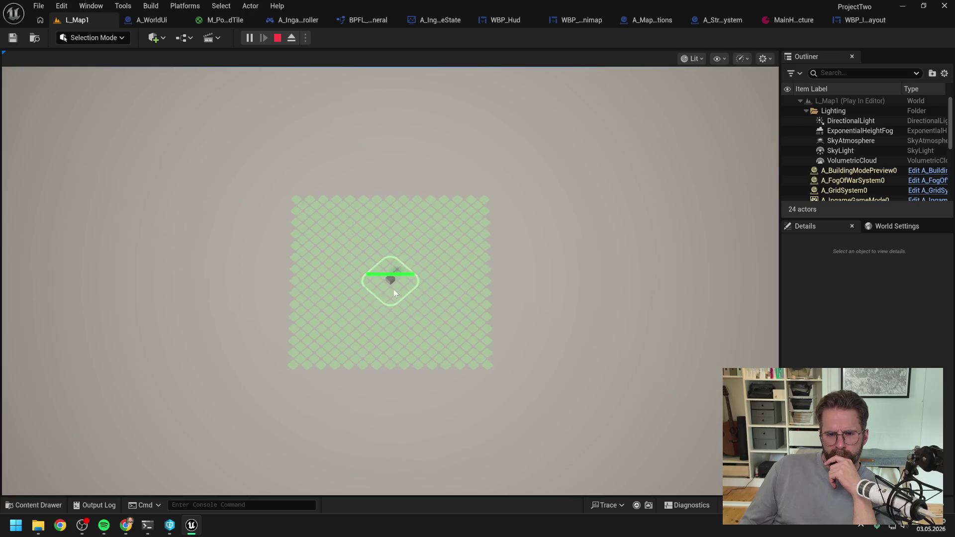
scroll(461, 284, up, 3)
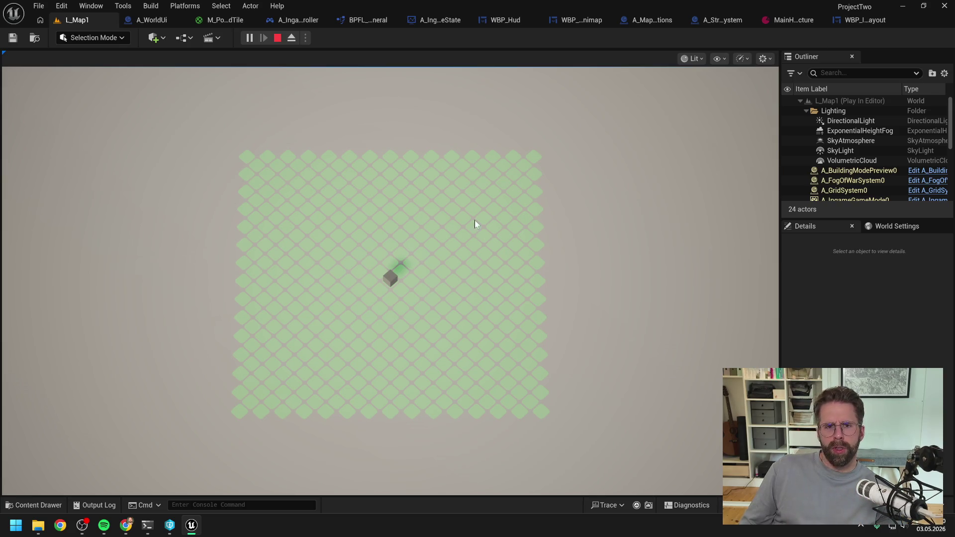
key(Escape)
click(148, 525)
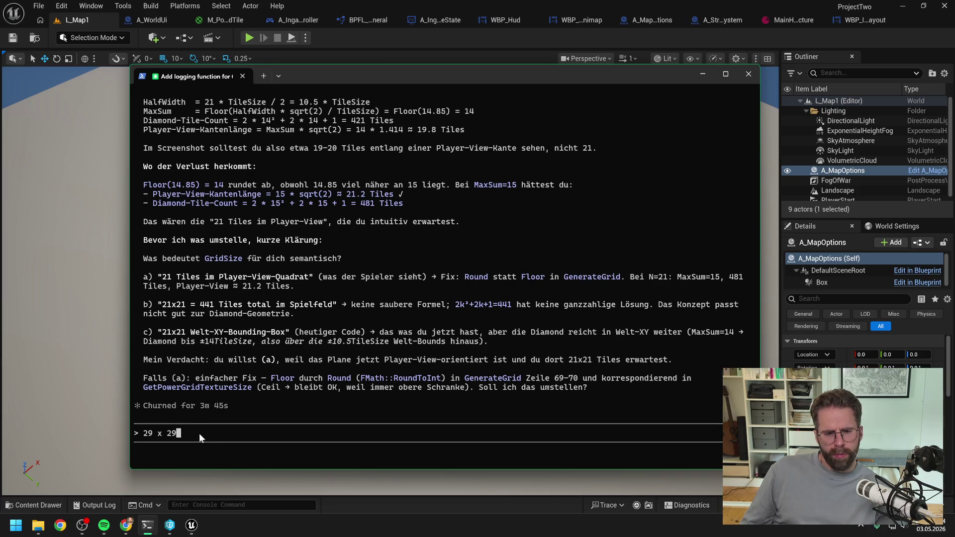
Clear the unsent '29 x 29' text from the Claude Code prompt.
key(Escape)
key(Escape)
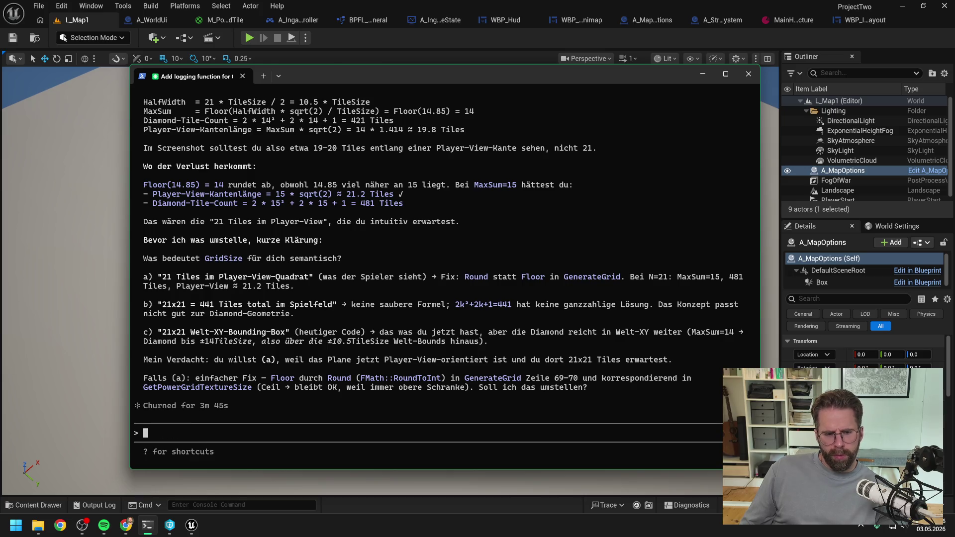
Send Claude a German reply choosing option a) and stating that the square mask should be 21 x TileSize wide and high.
text(Ich denke)
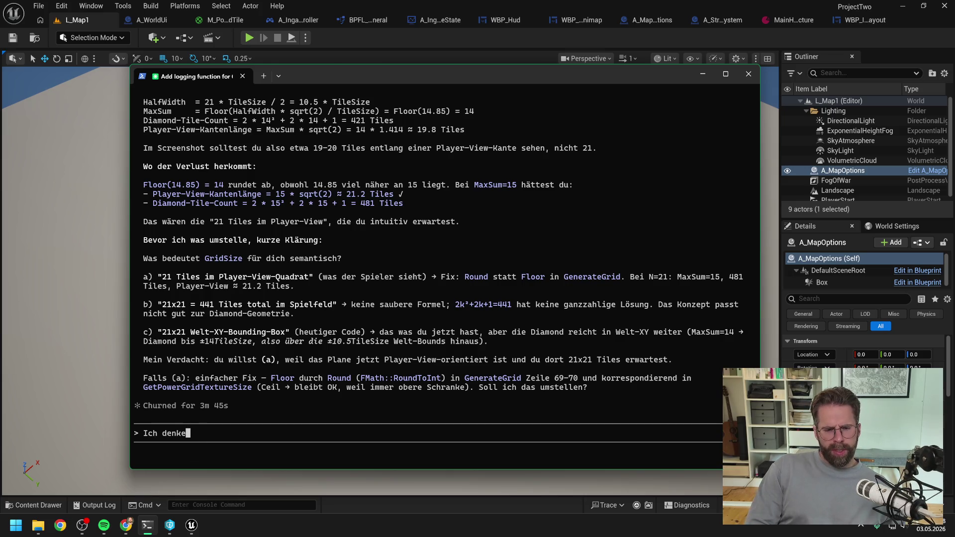
text( ich möchte a)
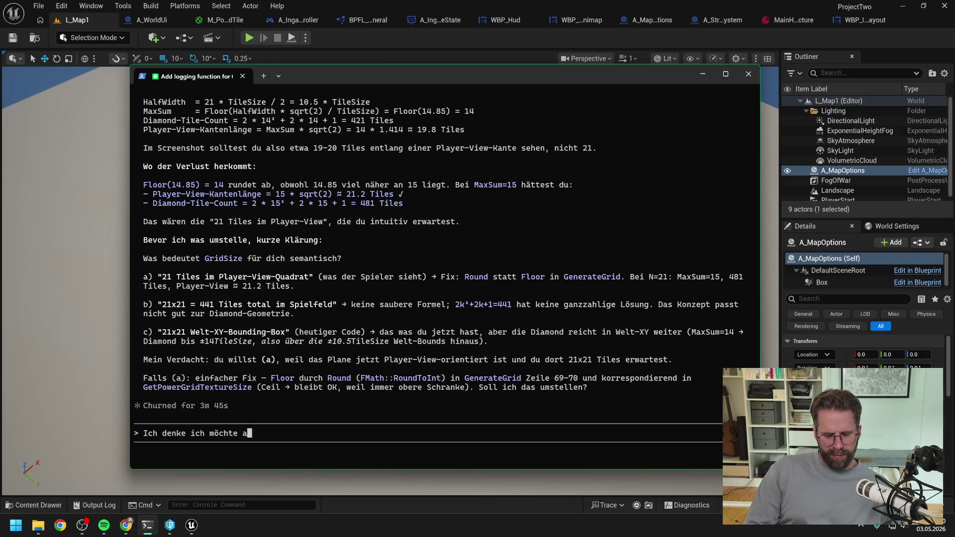
text() lass mich )
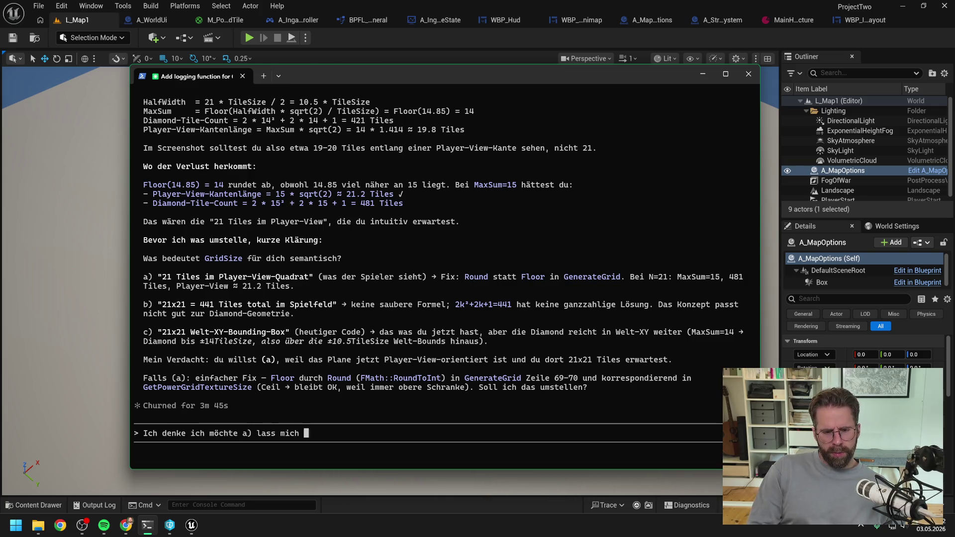
text(nochmal versuchen zu)
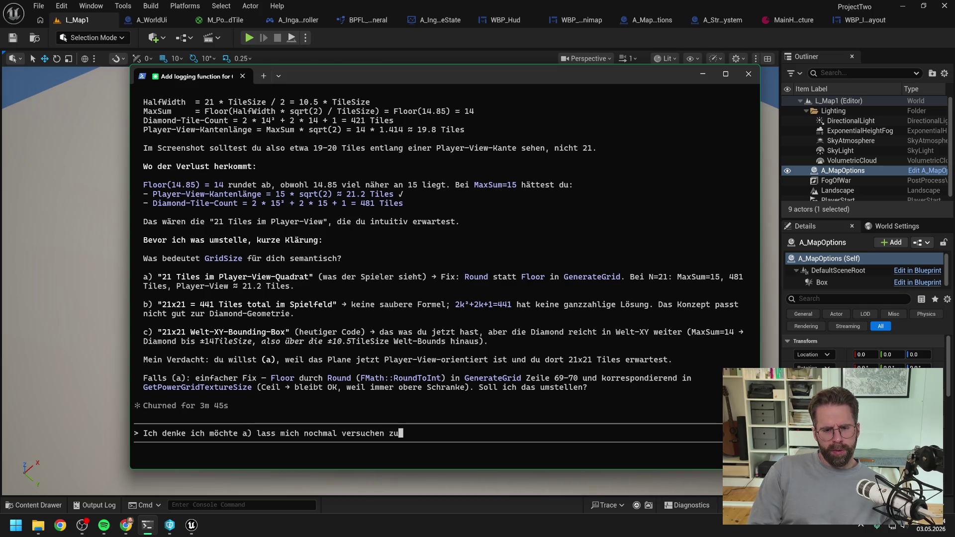
text( erklären,)
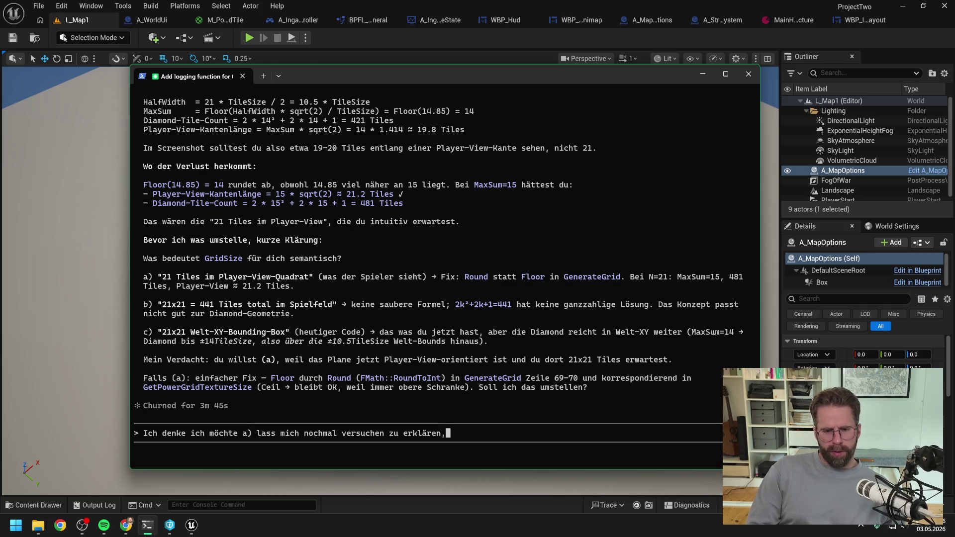
text( was ich möchte)
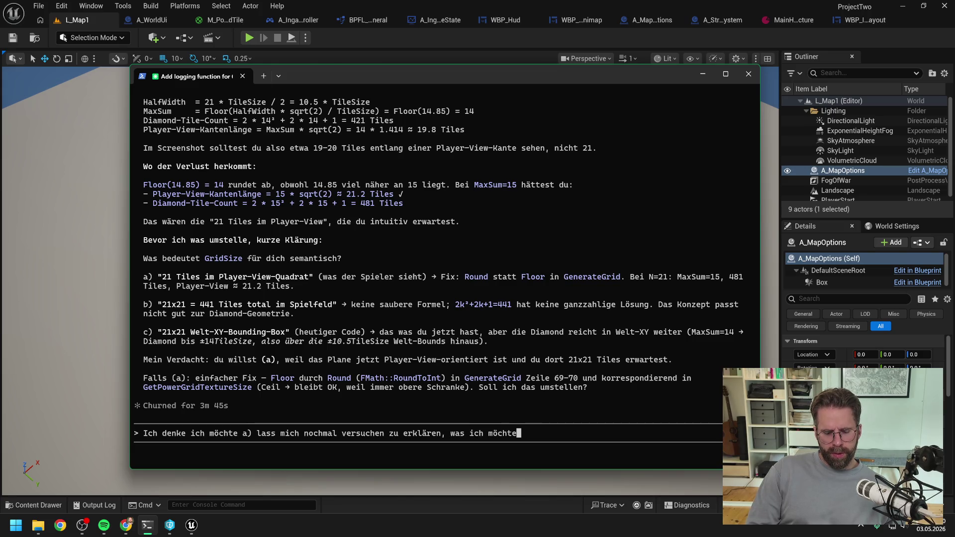
text(.)
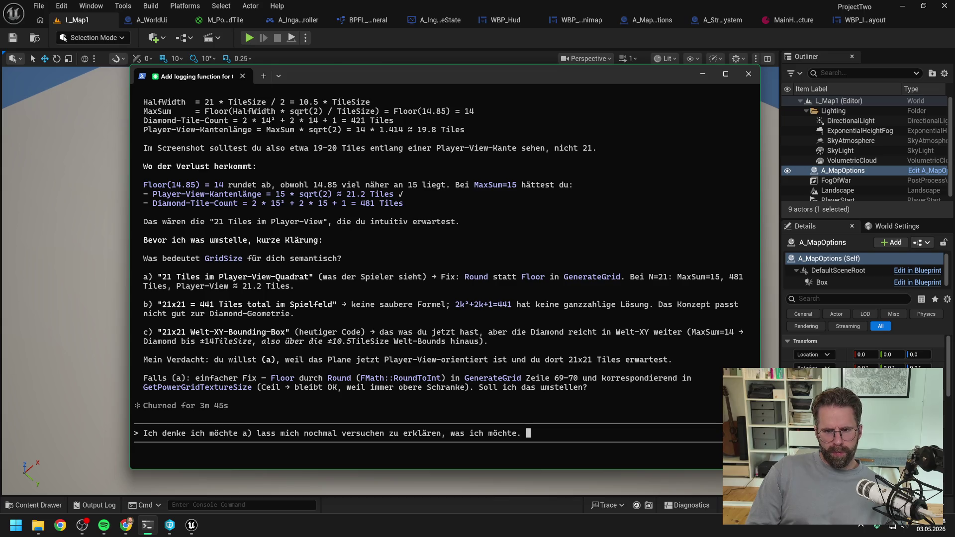
text(Wir mas)
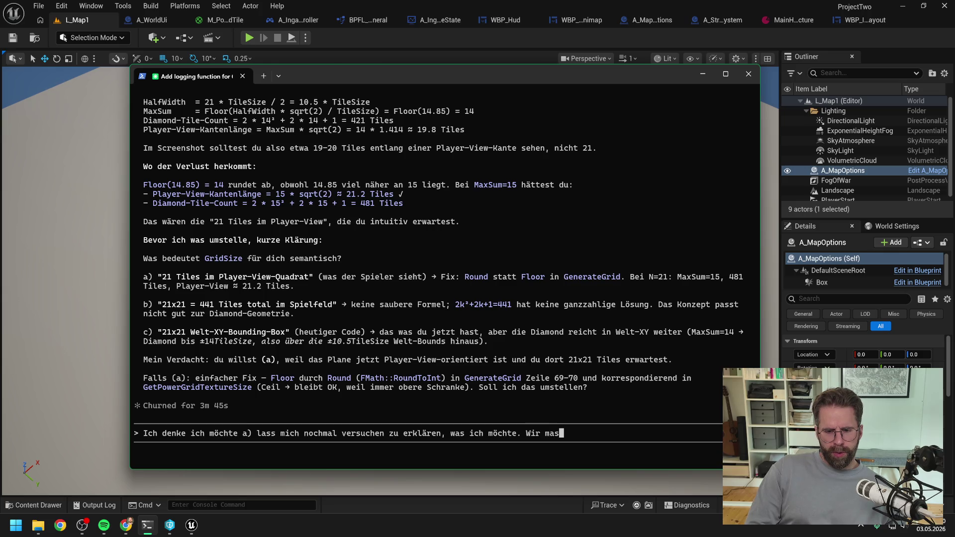
text(kieren )
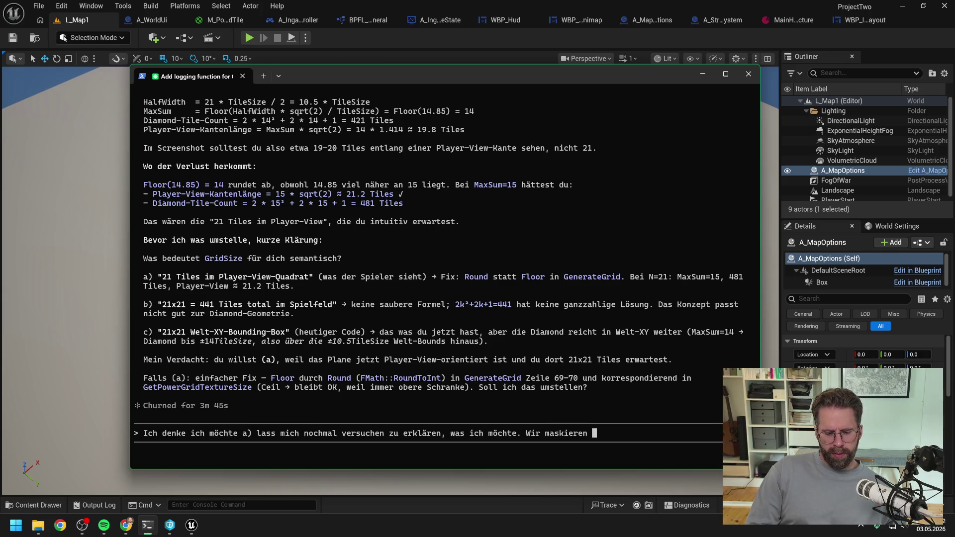
text(das Grid ja nu)
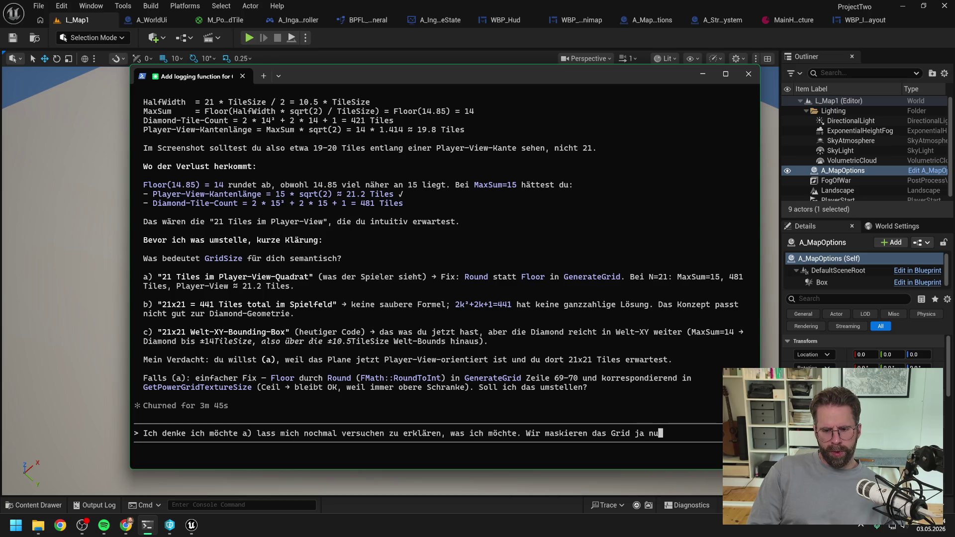
text(n aus spi)
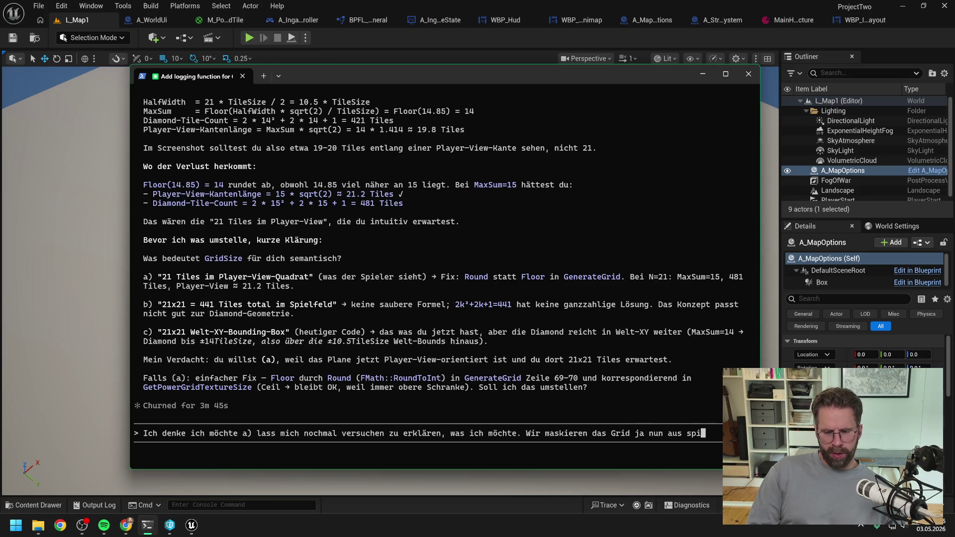
key(BackSpace)
key(BackSpace)
key(BackSpace)
text(Spiele)
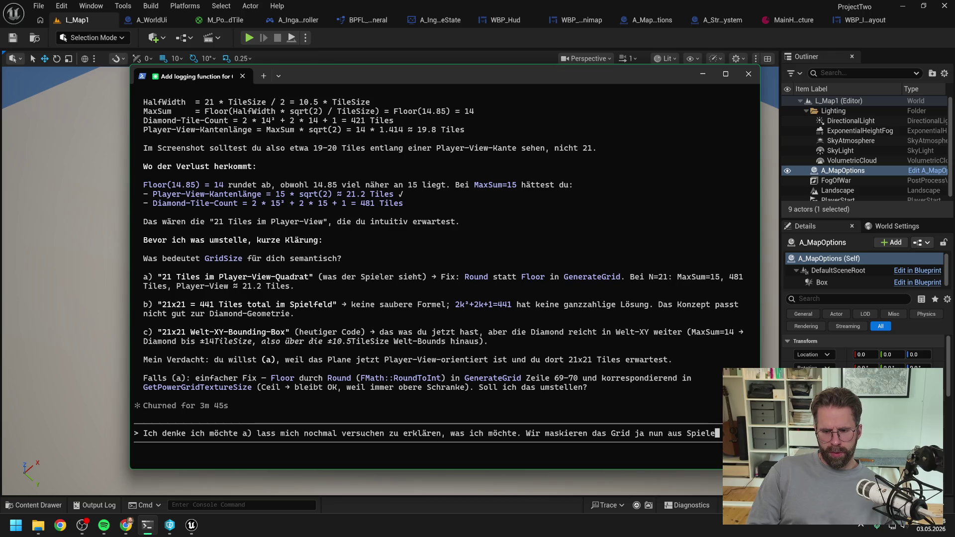
text(rsicht)
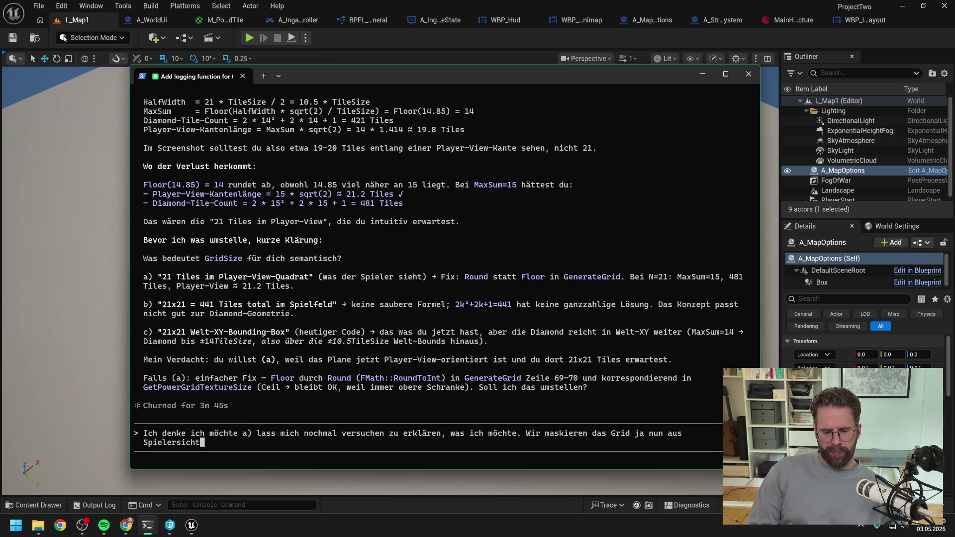
text( mit einem)
text( Quadrat)
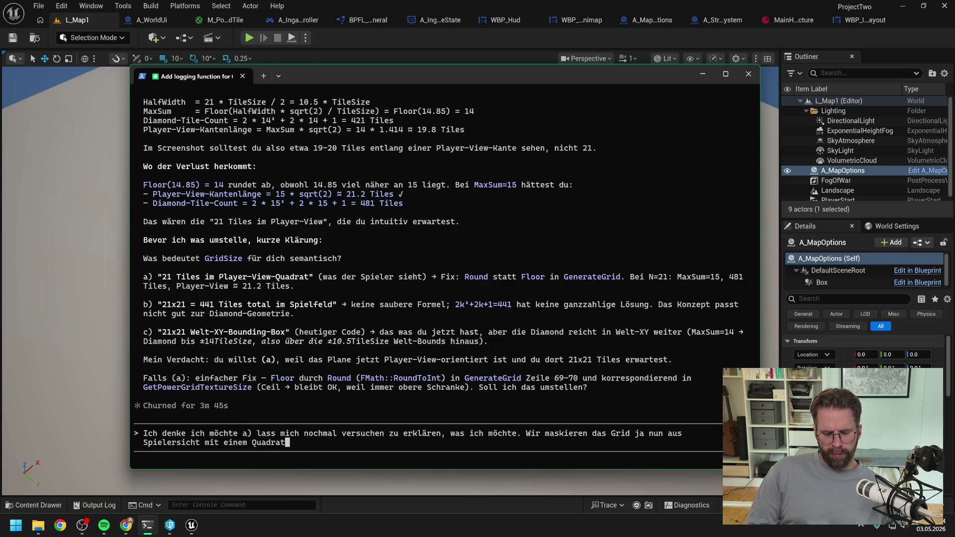
text(/ Rechtec)
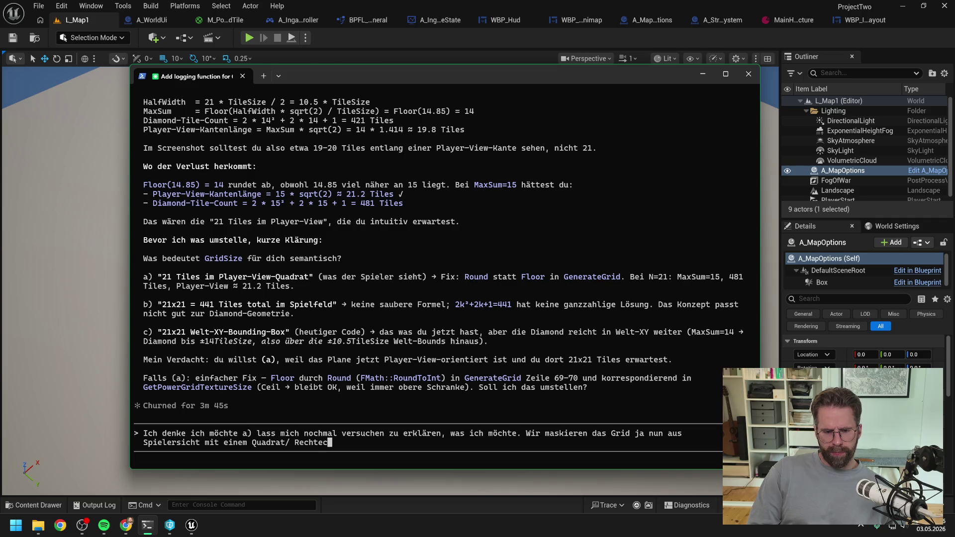
text(k. D)
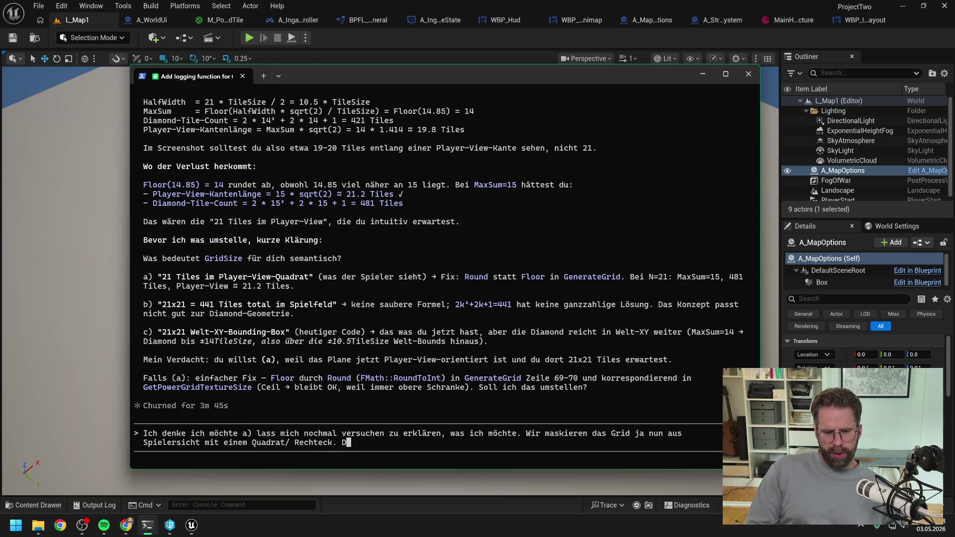
text(ieses )
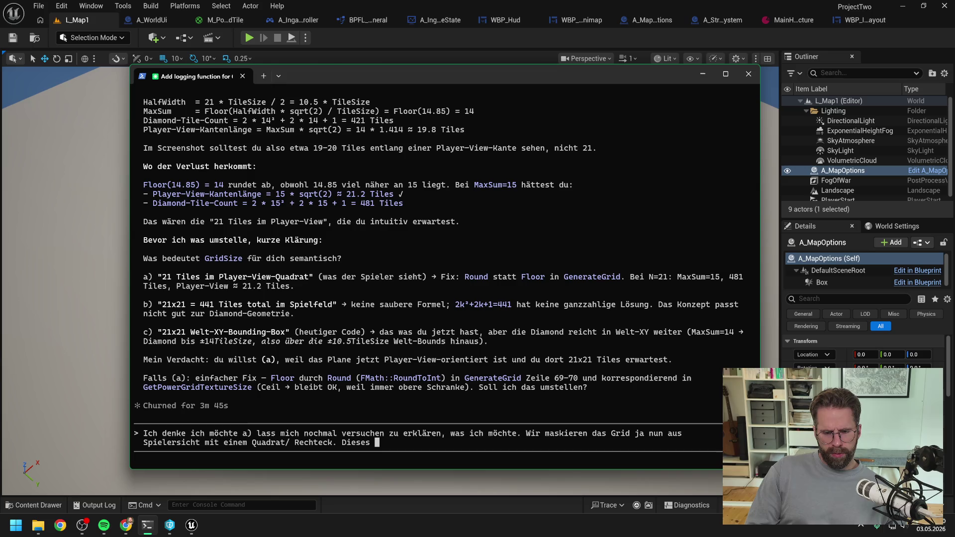
text(sollte )
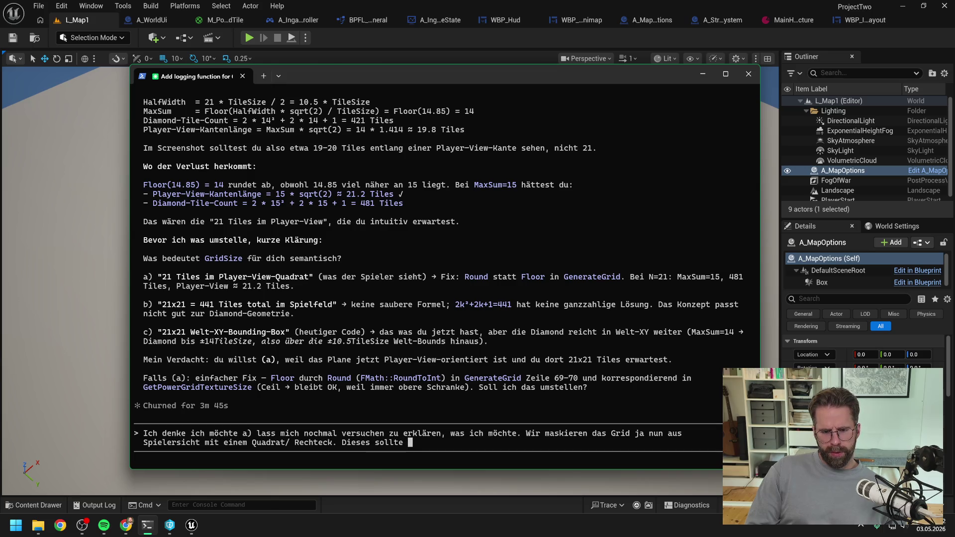
text(21)
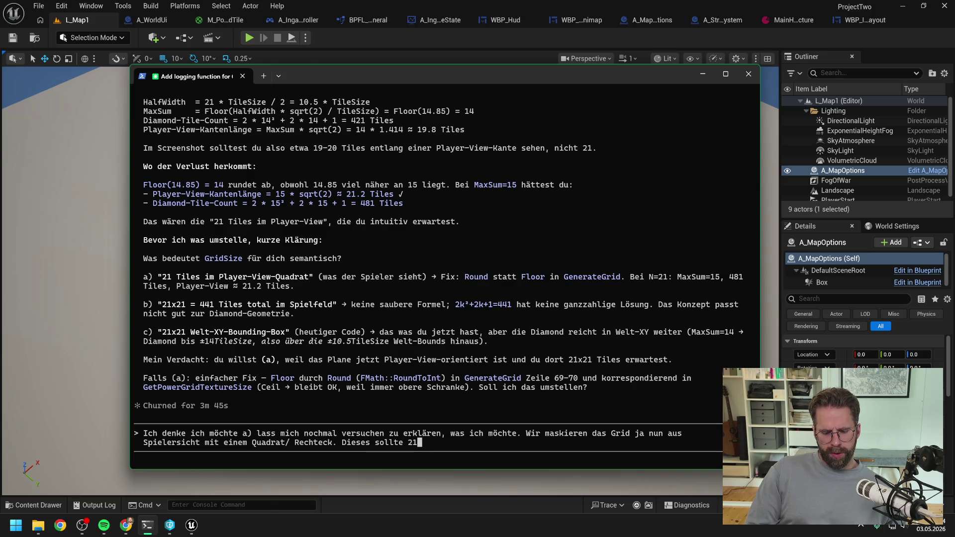
text( x )
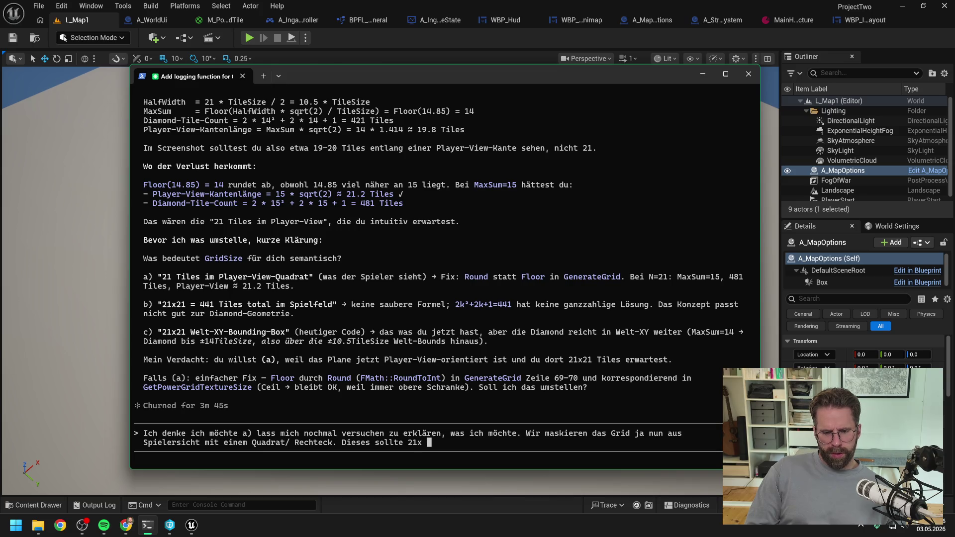
text(TileS)
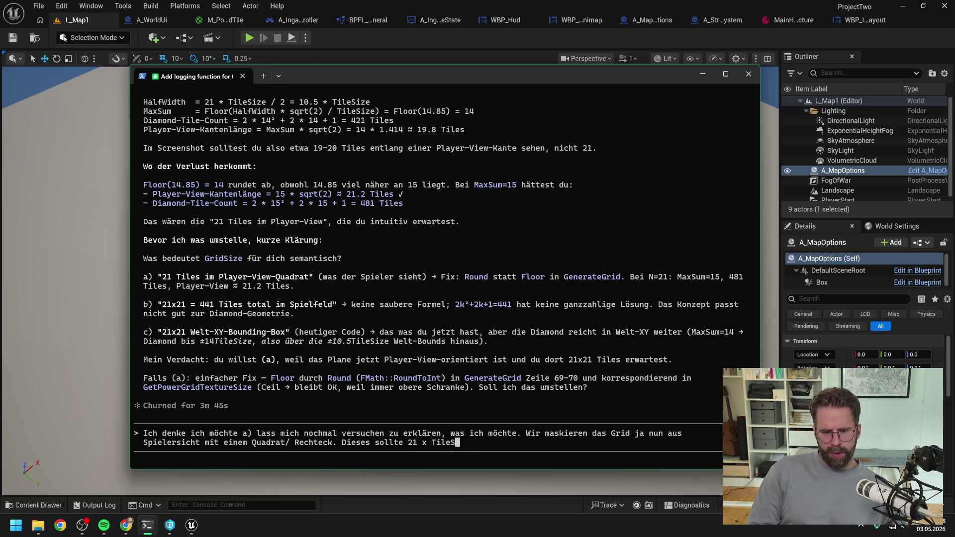
text(ize bre)
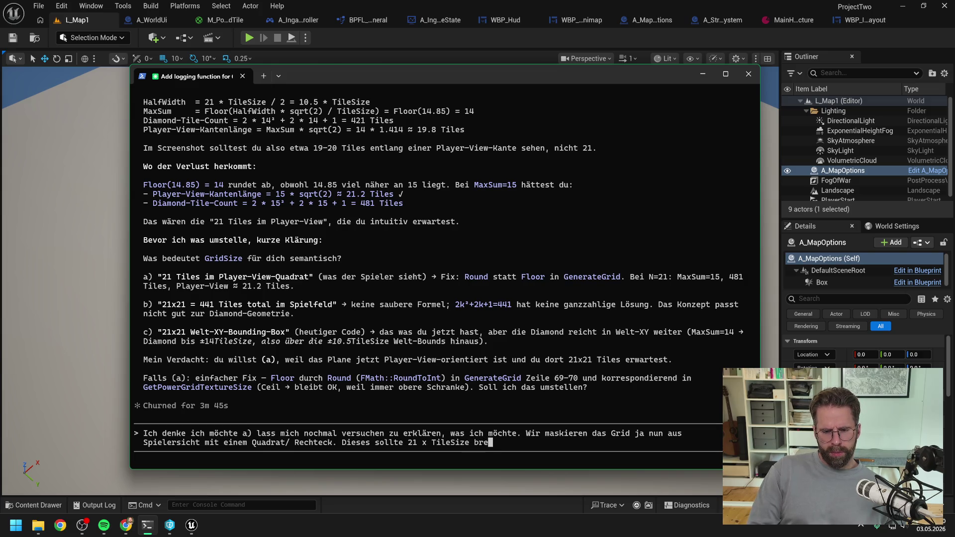
text(it und hoch sein)
key(Return)
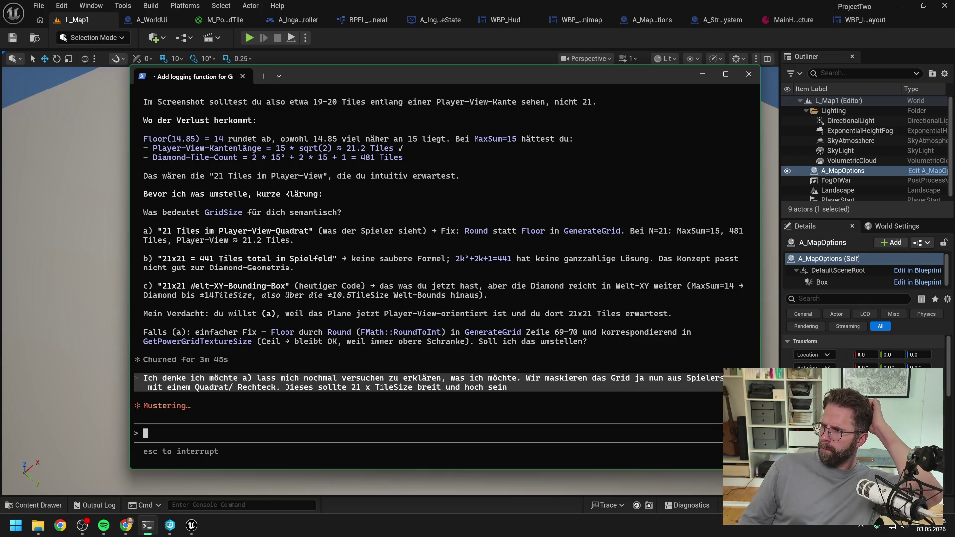
Switch to the Unreal editor and start a new Play In Editor session of L_Map1.
key(alt+Tab)
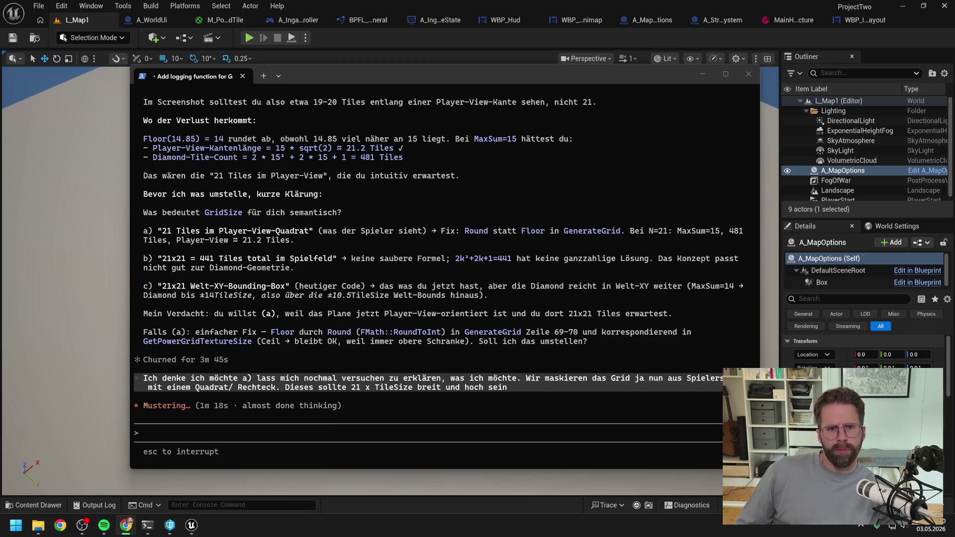
click(476, 44)
click(249, 38)
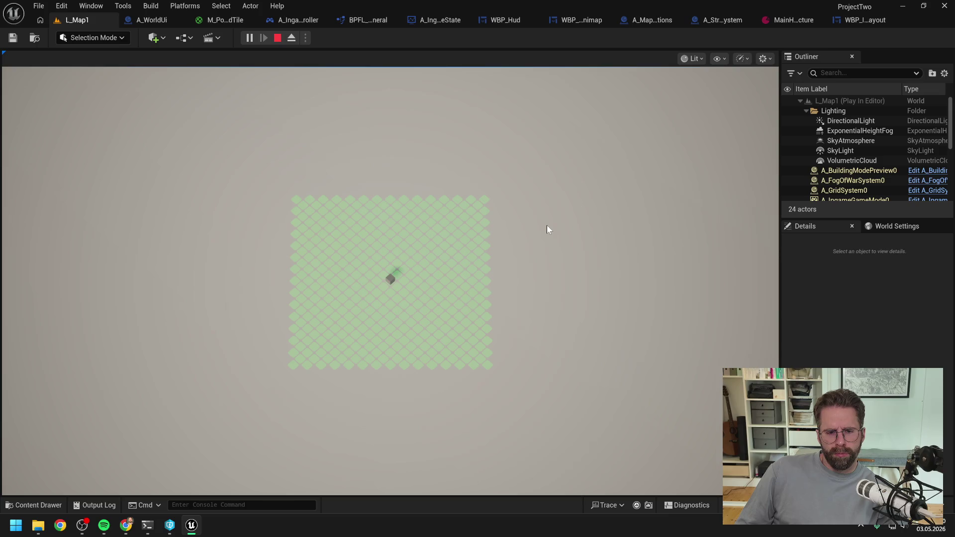
Zoom the game camera in on the tile grid, then stop the play session.
scroll(534, 263, up, 3)
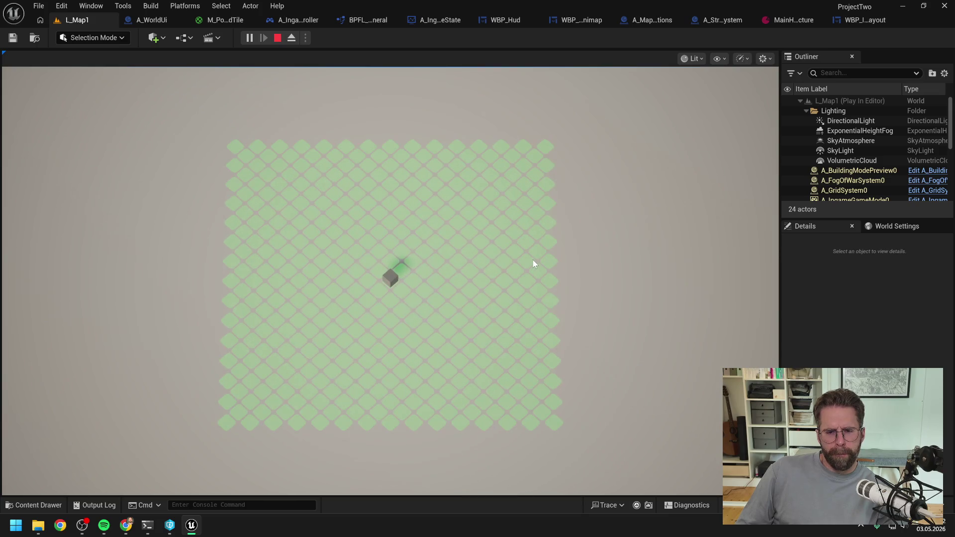
key(Escape)
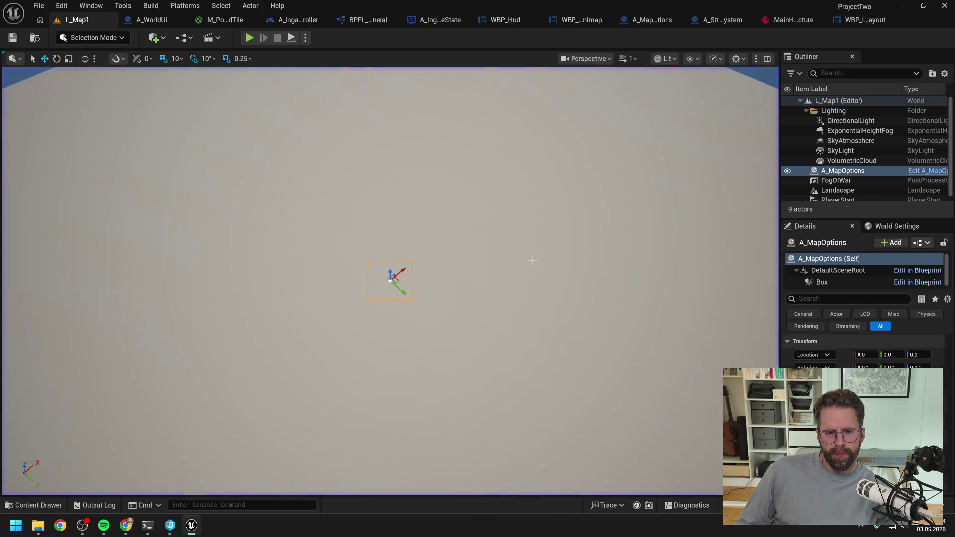
Check on Claude Code's progress, then return to Unreal and play L_Map1 again.
click(148, 526)
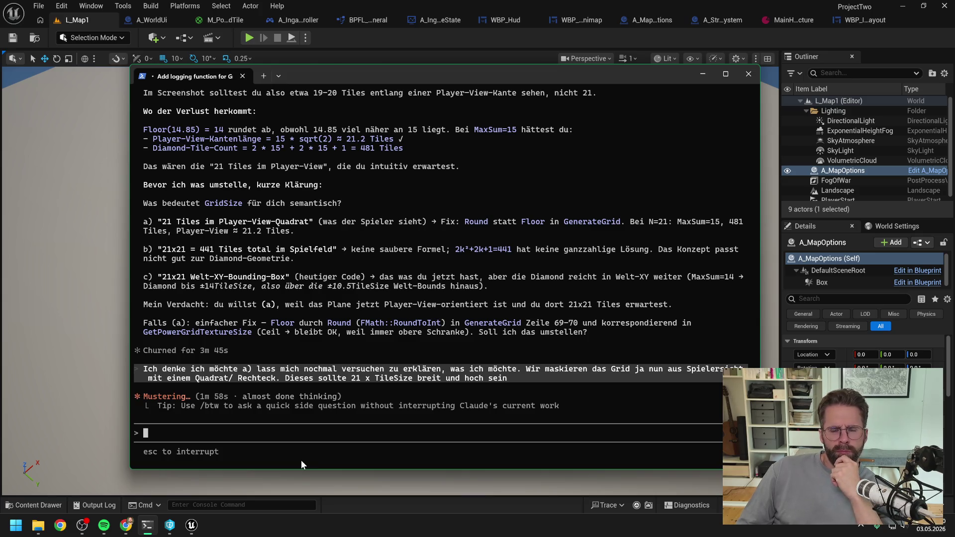
click(328, 57)
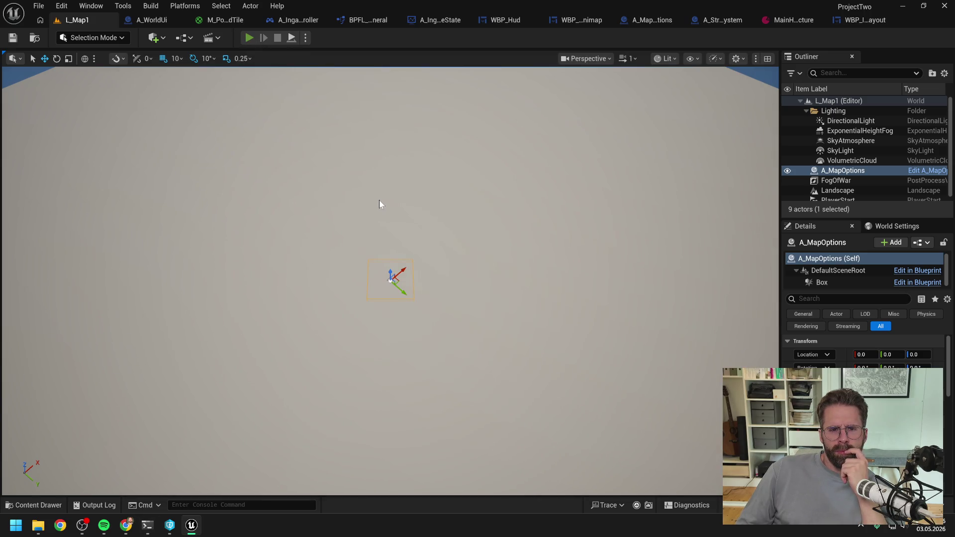
key(alt+p)
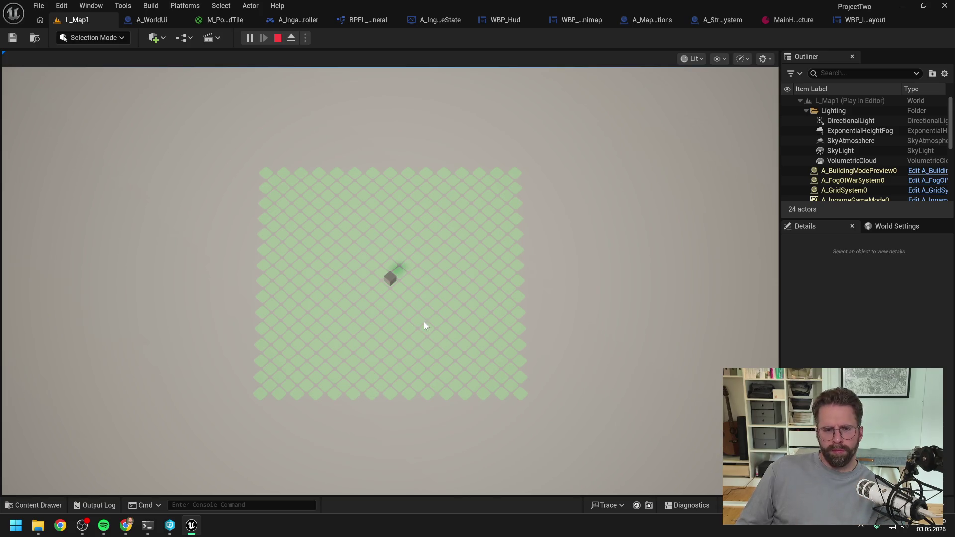
Stop the play session and bring the Claude Code terminal back to the front.
key(Escape)
click(147, 526)
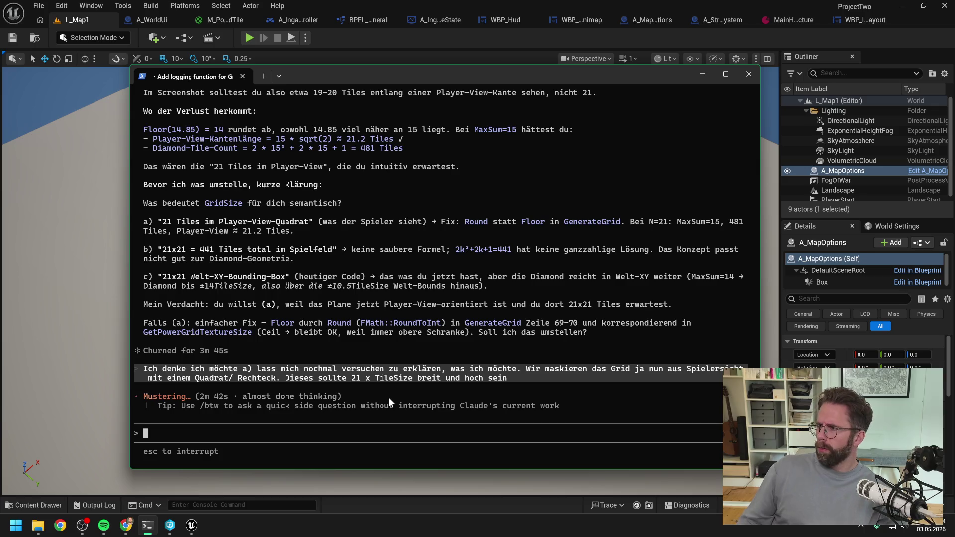
Read Claude's full answer with sizing variants A, B and C, then play the level again.
key(alt+Tab)
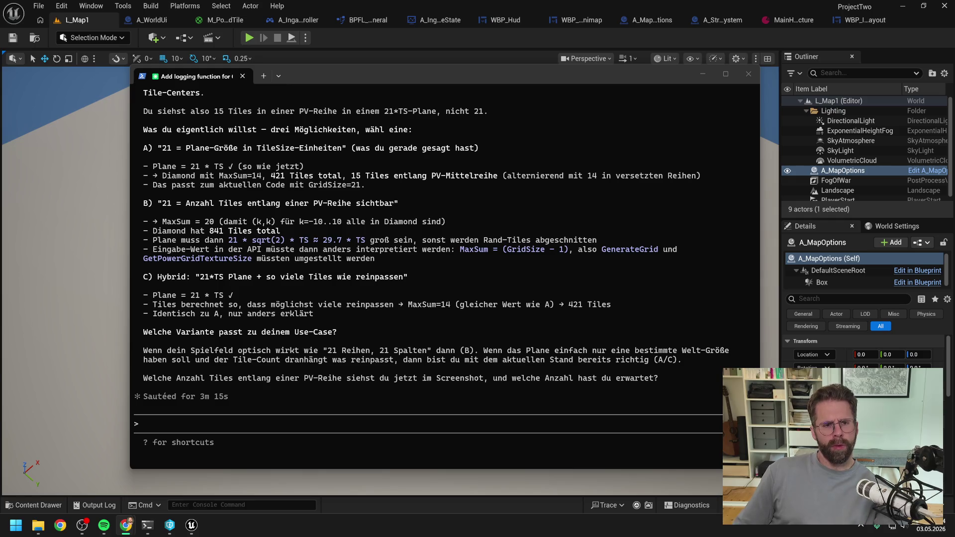
scroll(576, 225, up, 2)
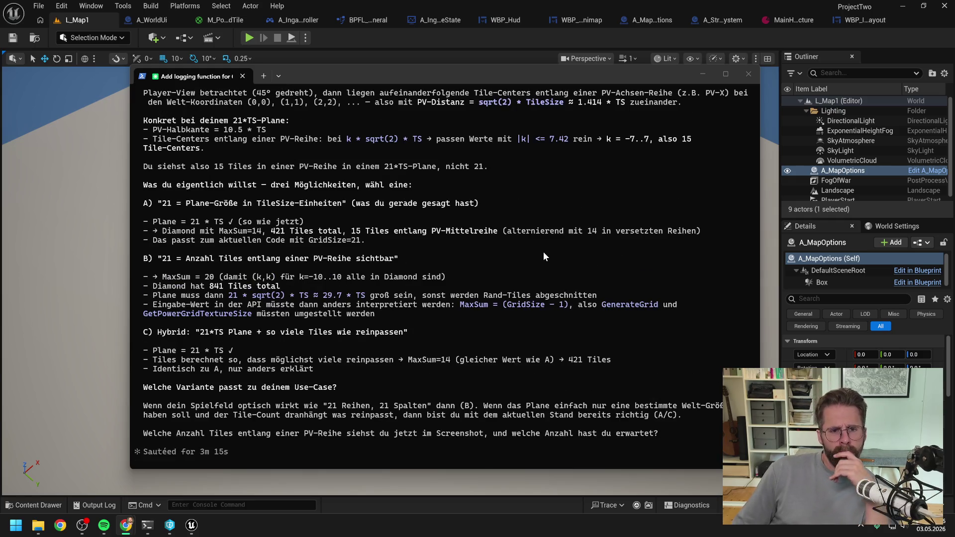
scroll(543, 252, up, 2)
scroll(534, 267, up, 2)
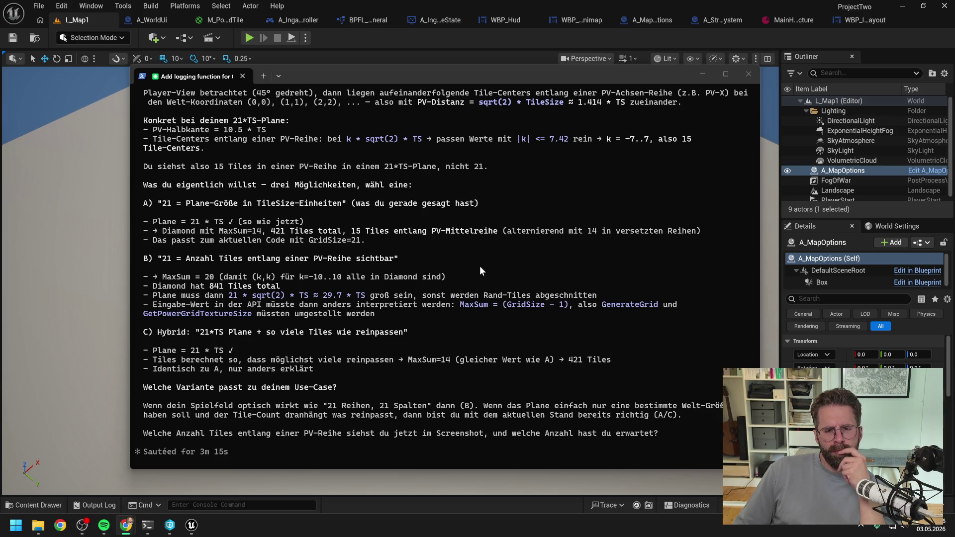
click(249, 38)
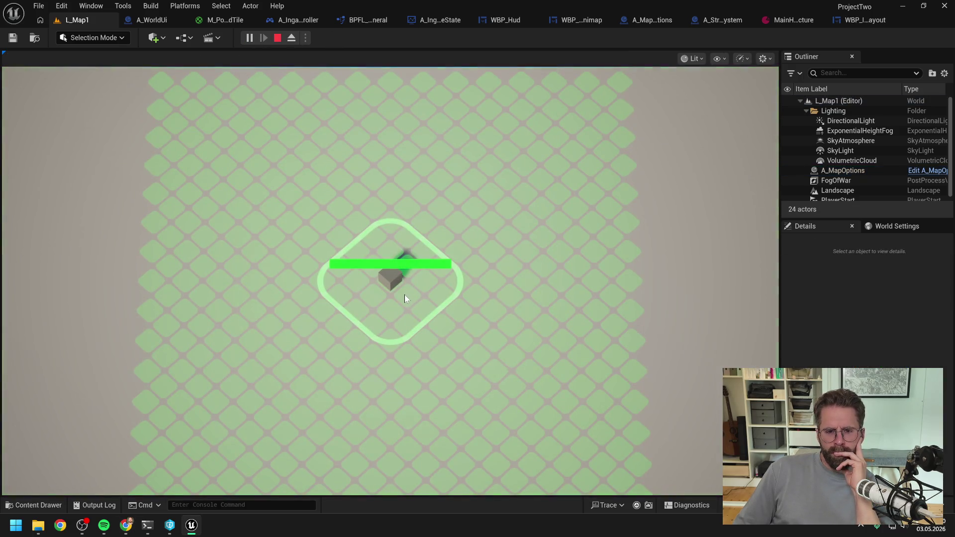
Zoom the play camera out over the tile grid to count tiles, then end the session.
scroll(431, 315, down, 3)
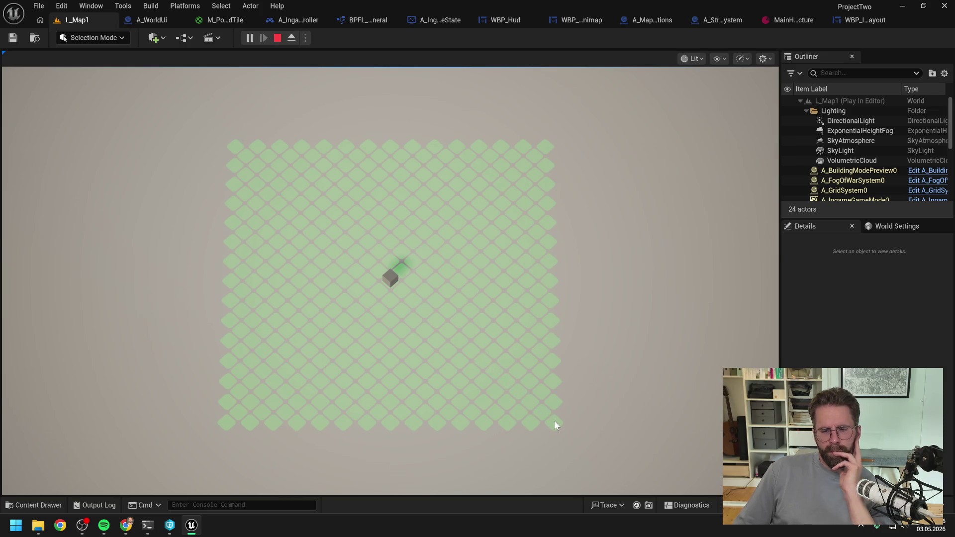
key(Escape)
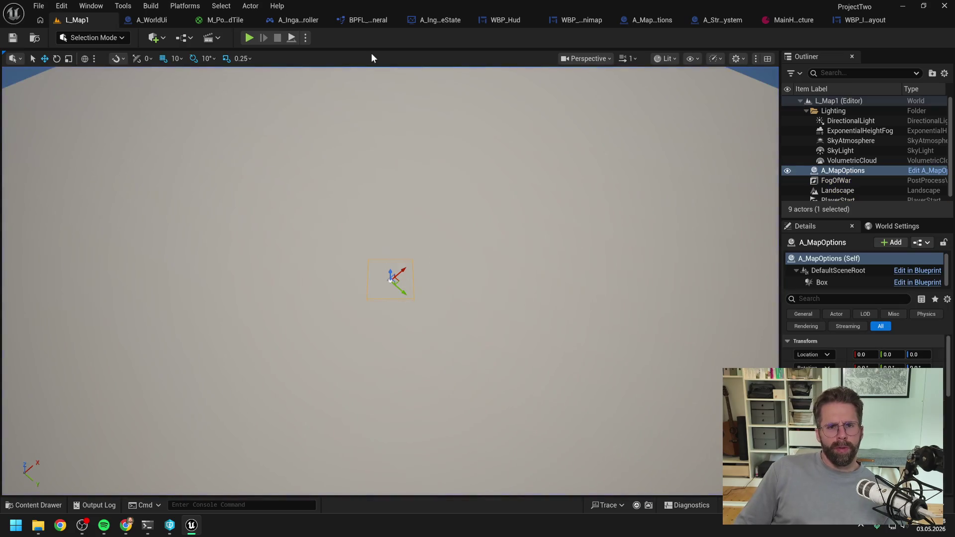
Draft a Claude Code reply choosing option A, noting 14 instead of 15 tiles from the middle.
click(147, 525)
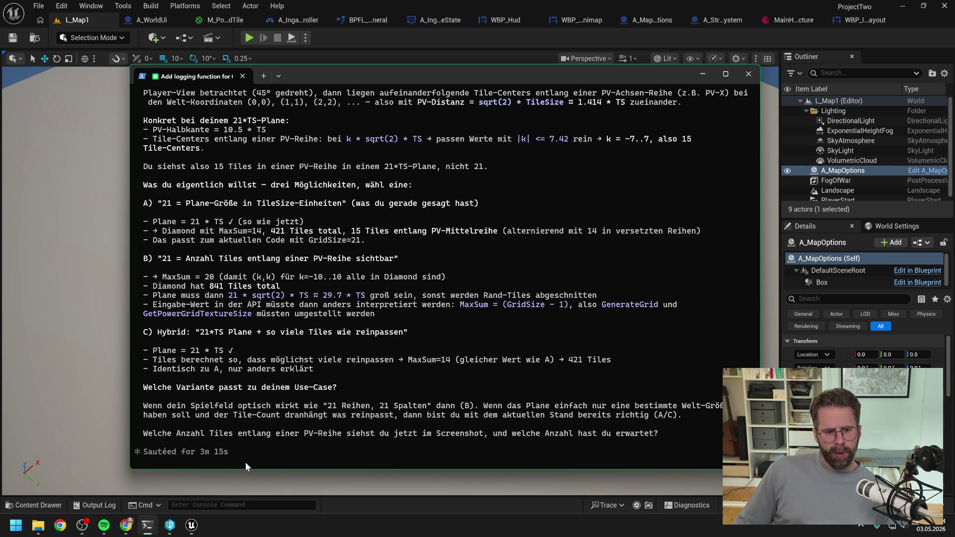
text(ich bin für A) al)
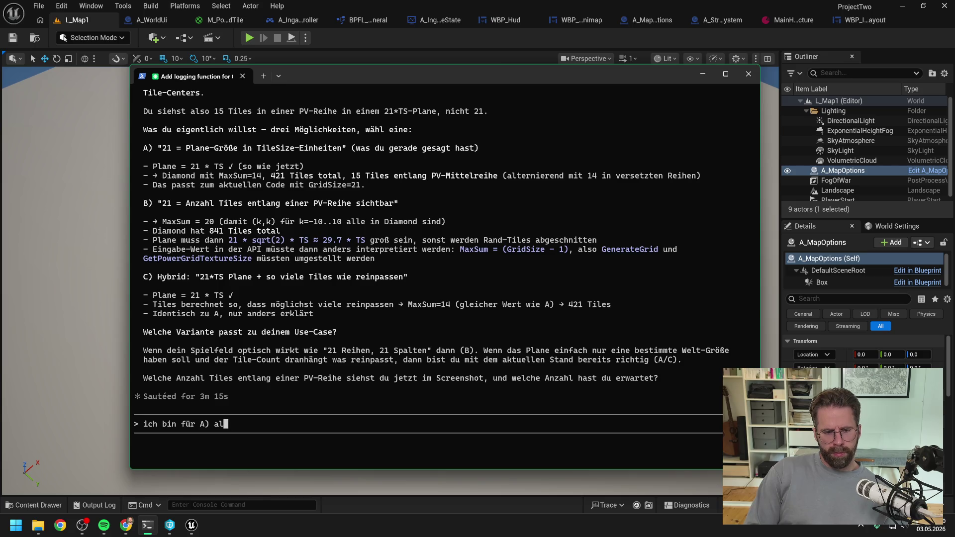
key(BackSpace)
key(BackSpace)
text(nur s)
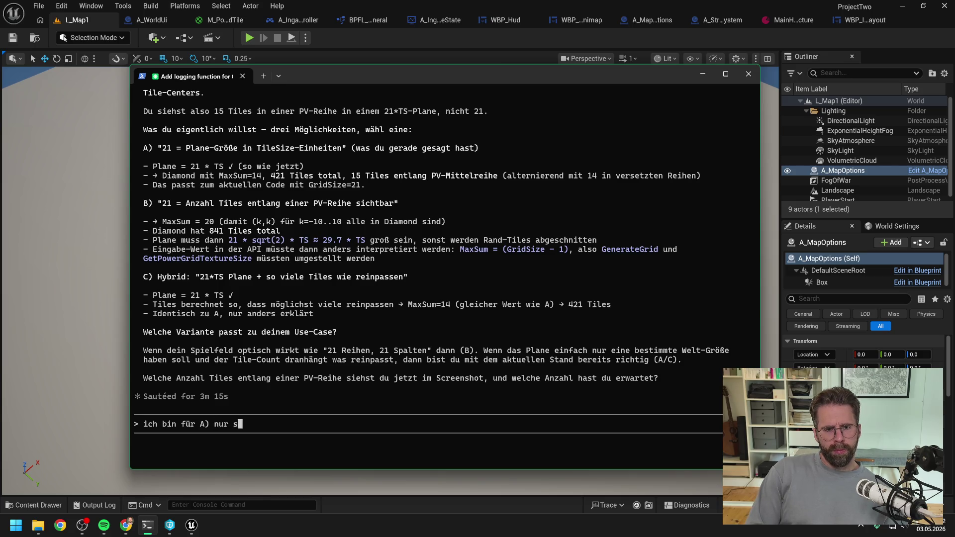
text(ind wir gerade )
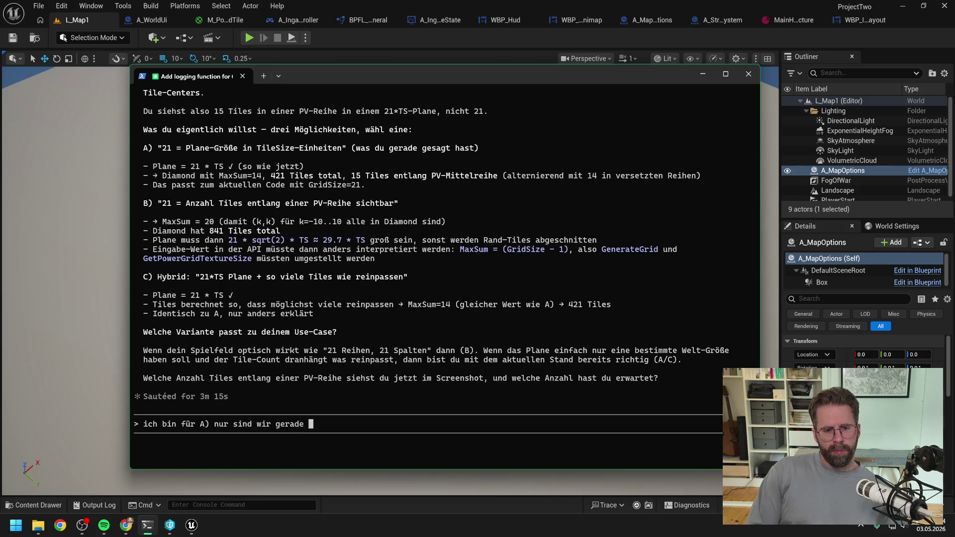
text(bei 14 anstatt 1)
text(5 )
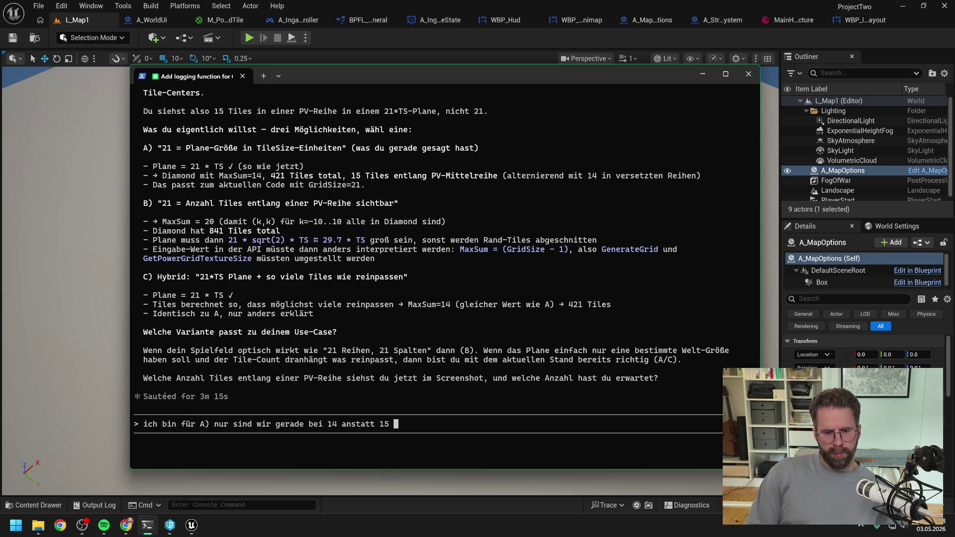
text(Tile in eine R)
text(ichtung von der )
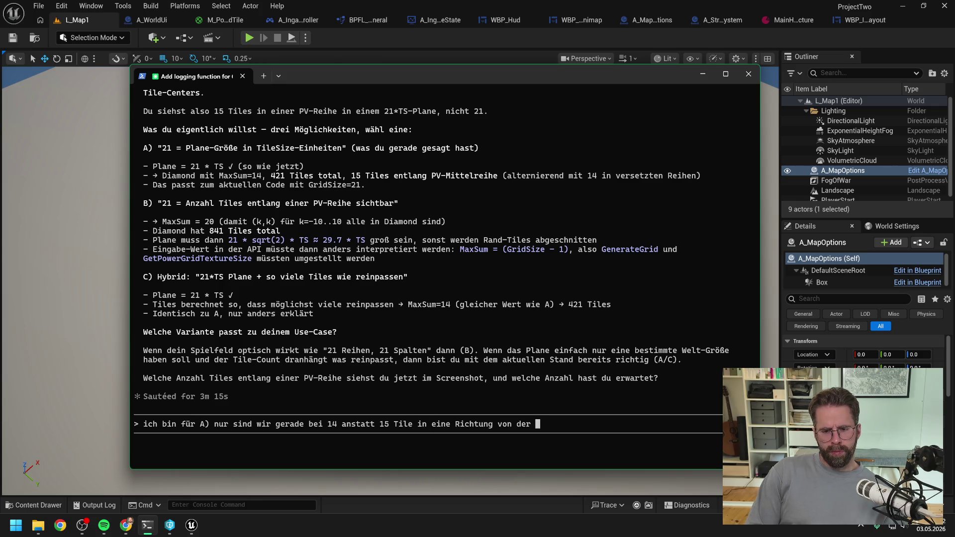
text(Mitte ausgehend)
text( (o)
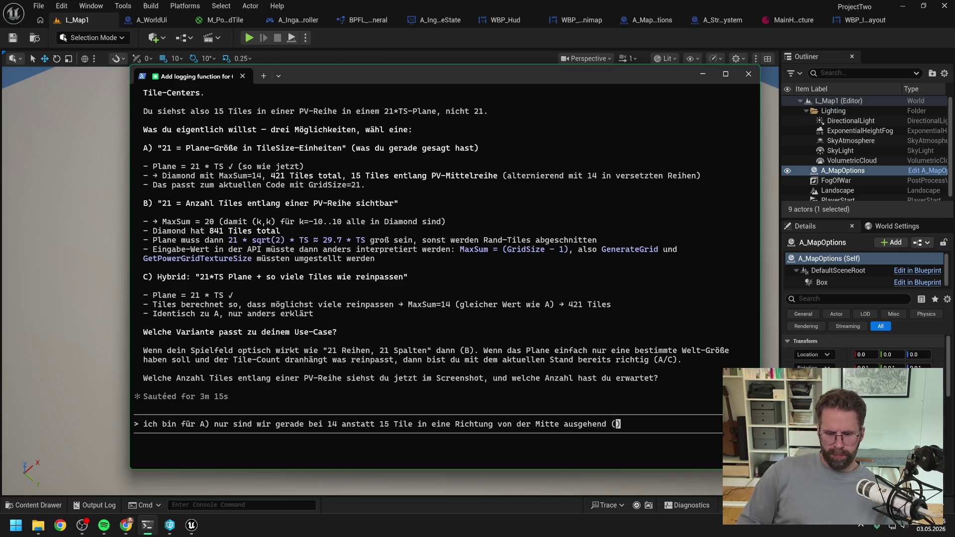
text(hne Mittel)
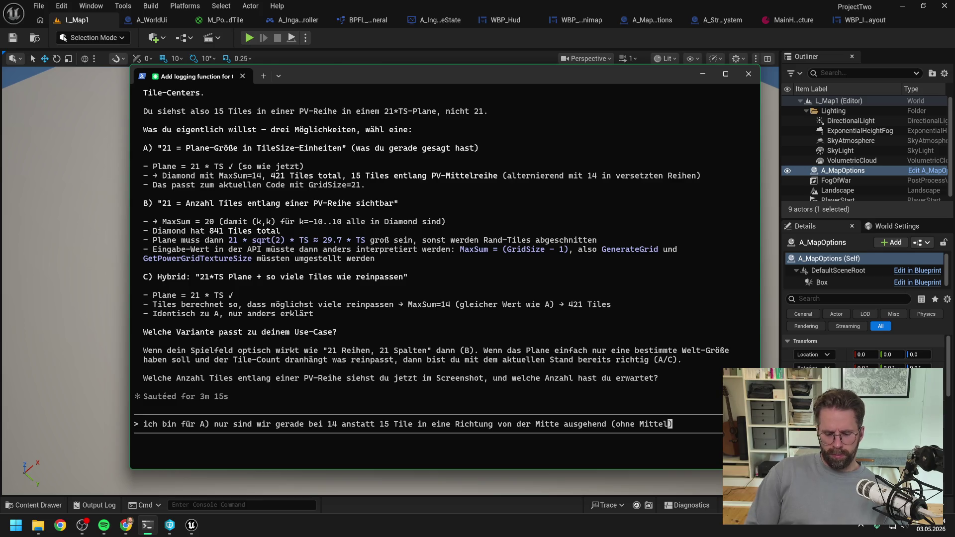
text(-T)
text(ile)
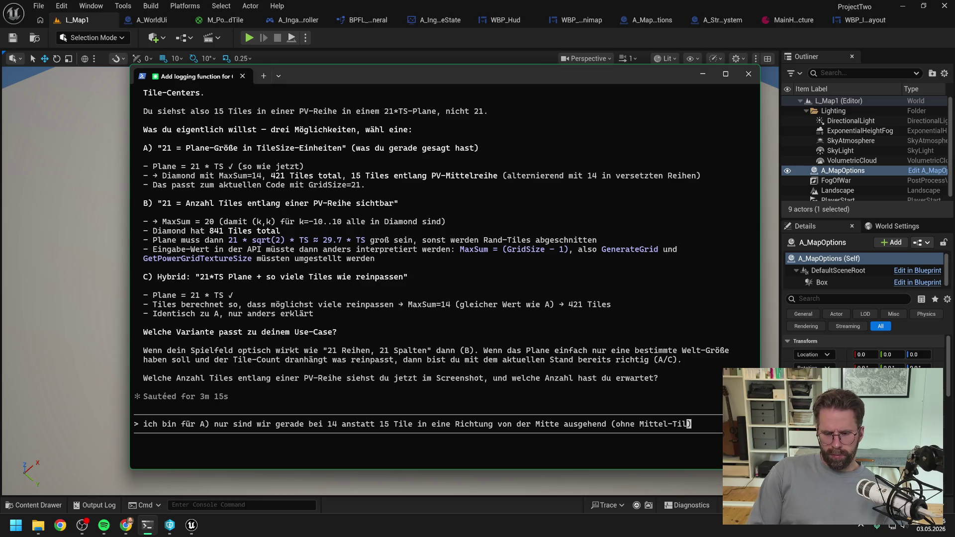
text())
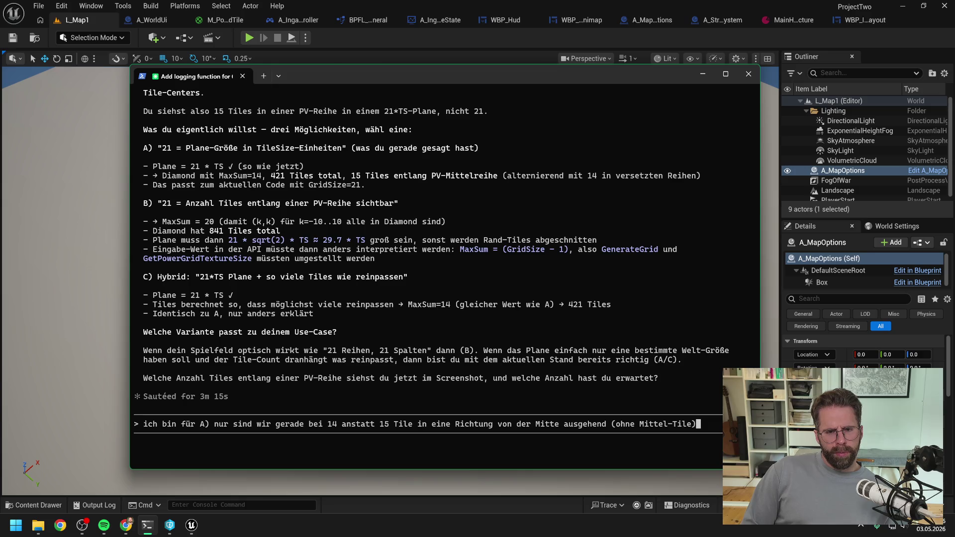
Delete the drafted reply and bring the Unreal Editor window back to the front.
click(146, 424)
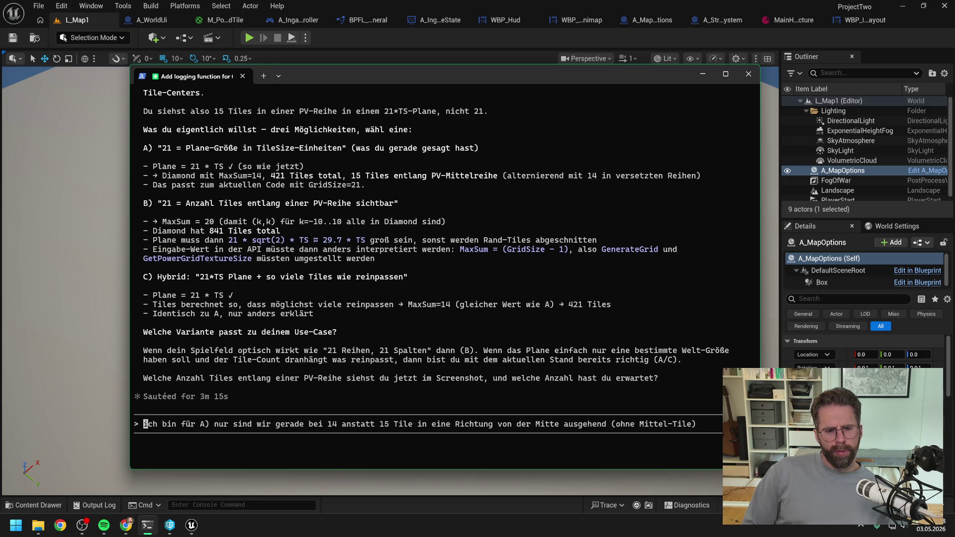
key(Delete)
key(Delete)
key(Delete)
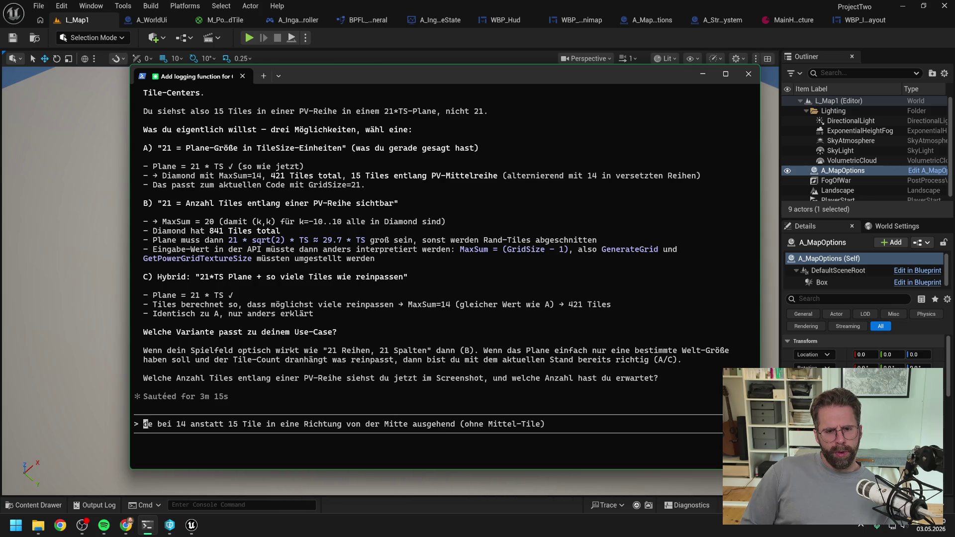
key(Delete)
key(Delete)
key(Delete)
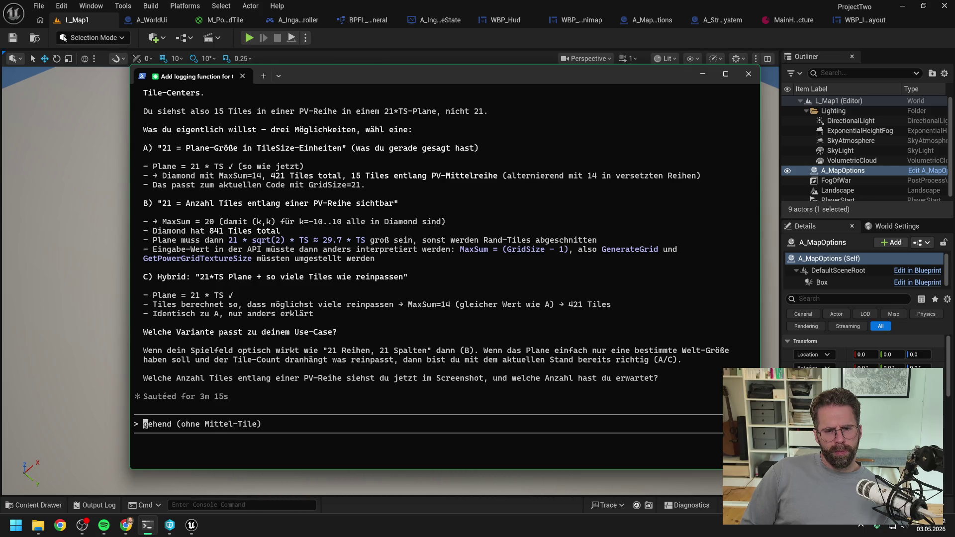
key(Delete)
key(Delete)
key(Delete)
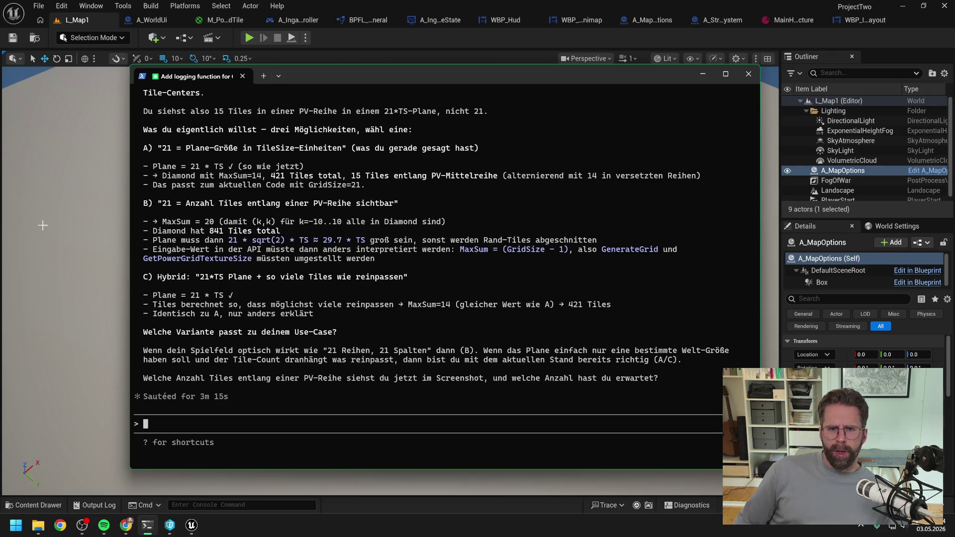
click(371, 46)
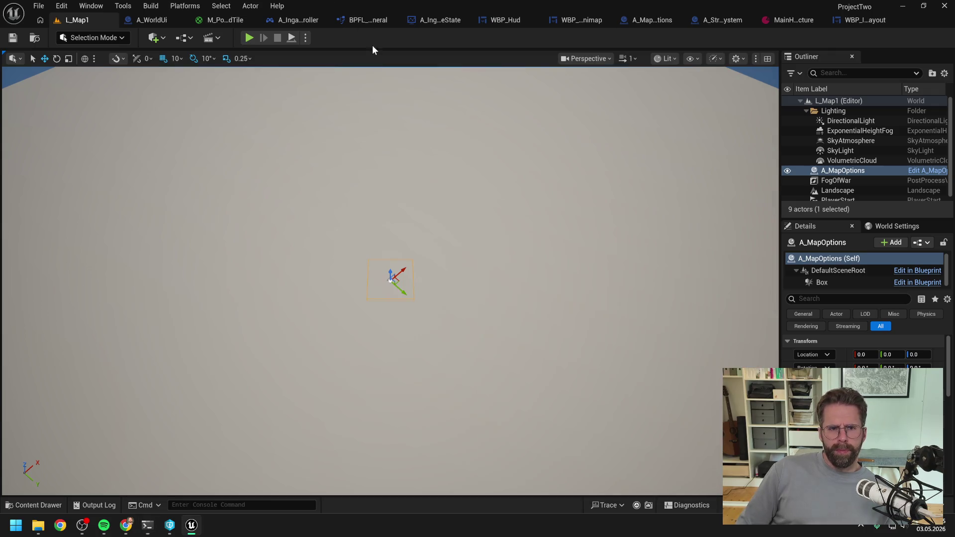
After a quick play test, set WBP_IngameLayout's root to Not Hit-Testable (Self Only) and compile.
click(248, 39)
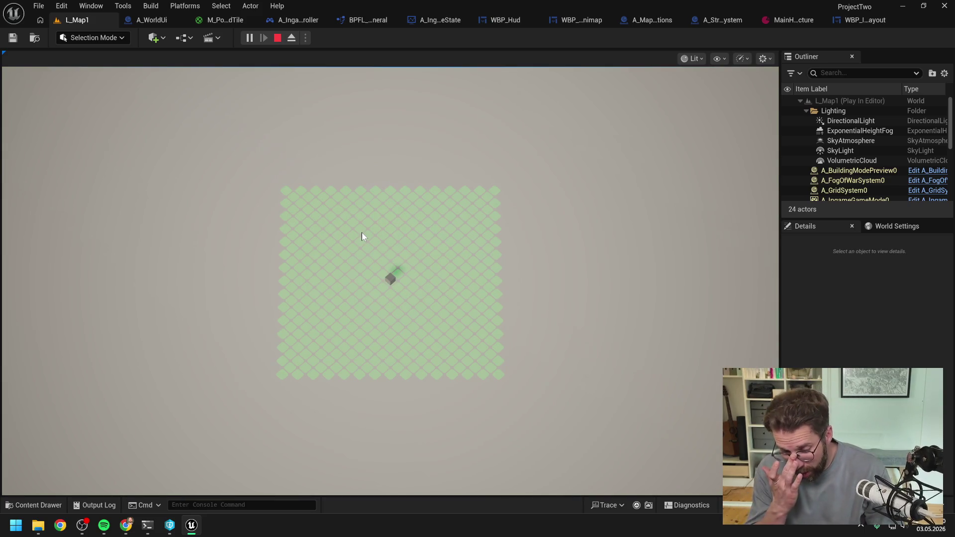
key(Escape)
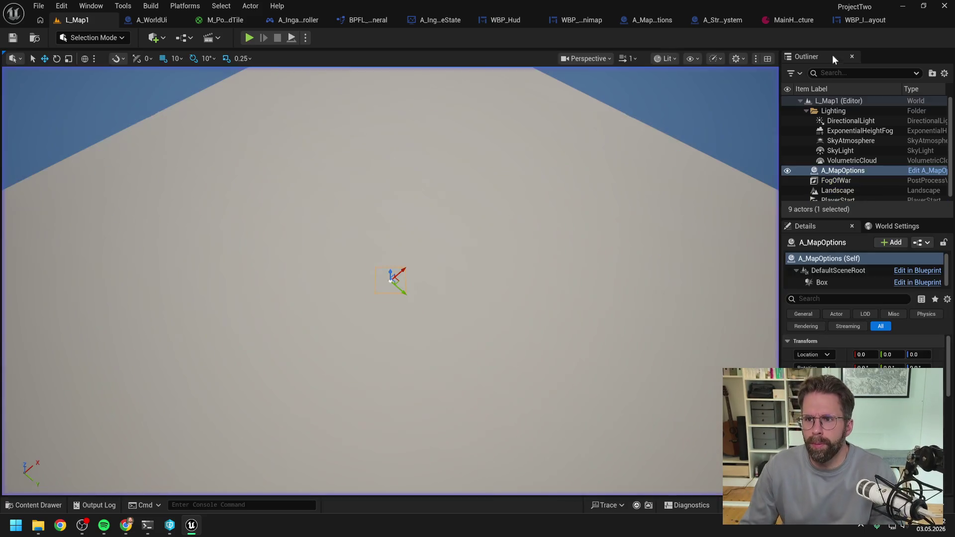
click(868, 20)
click(45, 308)
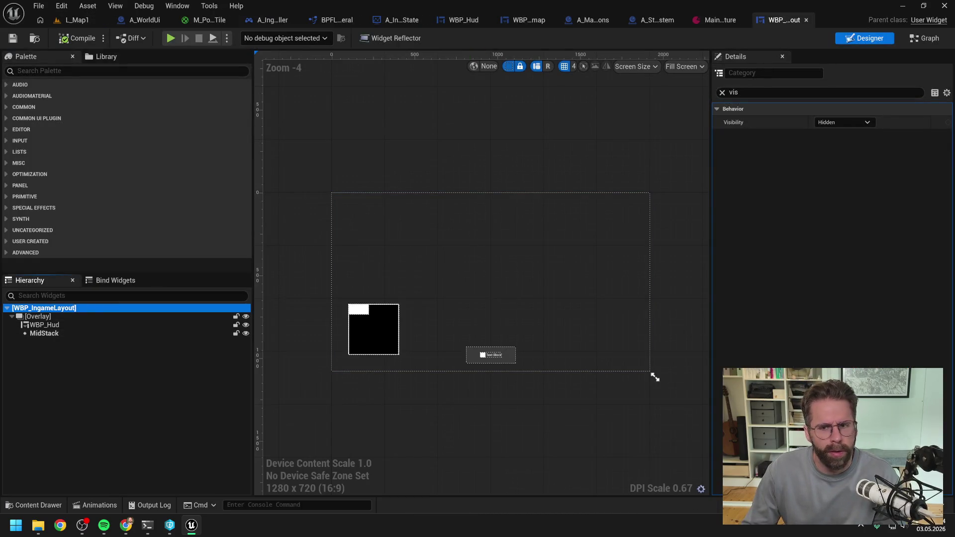
click(851, 121)
click(848, 169)
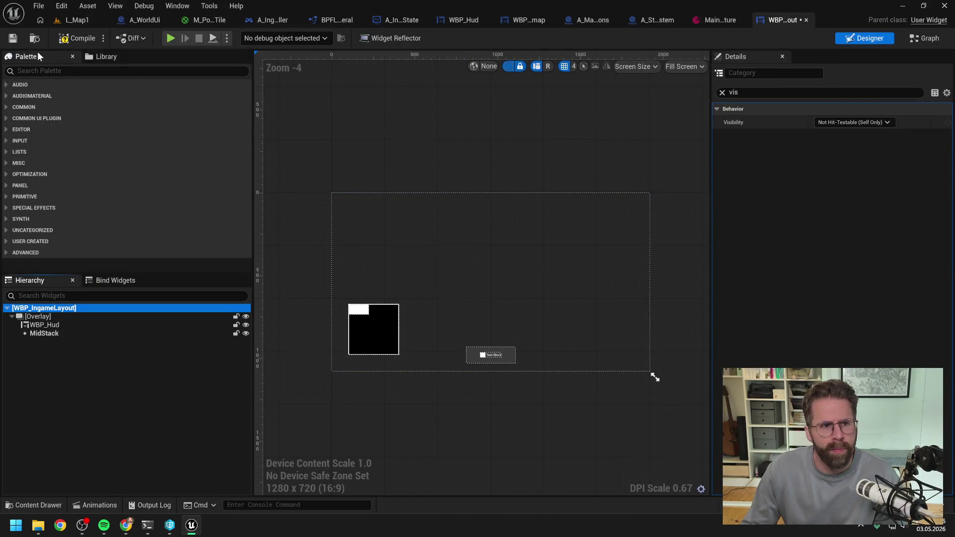
click(78, 38)
Play L_Map1 again, moving the camera with WASD to check the HUD, then stop.
click(77, 20)
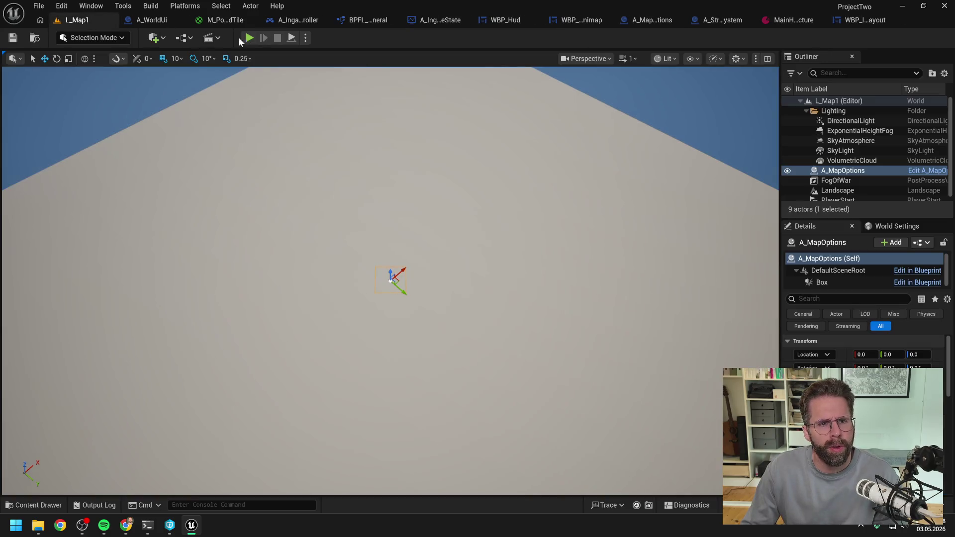
key(alt+p)
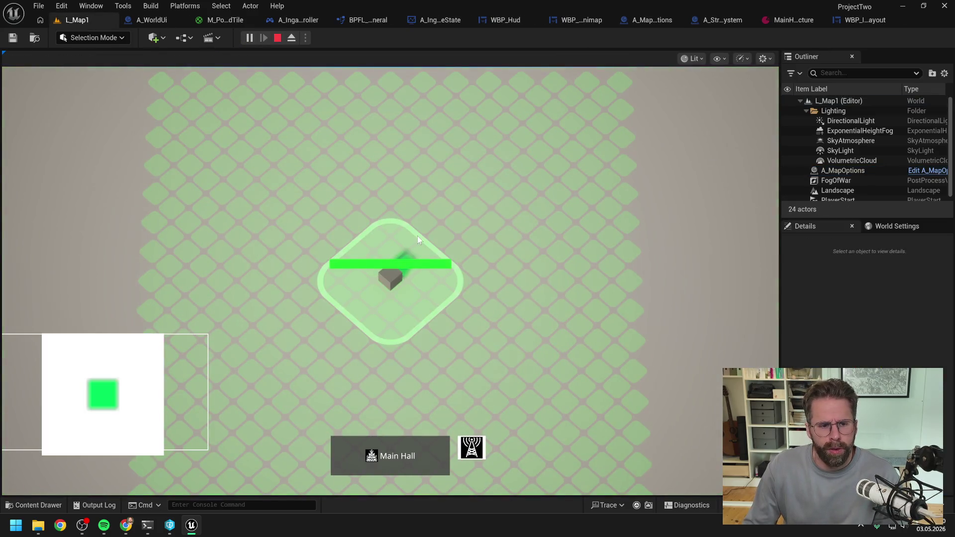
key(a)
key(s)
key(d)
key(w)
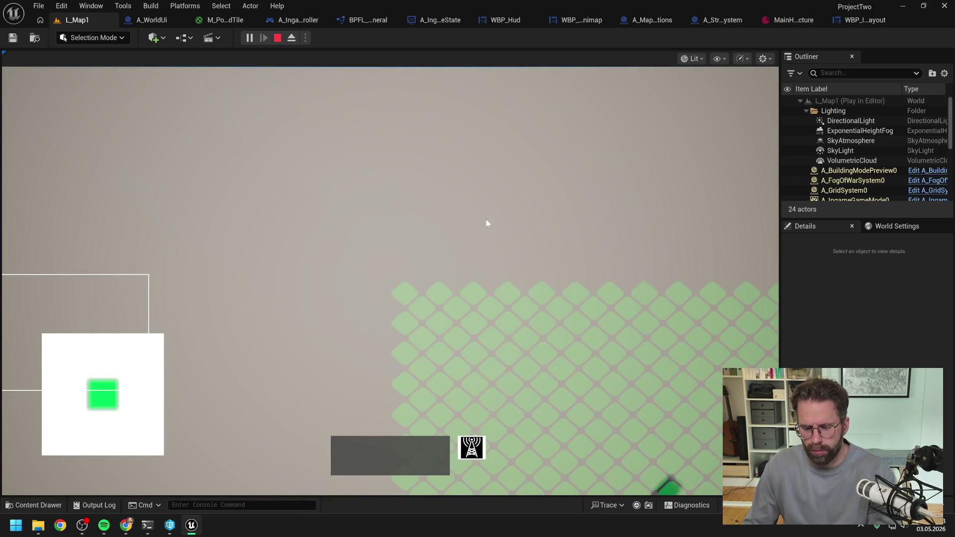
key(Escape)
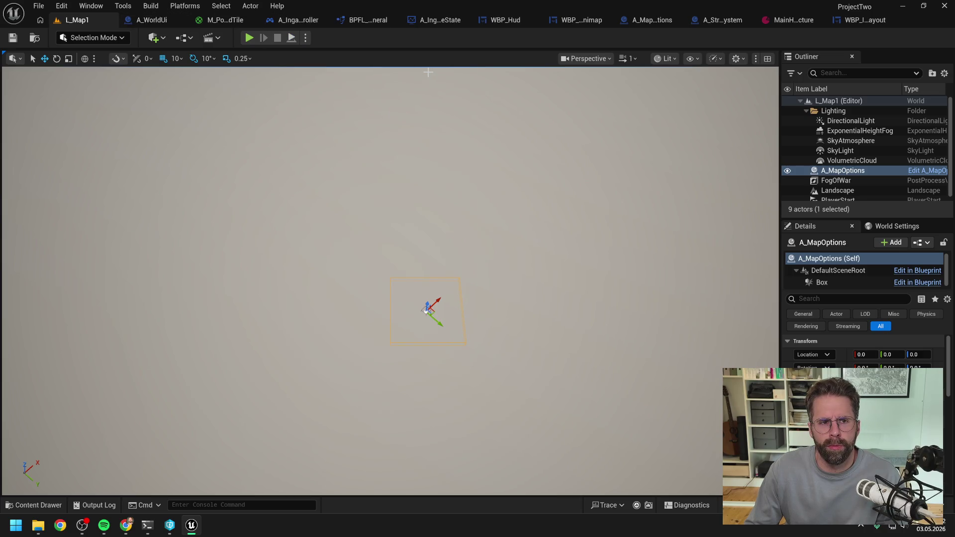
Look through the A_WorldUi power grid graph and the A_StructureSystem blueprint.
click(152, 21)
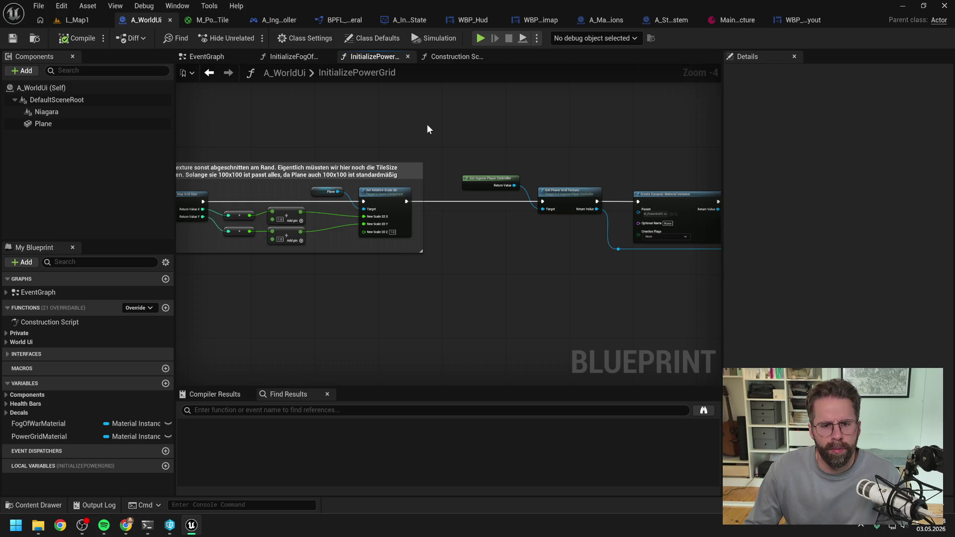
scroll(431, 127, down, 1)
drag(435, 130, 347, 137)
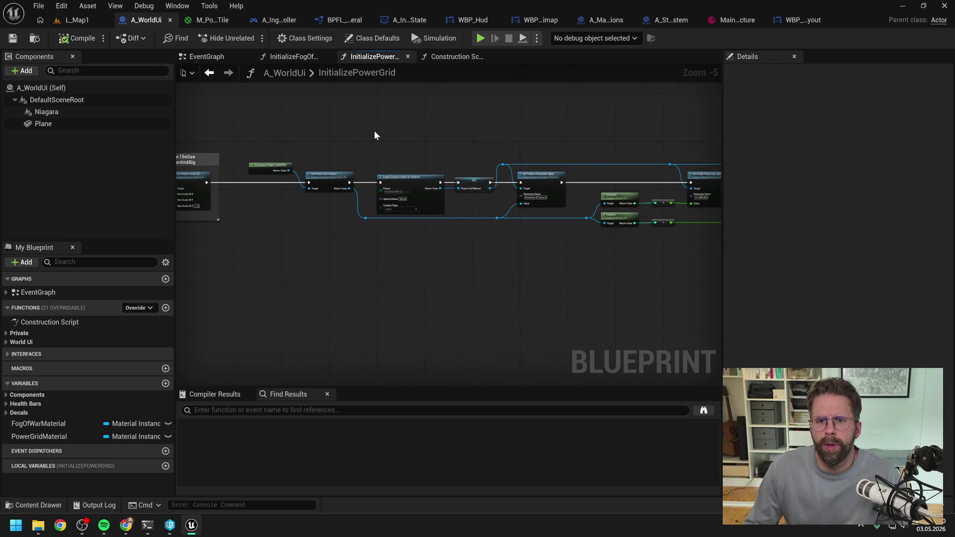
click(660, 19)
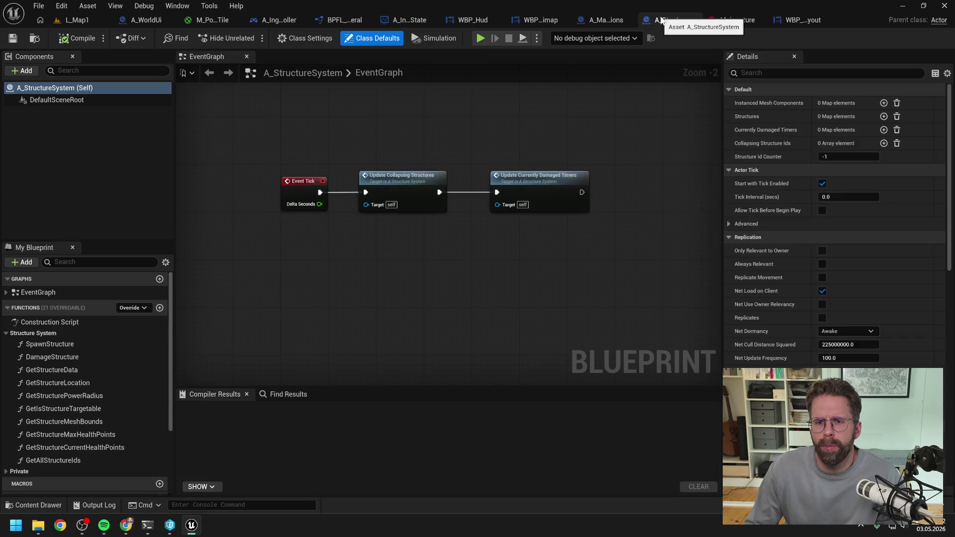
Set GetGridSize's Return Value X and Y to 401 in A_MapOptions, compile, and return to L_Map1.
click(592, 20)
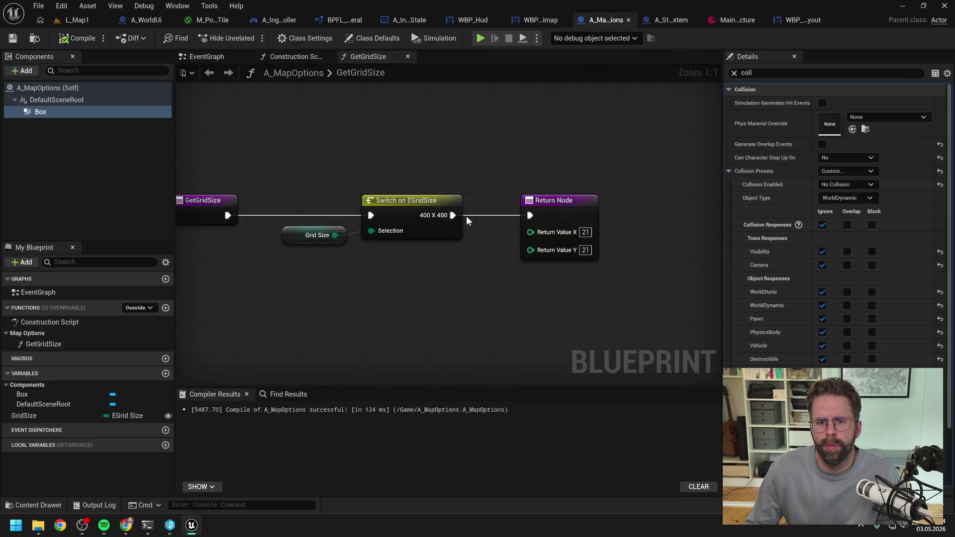
double_click(585, 232)
text(400)
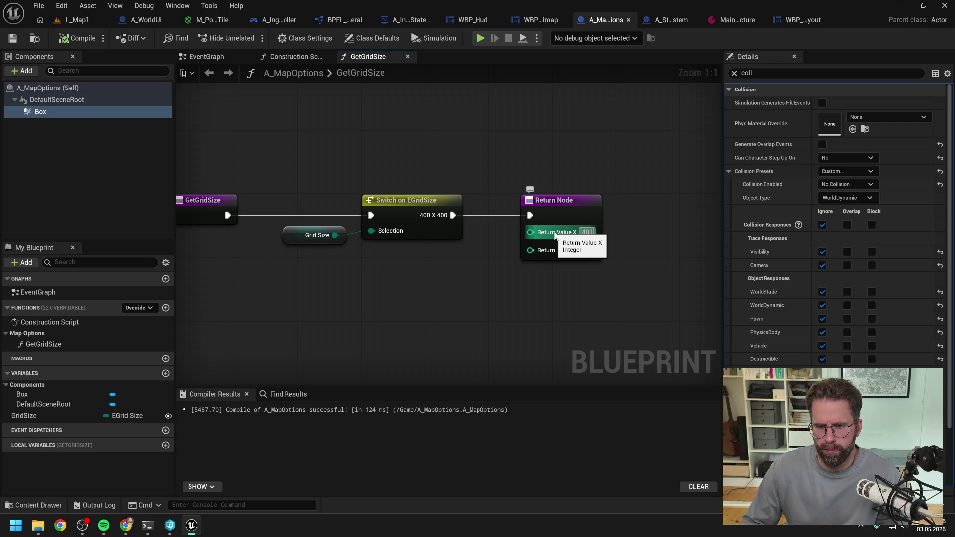
double_click(587, 250)
text(401)
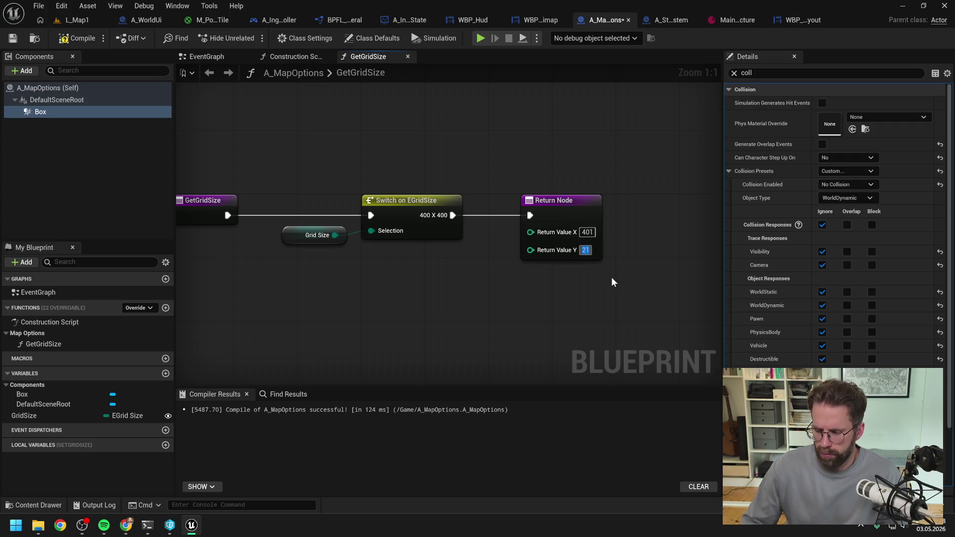
key(Return)
click(76, 38)
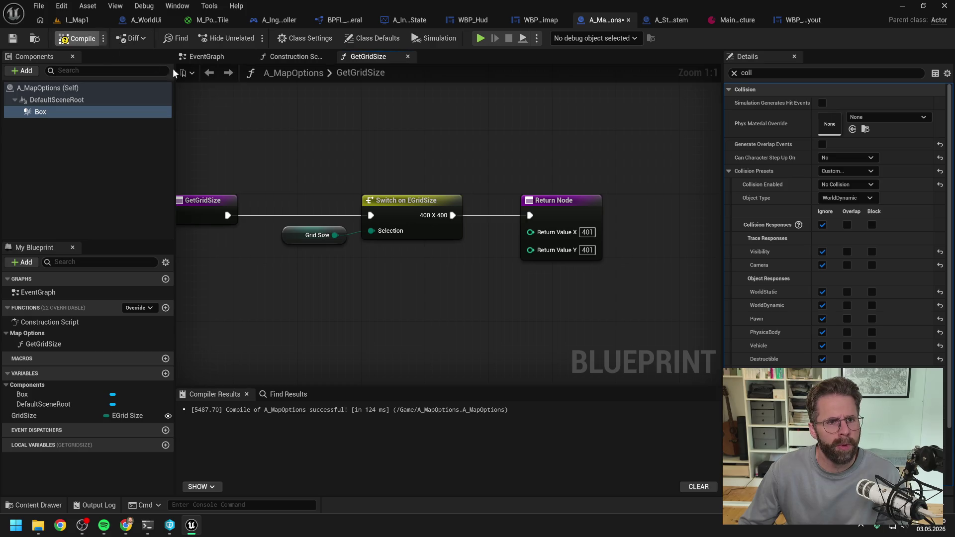
click(75, 20)
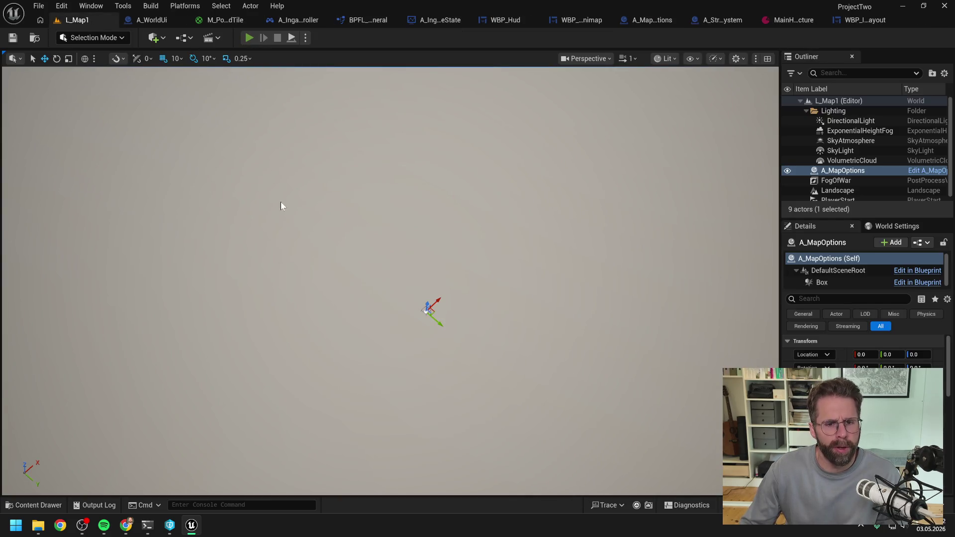
key(alt+p)
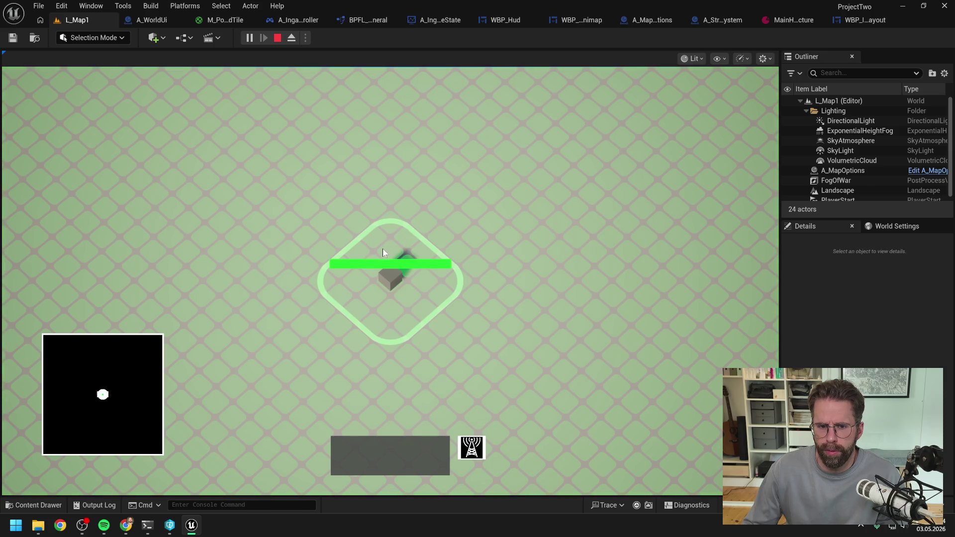
mouse_move(122, 384)
mouse_down()
mouse_move(122, 392)
mouse_move(167, 405)
mouse_move(184, 458)
mouse_move(21, 474)
mouse_move(14, 333)
mouse_move(103, 338)
mouse_move(102, 390)
mouse_move(168, 402)
mouse_move(167, 461)
mouse_move(149, 409)
mouse_move(171, 333)
mouse_move(49, 334)
mouse_move(40, 362)
mouse_move(43, 416)
mouse_move(60, 434)
mouse_move(43, 472)
mouse_move(103, 465)
mouse_move(177, 482)
mouse_move(124, 400)
mouse_move(126, 369)
mouse_move(174, 466)
mouse_up()
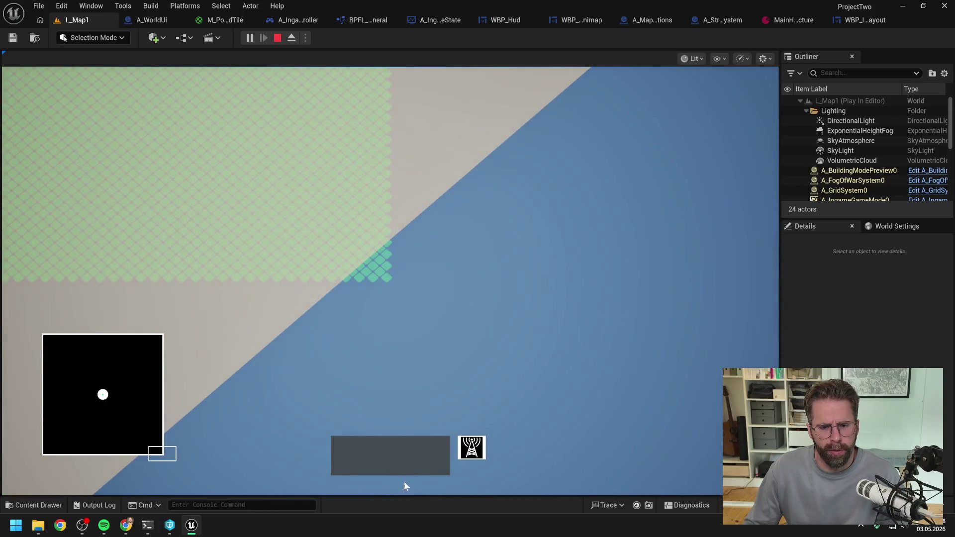
key(w)
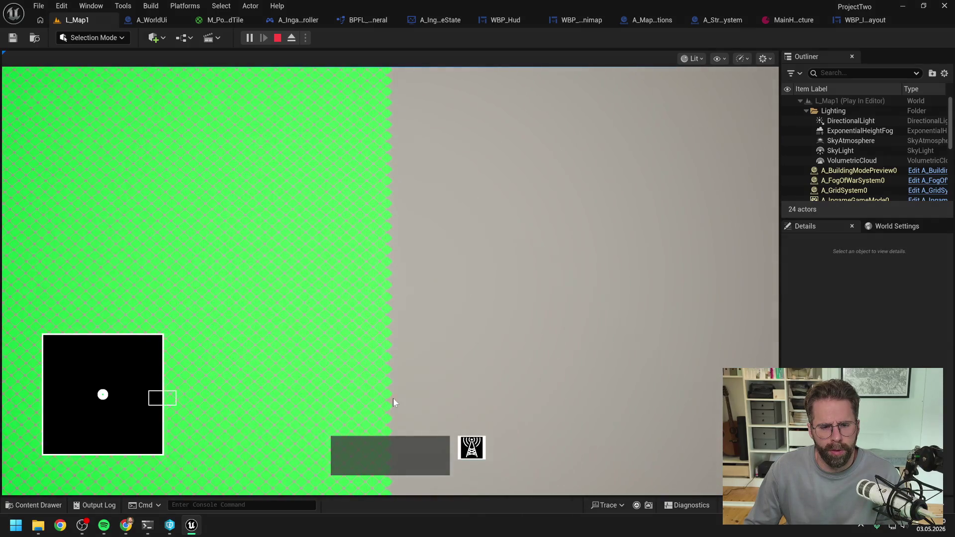
mouse_move(283, 494)
key(w)
mouse_move(356, 495)
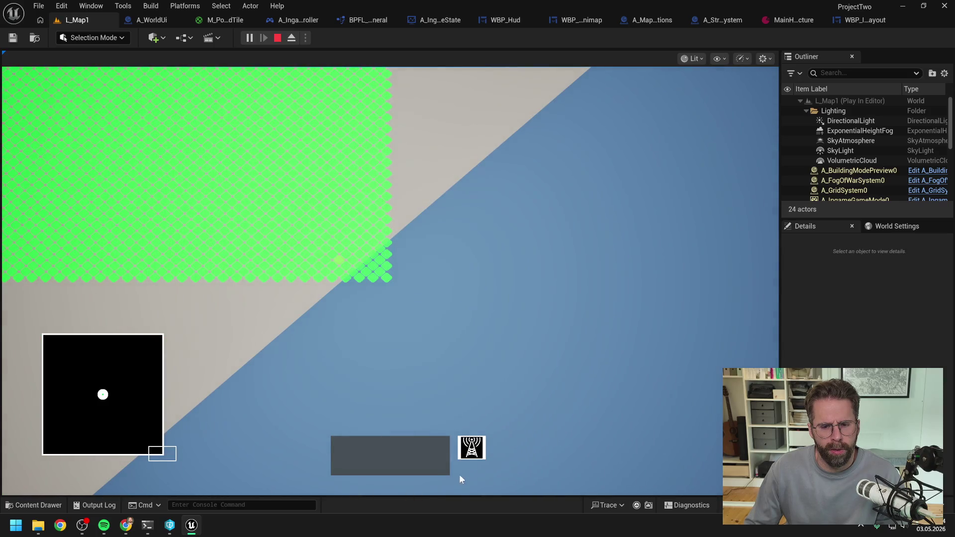
key(w)
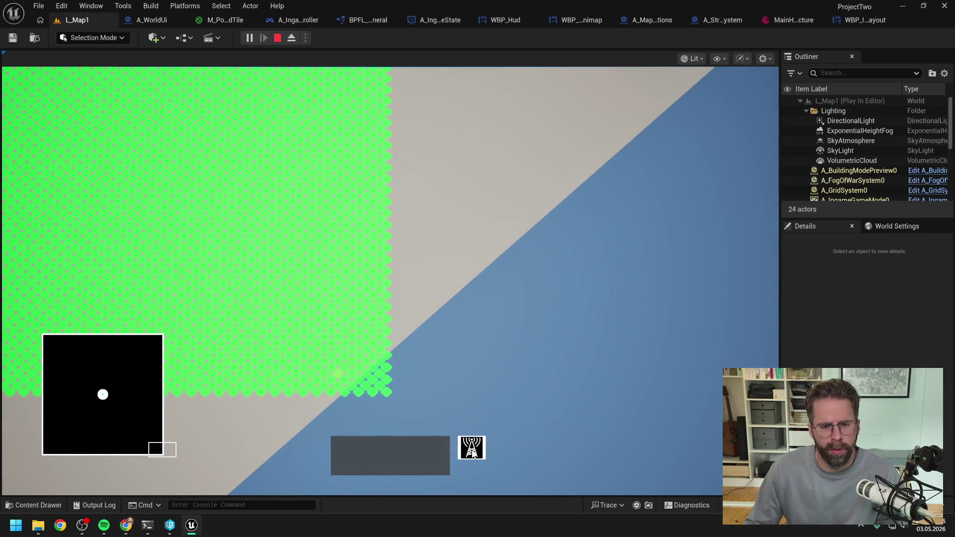
key(w)
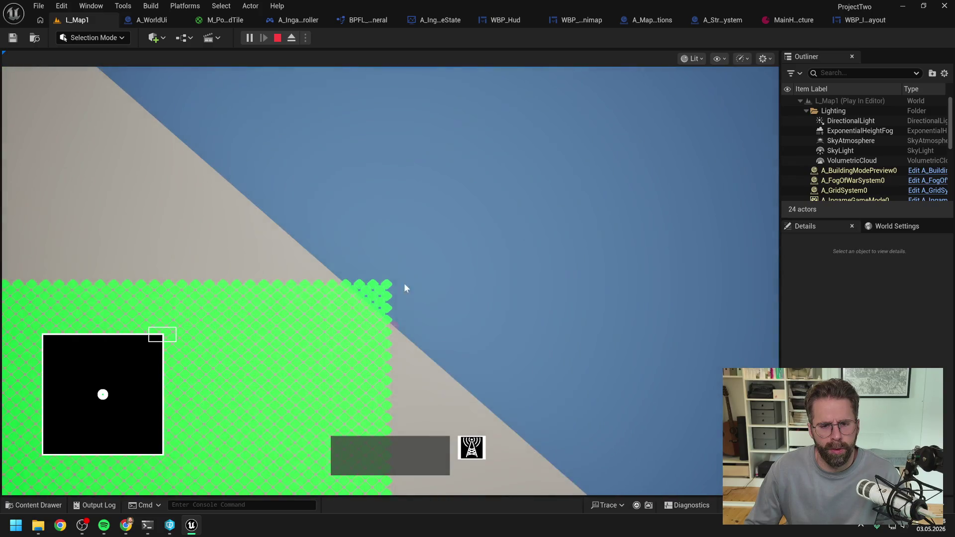
key(s)
key(Escape)
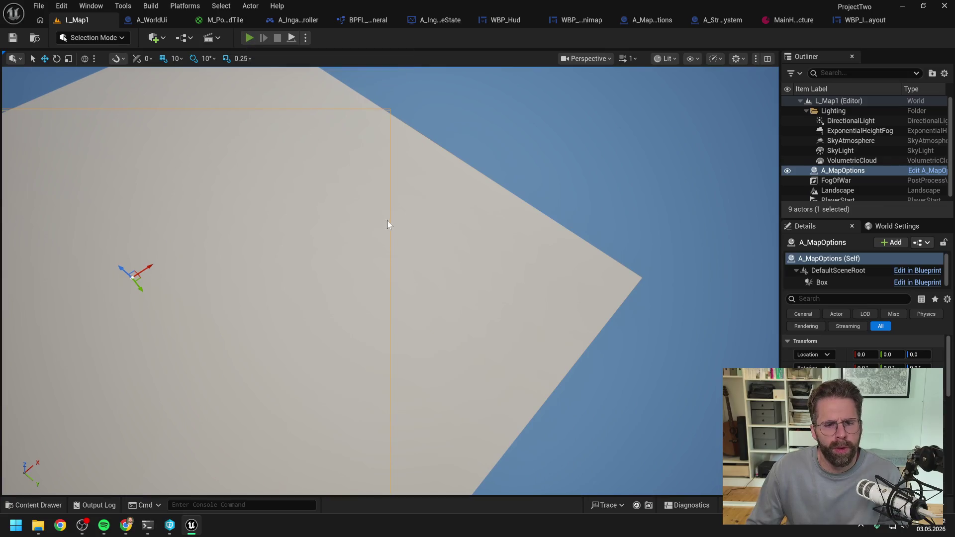
key(alt+p)
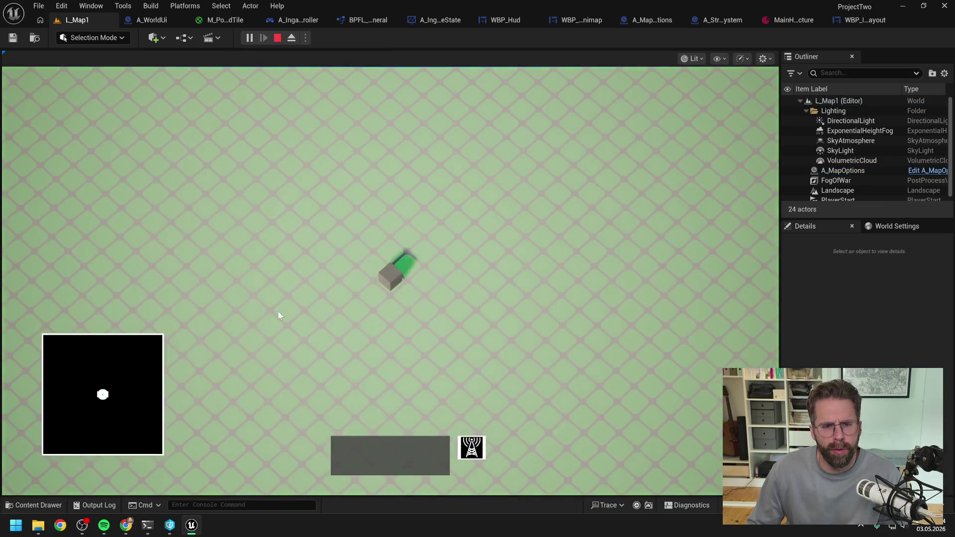
mouse_move(111, 395)
mouse_down()
mouse_move(163, 443)
mouse_move(101, 461)
mouse_move(69, 387)
mouse_move(157, 333)
mouse_move(49, 360)
mouse_move(106, 416)
mouse_move(154, 335)
mouse_move(155, 296)
mouse_move(181, 291)
mouse_move(153, 321)
mouse_move(170, 347)
mouse_move(152, 363)
mouse_move(160, 376)
mouse_up()
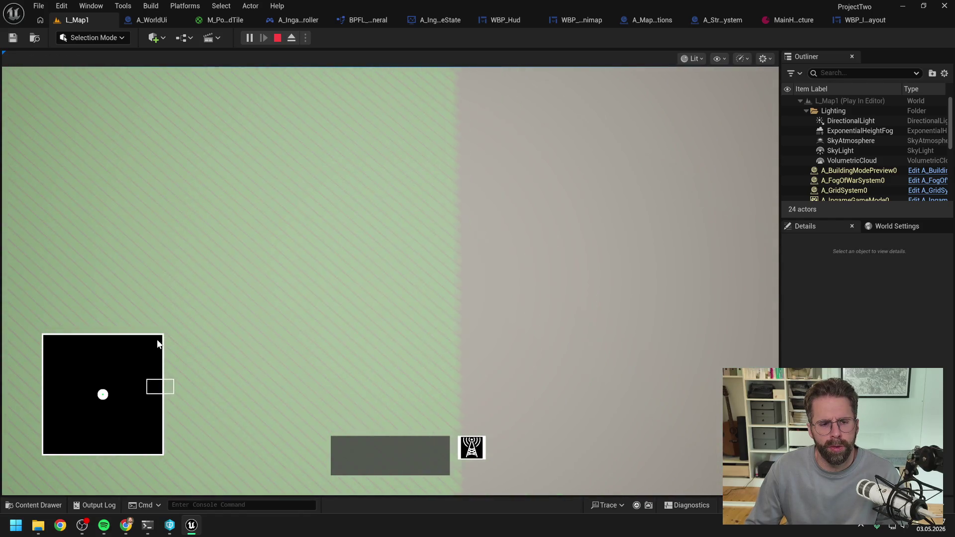
mouse_move(159, 343)
mouse_down()
mouse_move(150, 420)
mouse_move(172, 464)
mouse_move(75, 440)
mouse_move(40, 372)
mouse_move(115, 392)
mouse_move(14, 315)
mouse_up()
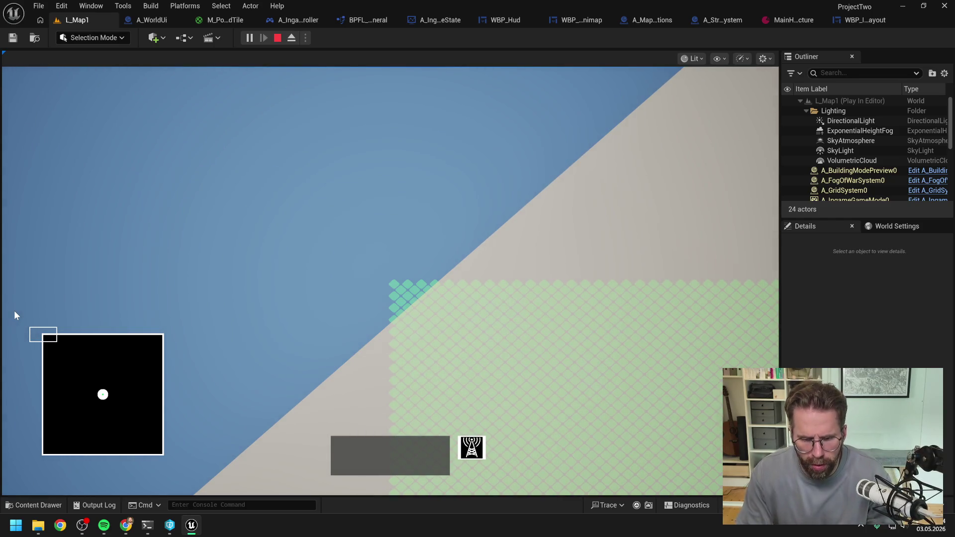
key(Escape)
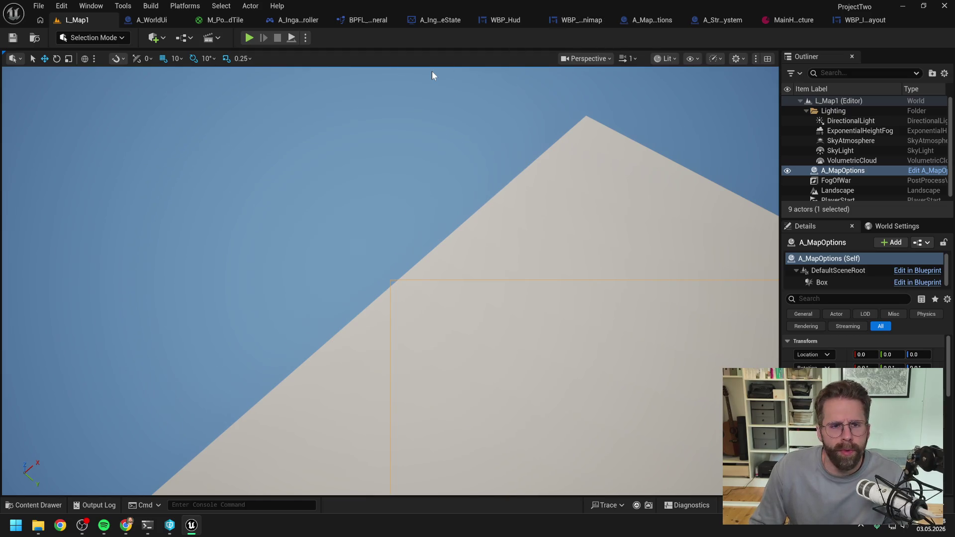
click(226, 20)
scroll(356, 145, down, 3)
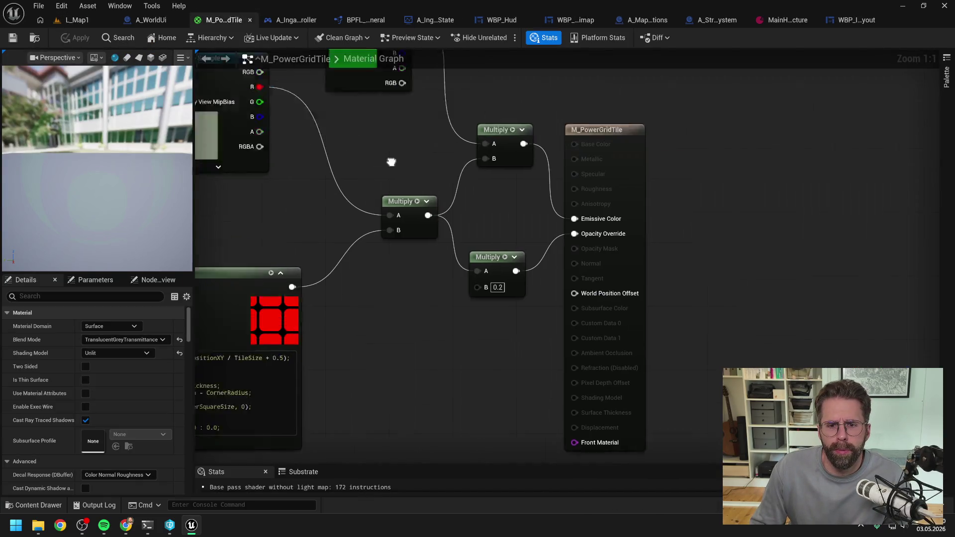
scroll(542, 229, down, 5)
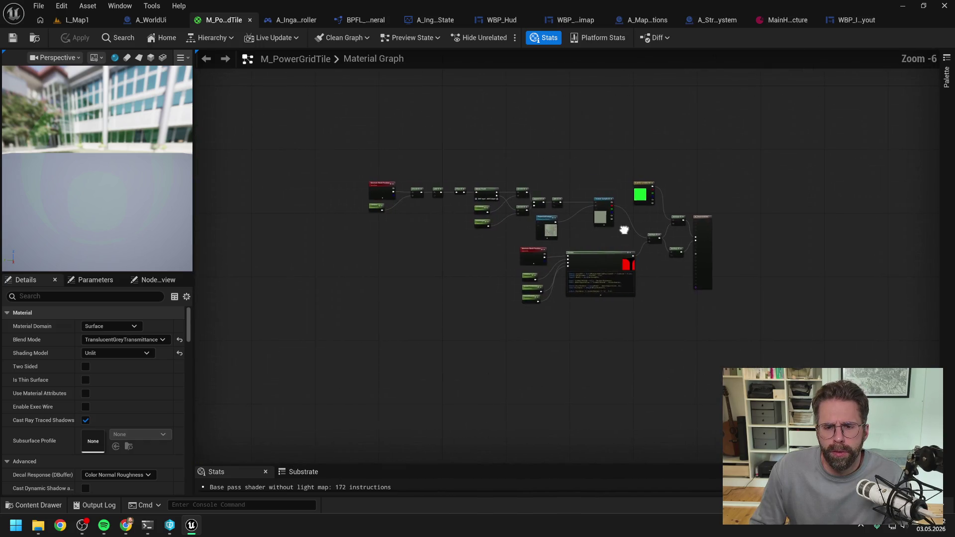
scroll(621, 227, up, 4)
scroll(627, 239, down, 1)
scroll(634, 210, up, 1)
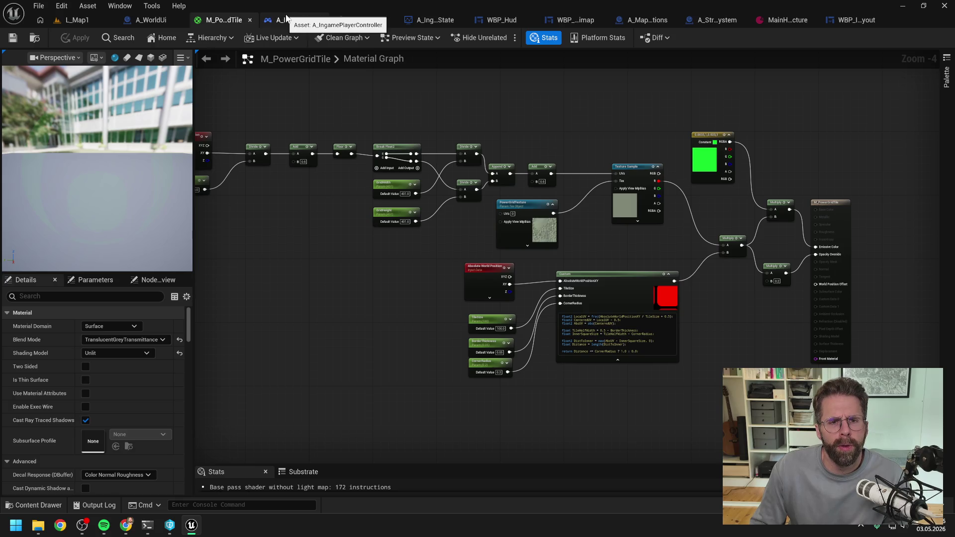
click(285, 18)
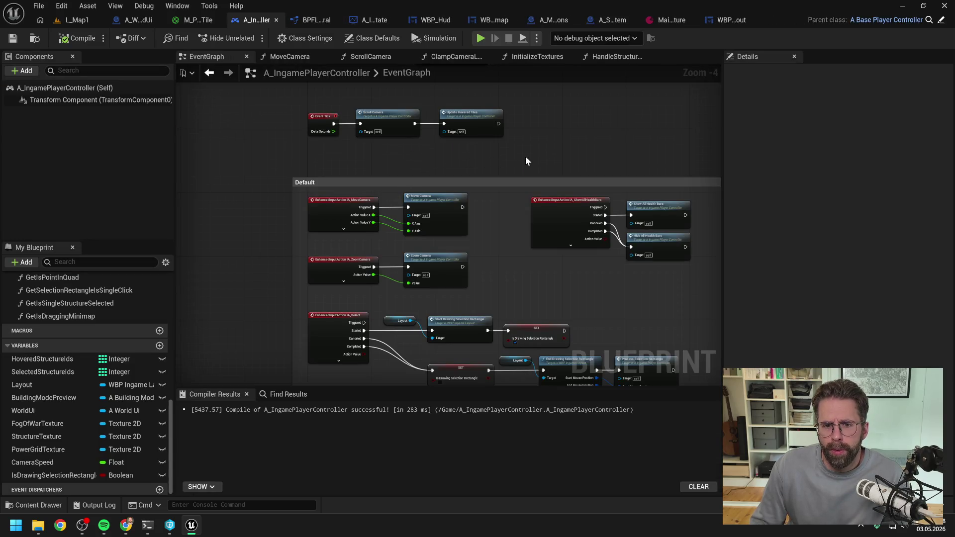
drag(525, 156, 435, 154)
double_click(357, 198)
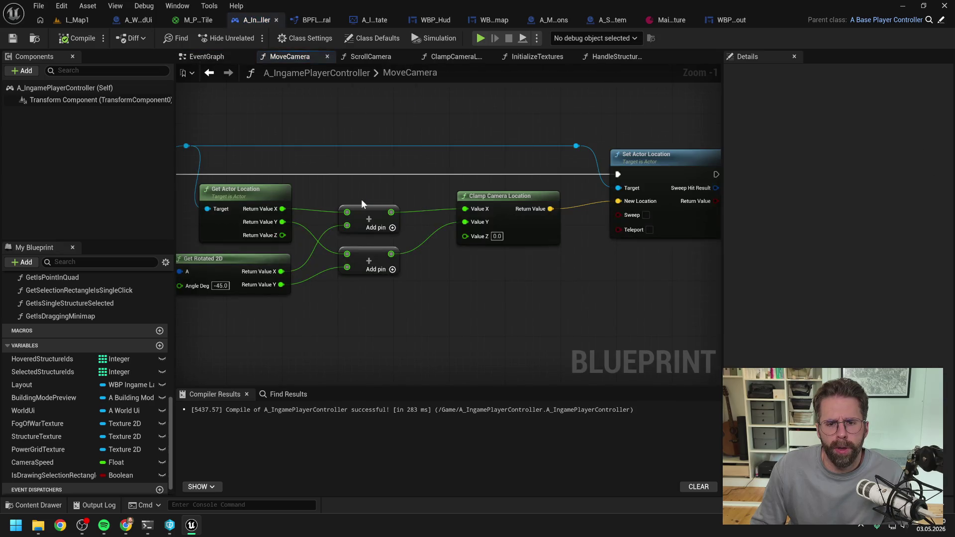
scroll(435, 183, down, 2)
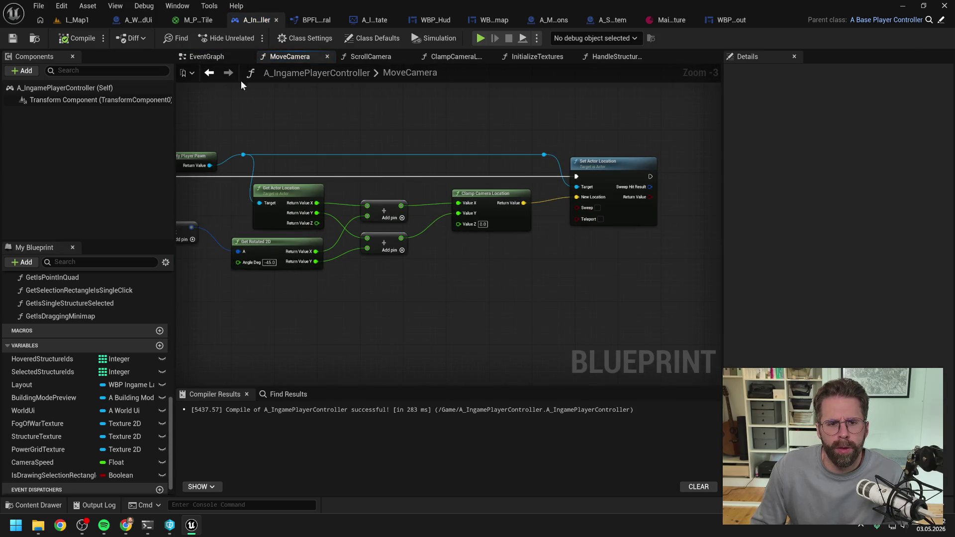
click(79, 19)
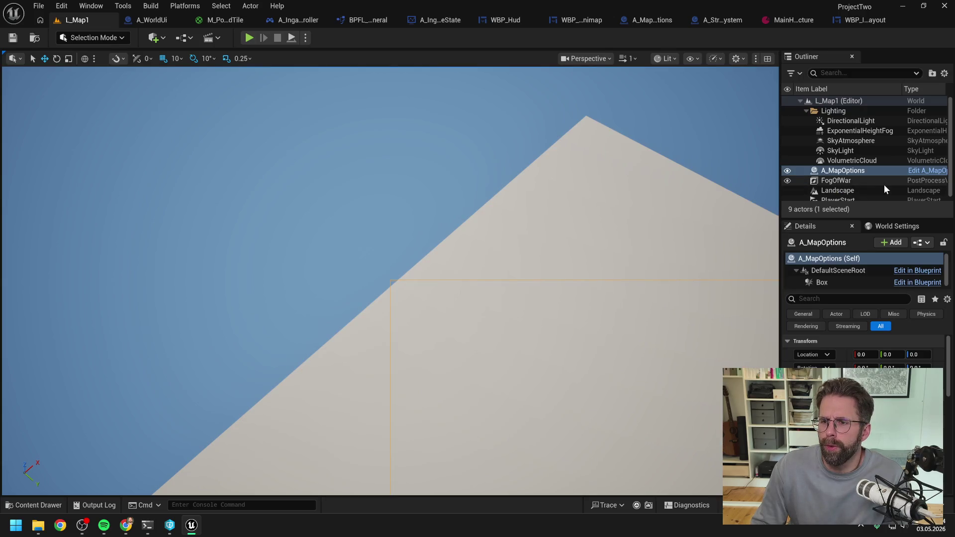
Select the Landscape actor in the Outliner and fly the camera over the whole landscape plane.
click(868, 190)
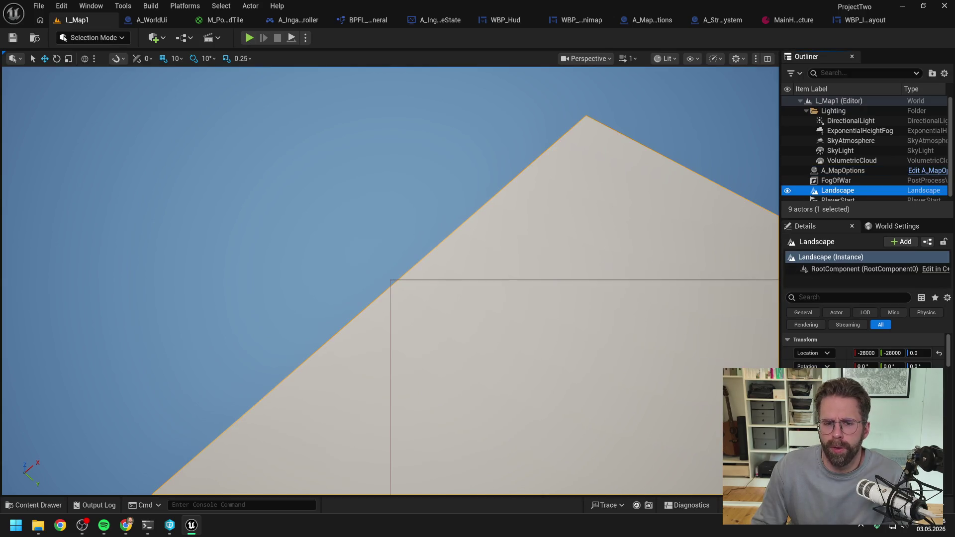
drag(704, 158, 708, 159)
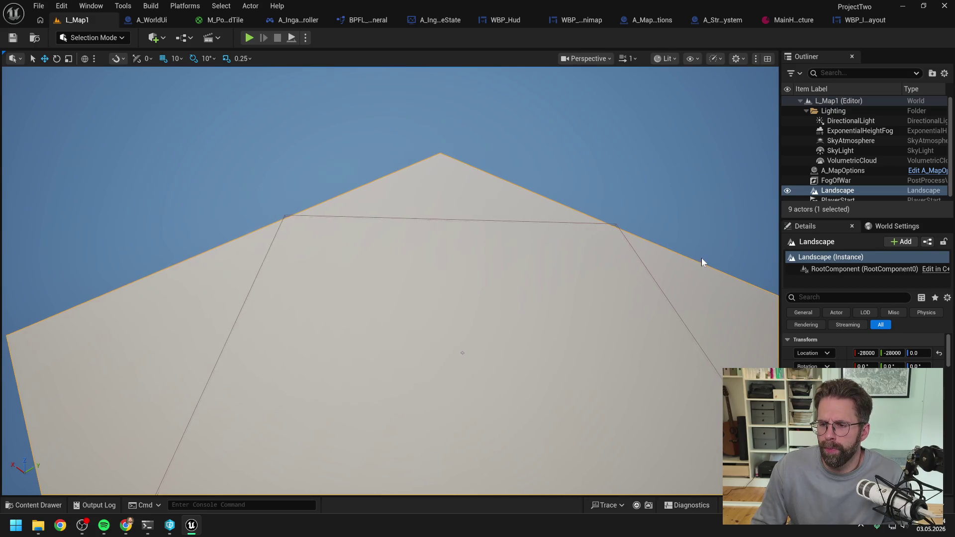
drag(680, 237, 680, 237)
drag(397, 268, 441, 216)
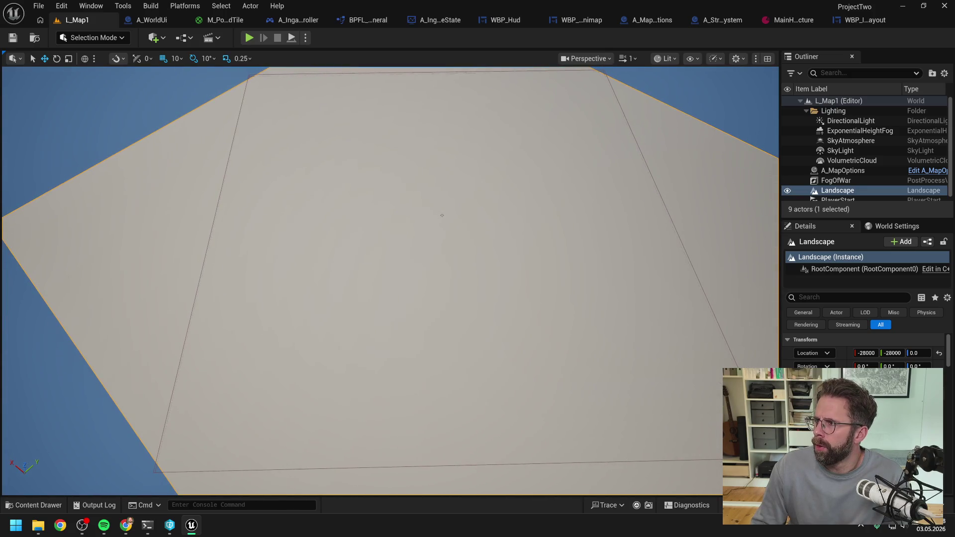
key(alt+Tab)
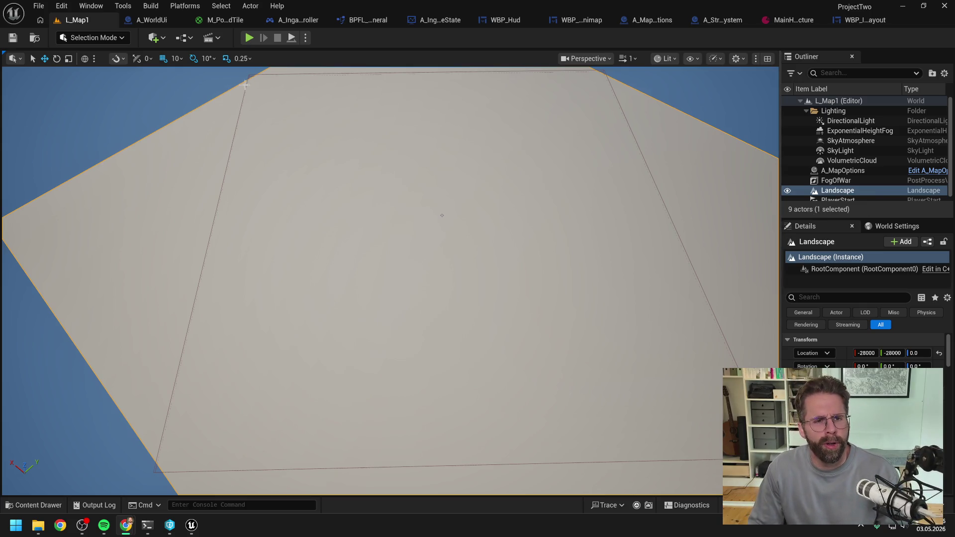
click(93, 37)
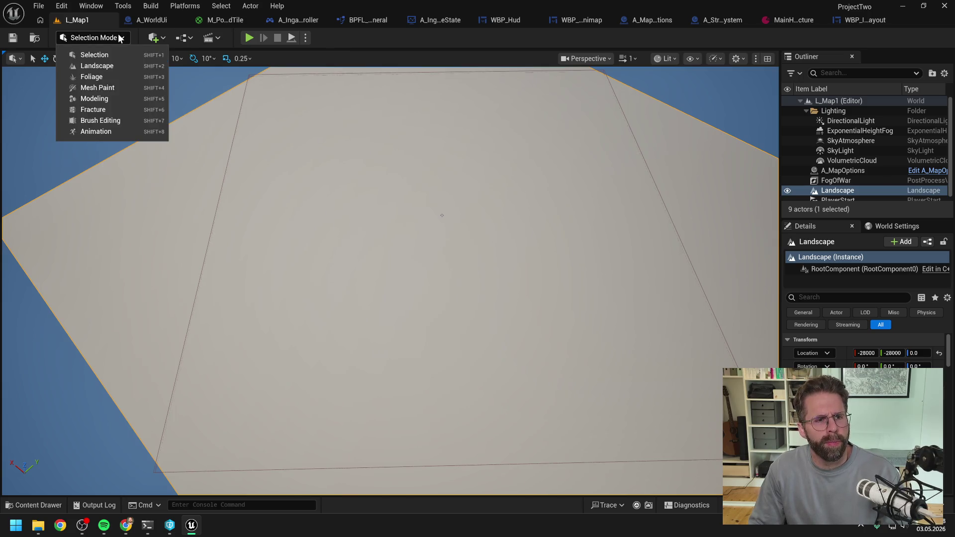
Enter Landscape Mode, go to Manage, select the Landscape, and open the component resize tool.
click(106, 66)
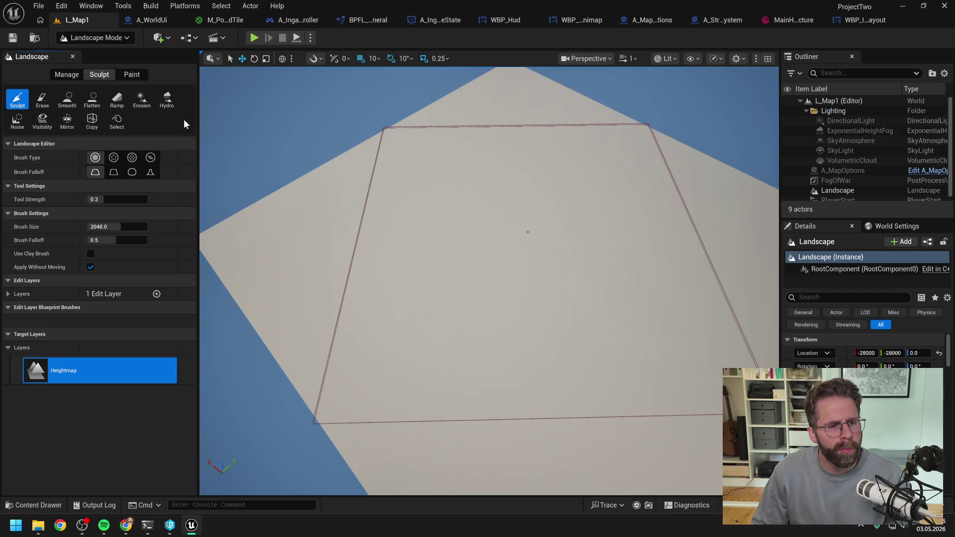
click(66, 76)
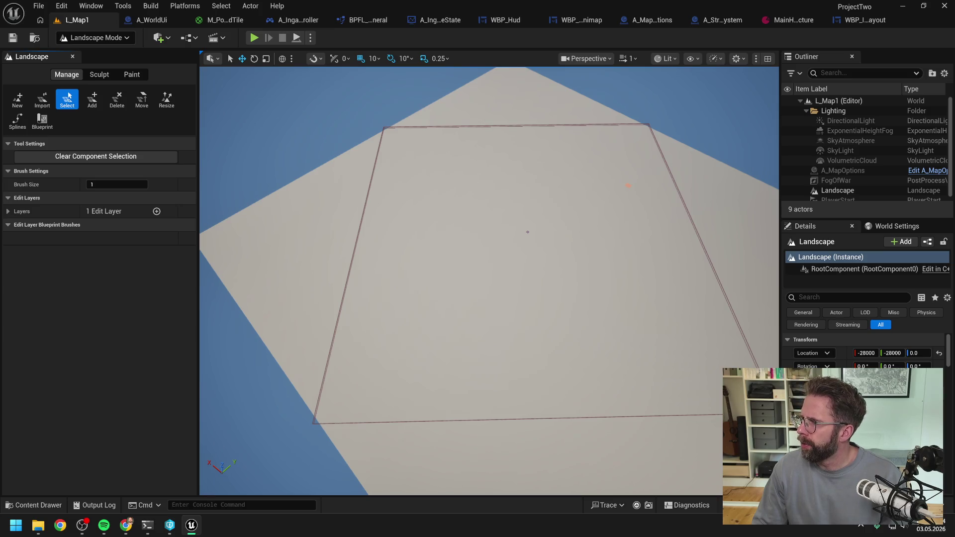
scroll(587, 234, down, 3)
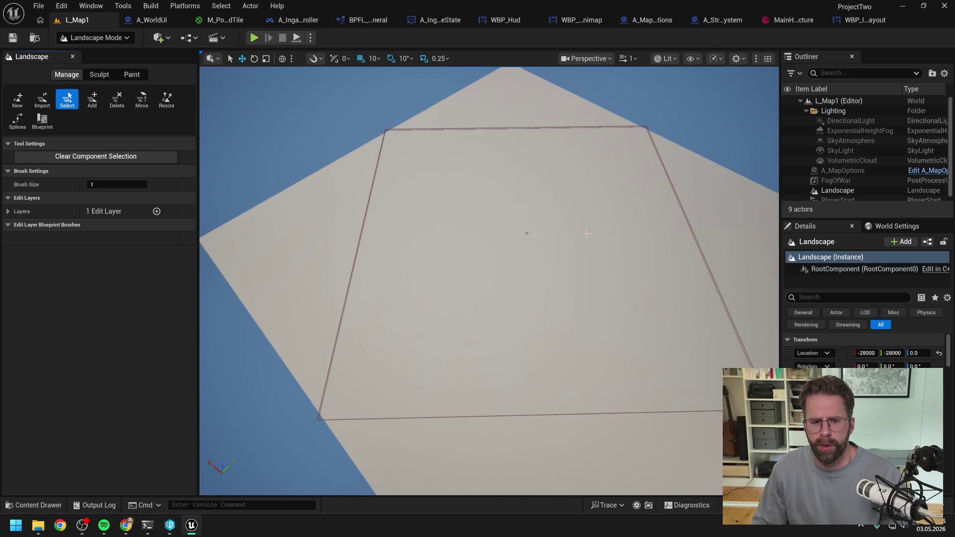
click(92, 98)
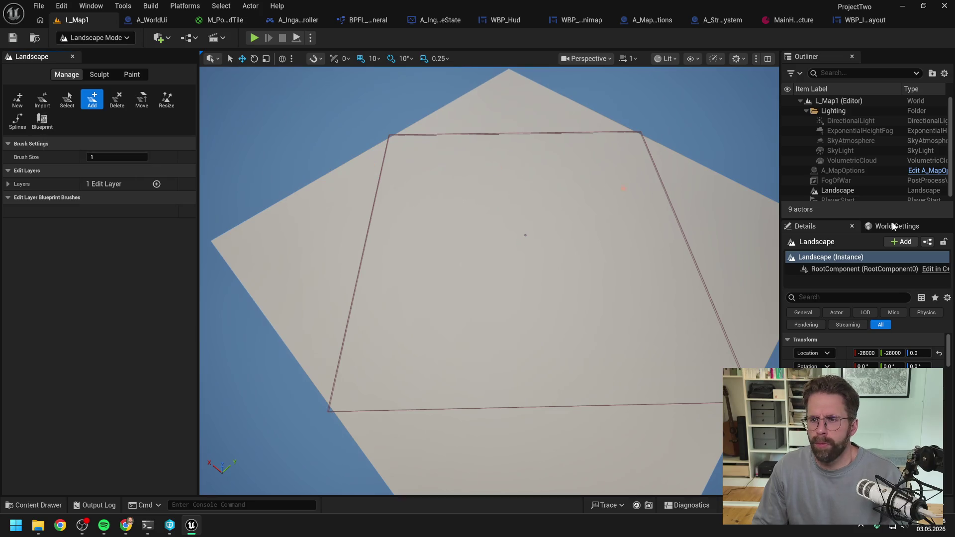
click(846, 192)
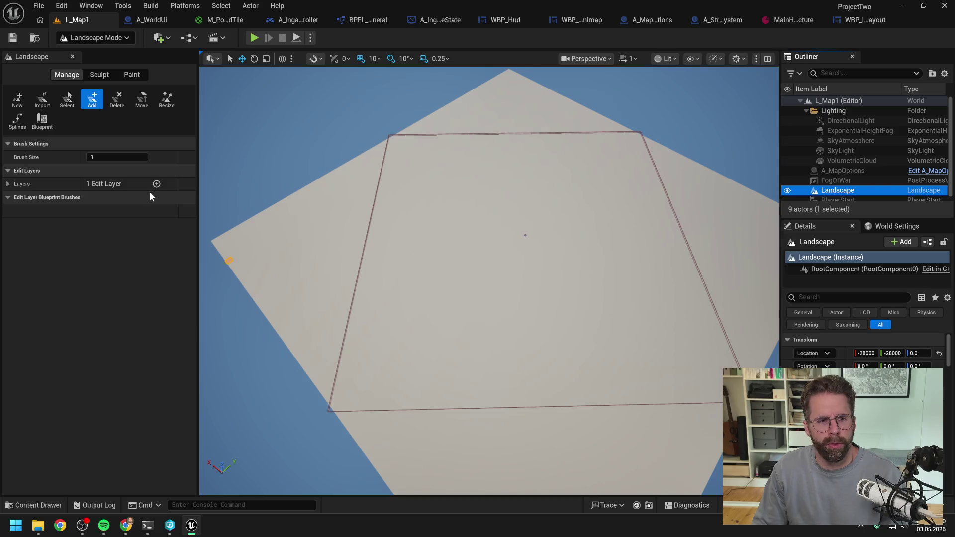
click(169, 102)
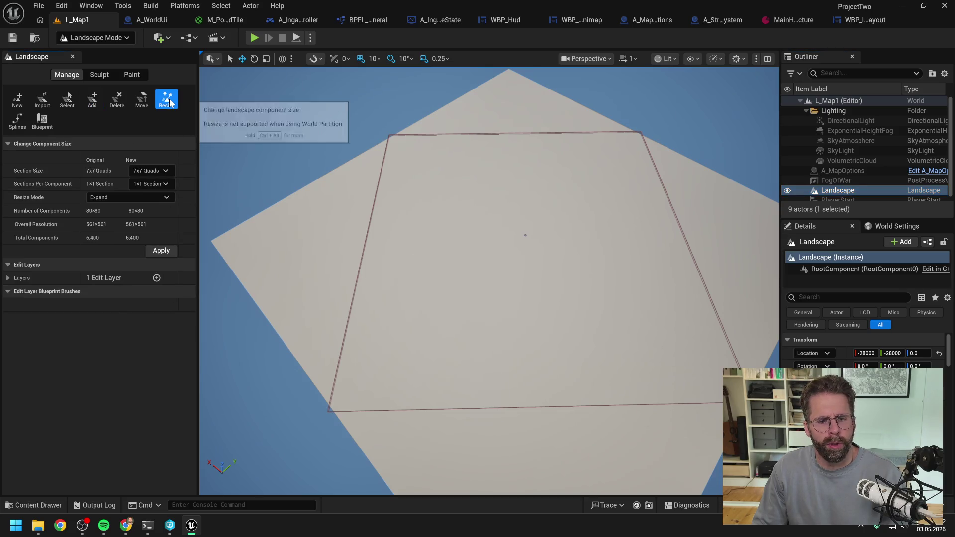
Choose 15x15 Quads as Section Size and apply, giving 38x38 components at 571x571.
click(164, 171)
click(164, 172)
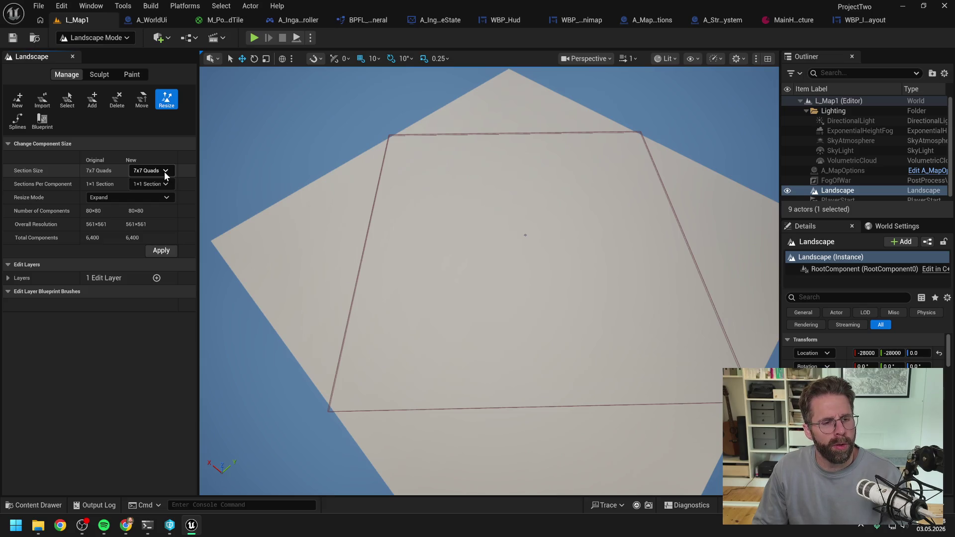
click(151, 182)
click(151, 182)
click(152, 172)
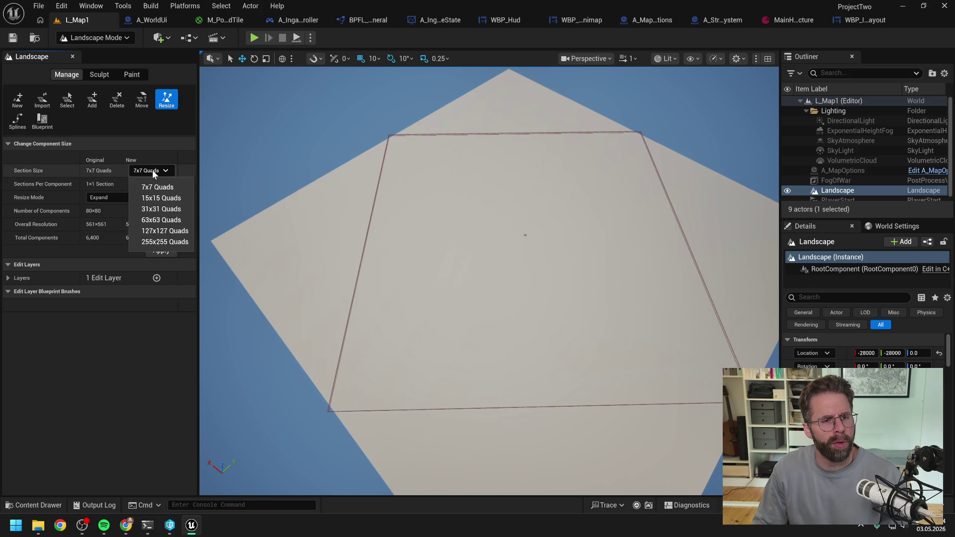
click(155, 192)
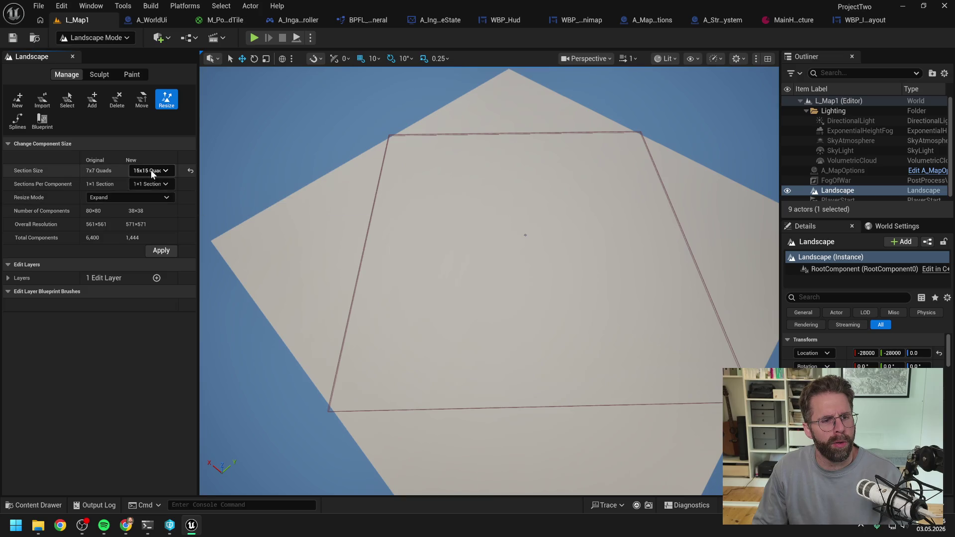
click(151, 170)
click(151, 169)
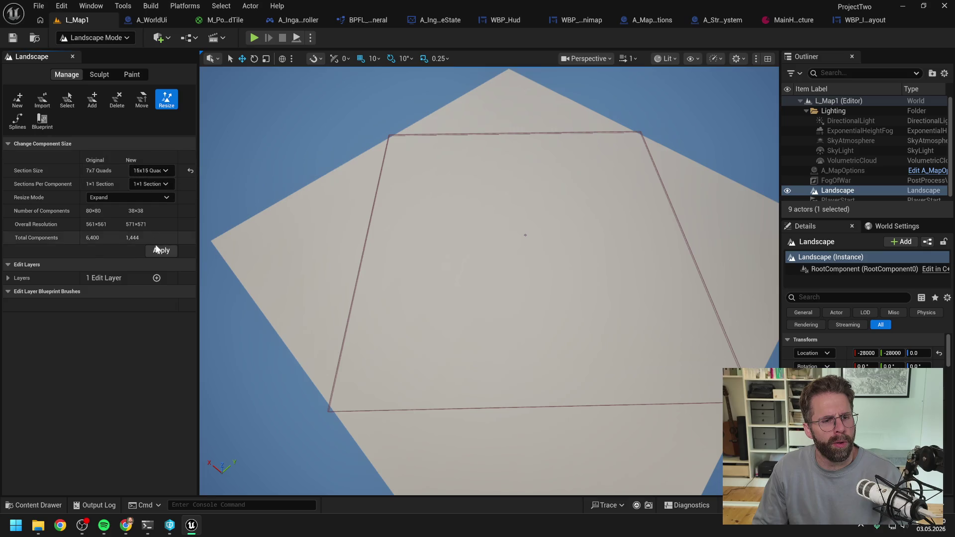
click(160, 250)
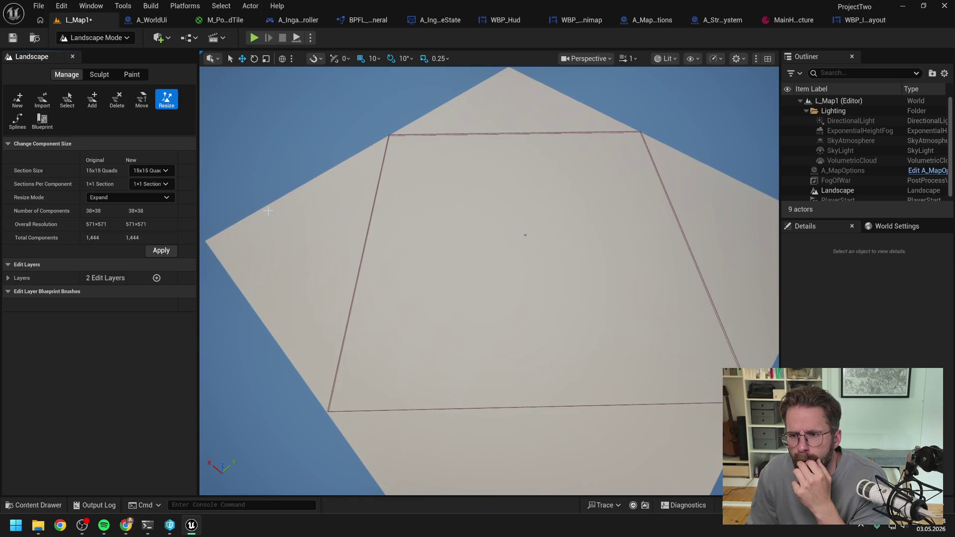
click(834, 191)
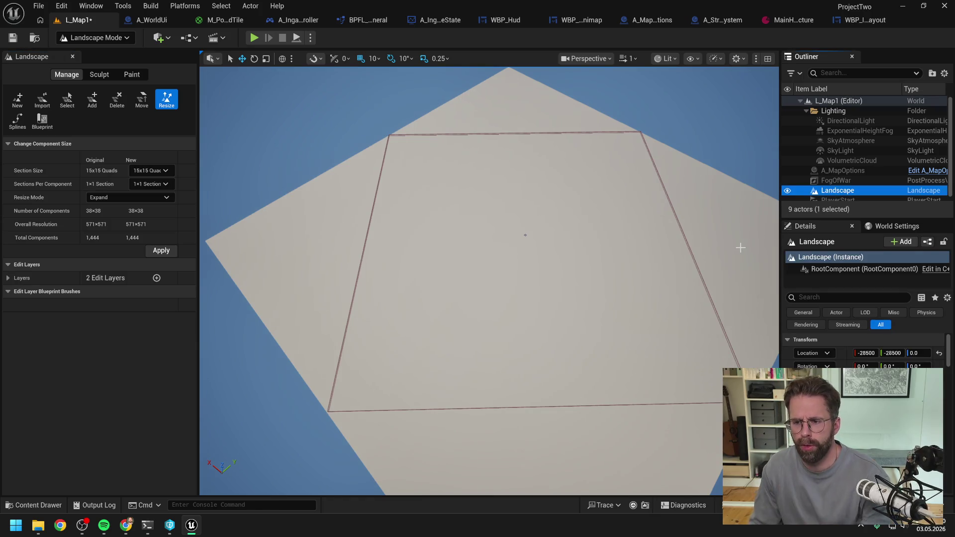
Set Section Size back to 7x7 Quads and apply, giving 82x82 components at 575x575.
scroll(687, 244, down, 1)
mouse_move(687, 244)
mouse_down()
mouse_move(686, 208)
mouse_move(662, 208)
mouse_move(656, 254)
mouse_up()
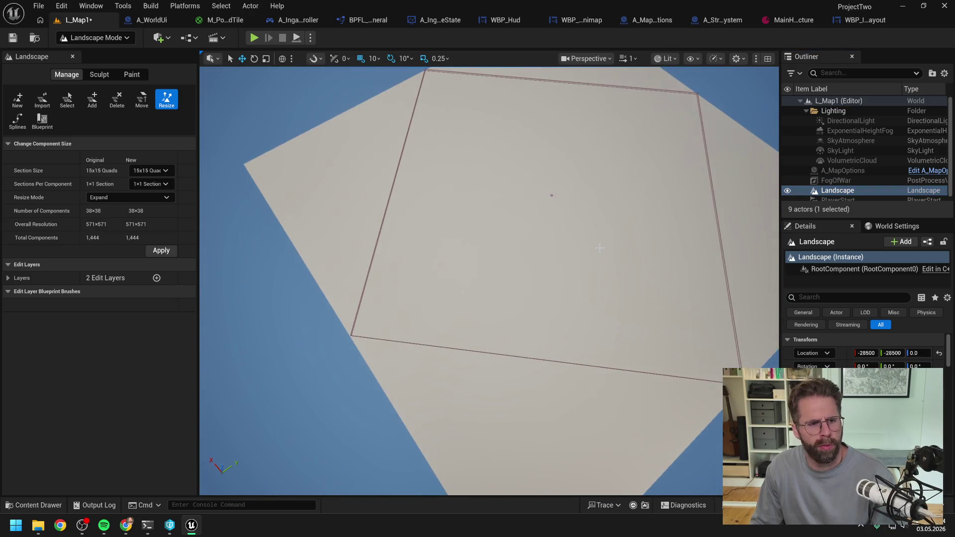
click(150, 170)
click(151, 183)
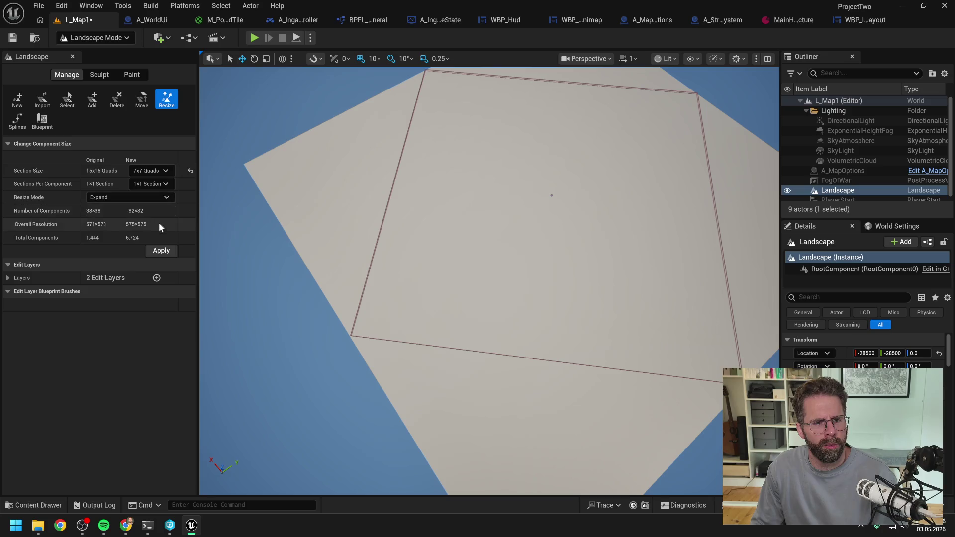
click(162, 251)
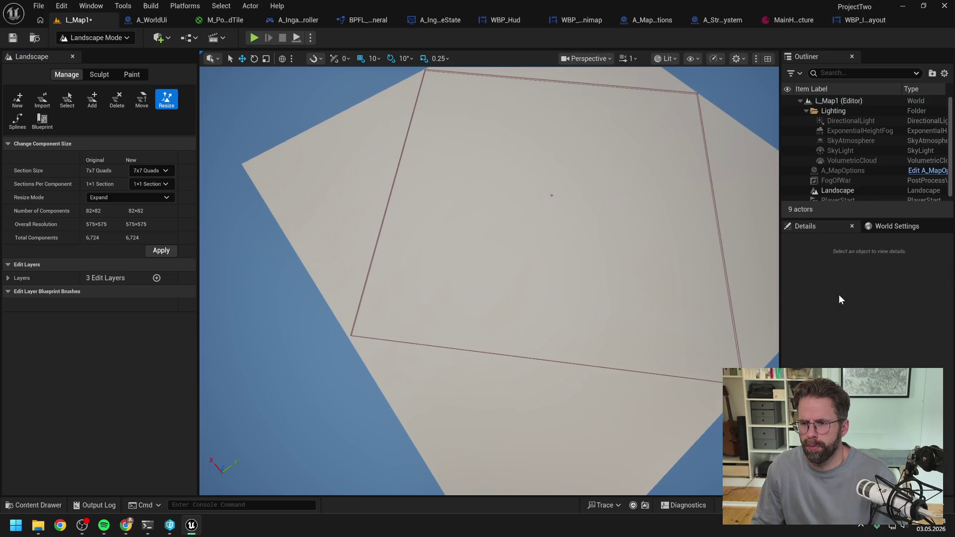
Select the Landscape actor and inspect its RootComponent in the Details panel.
click(847, 189)
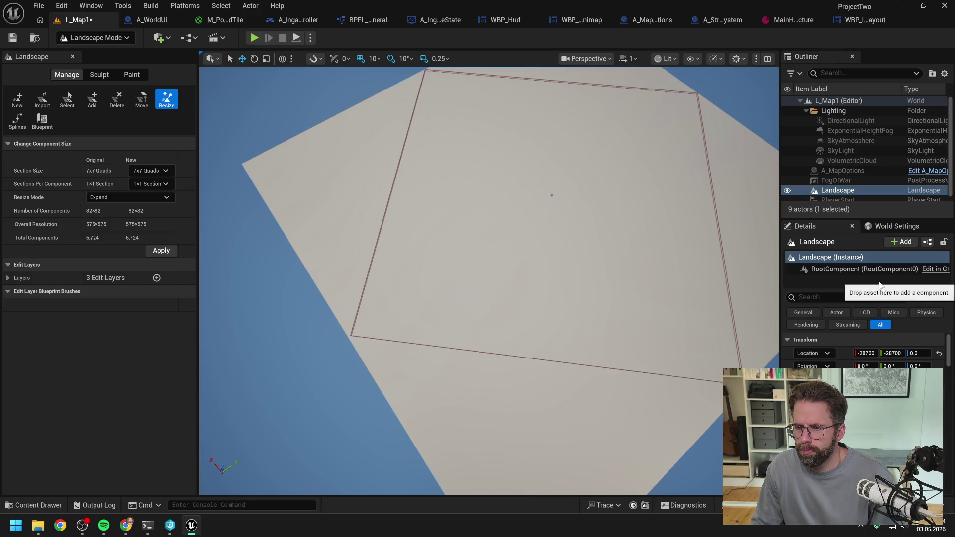
click(821, 270)
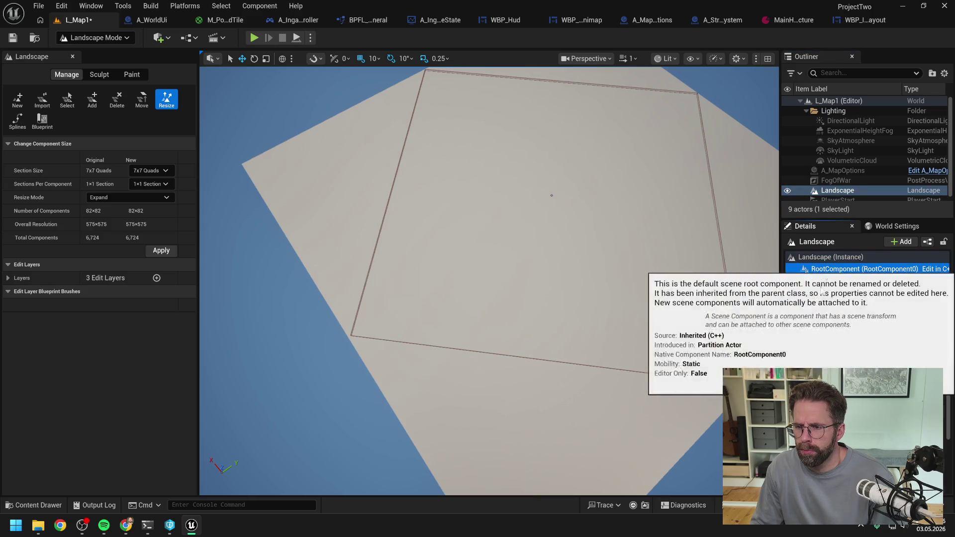
scroll(865, 348, up, 5)
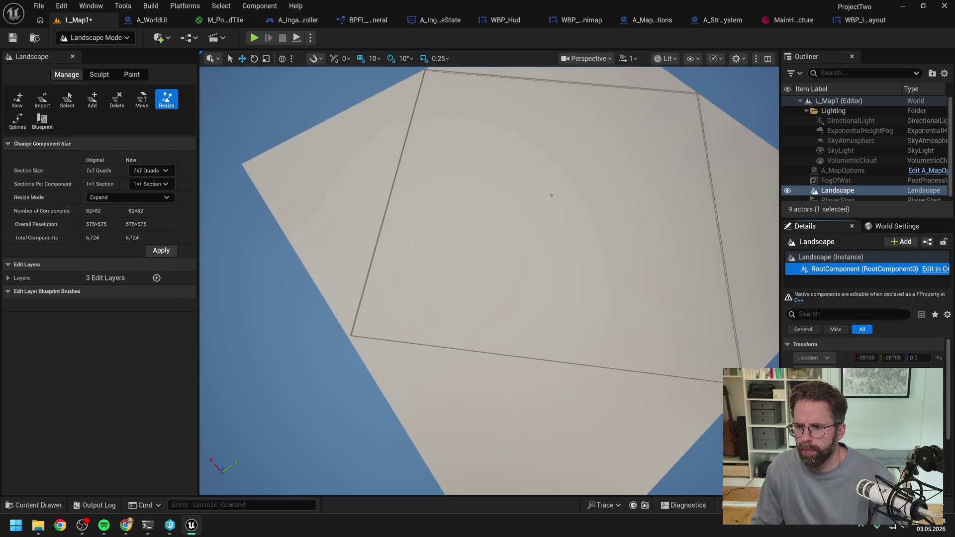
Scroll through the Landscape's Details and drag the viewport splitter left to widen the side panels.
click(833, 258)
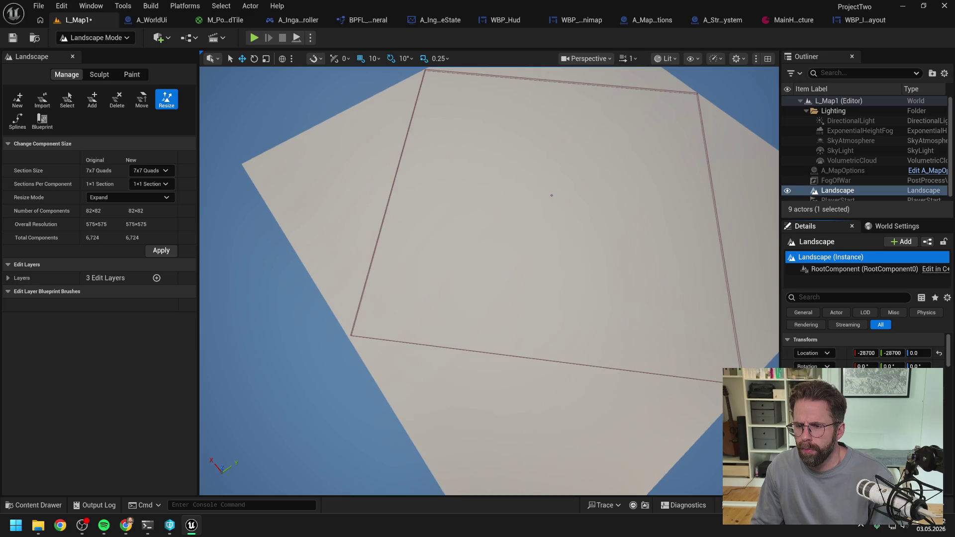
scroll(864, 350, down, 3)
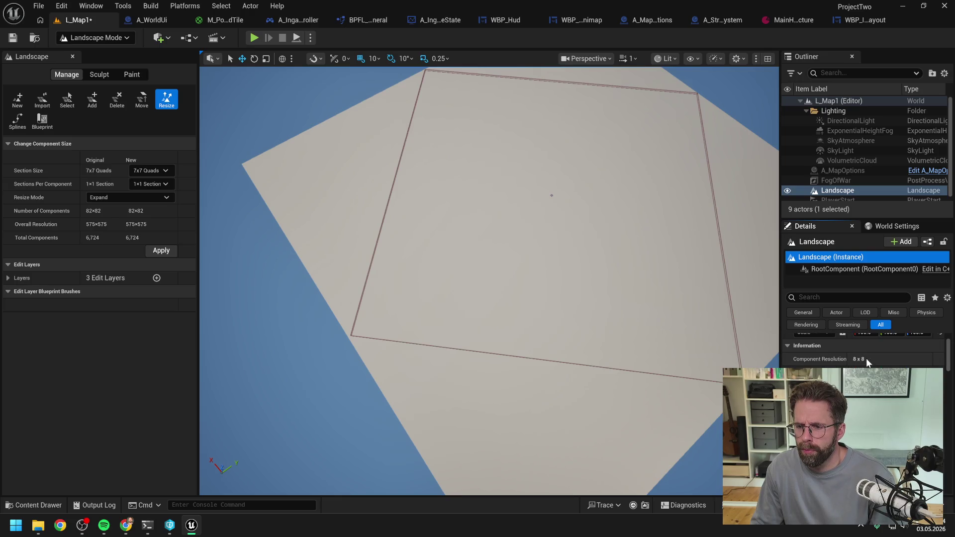
drag(781, 366, 748, 367)
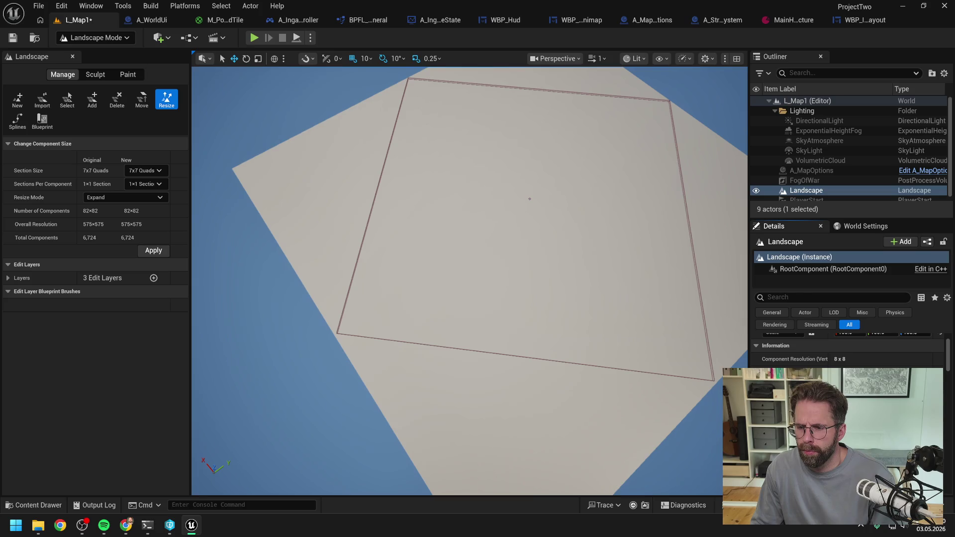
scroll(848, 348, down, 5)
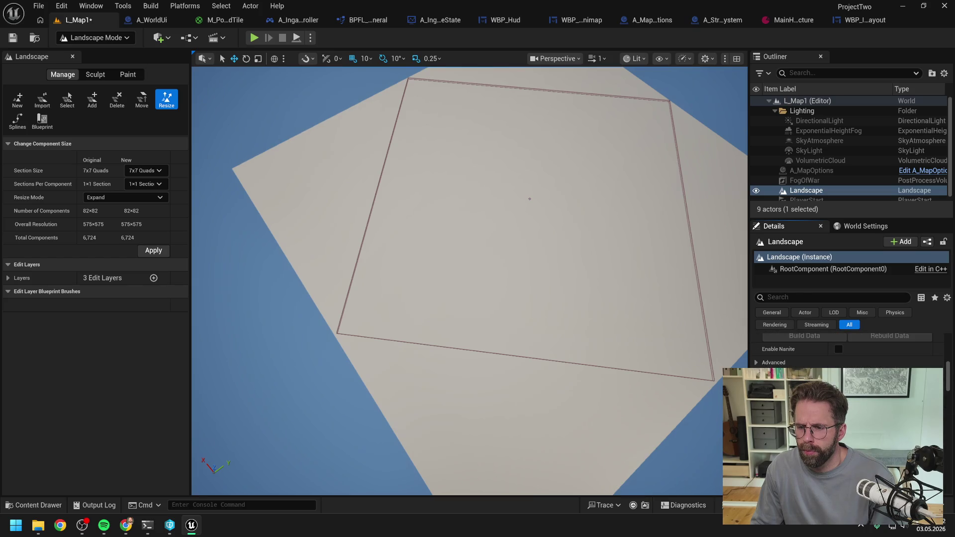
scroll(847, 348, down, 5)
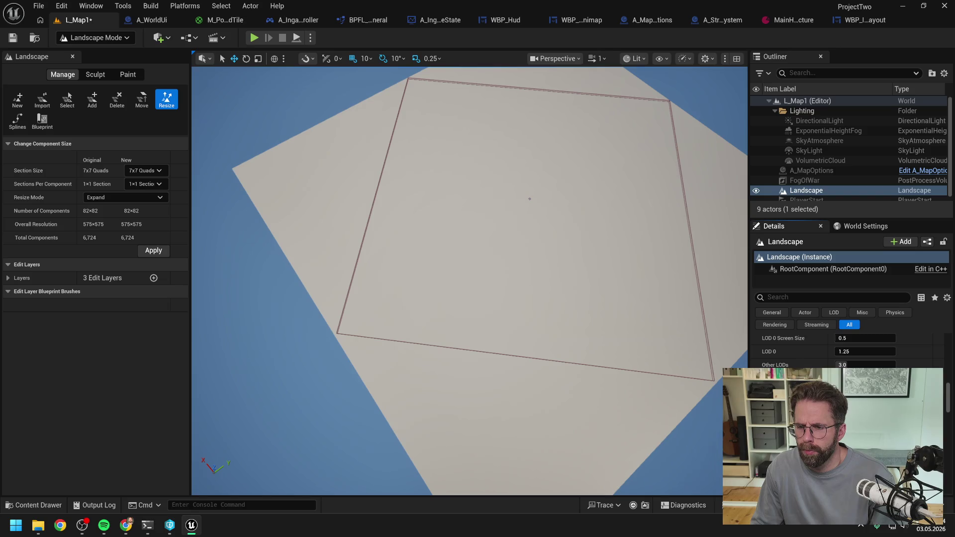
scroll(848, 348, down, 3)
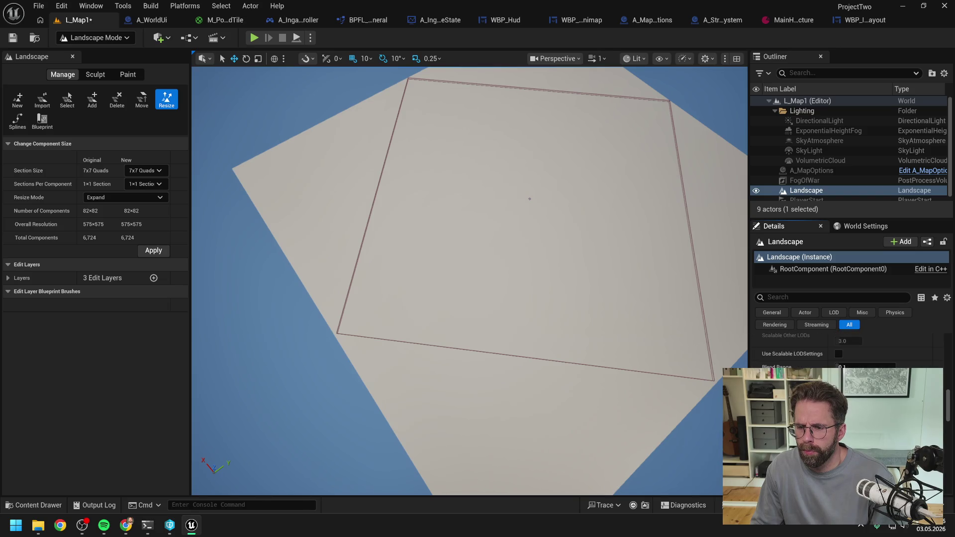
scroll(848, 349, down, 5)
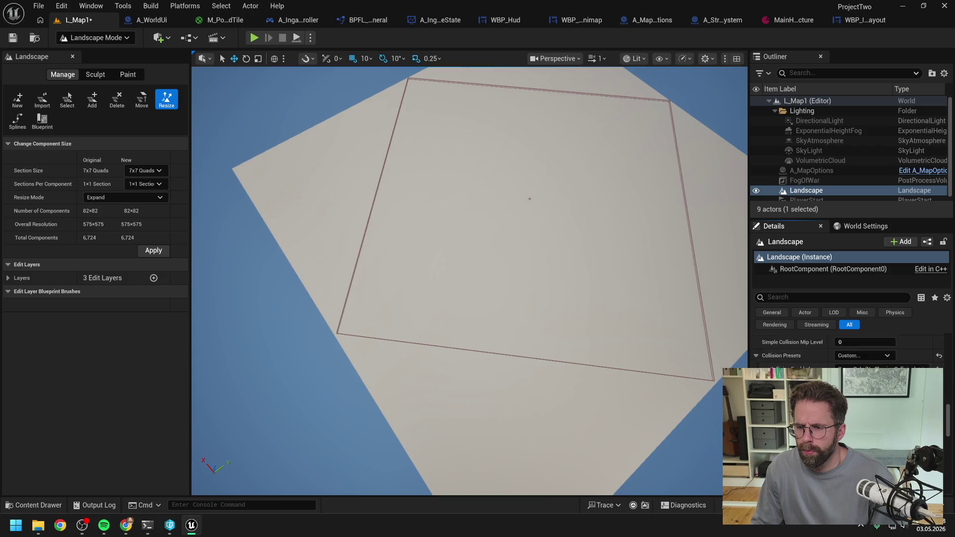
scroll(847, 348, down, 5)
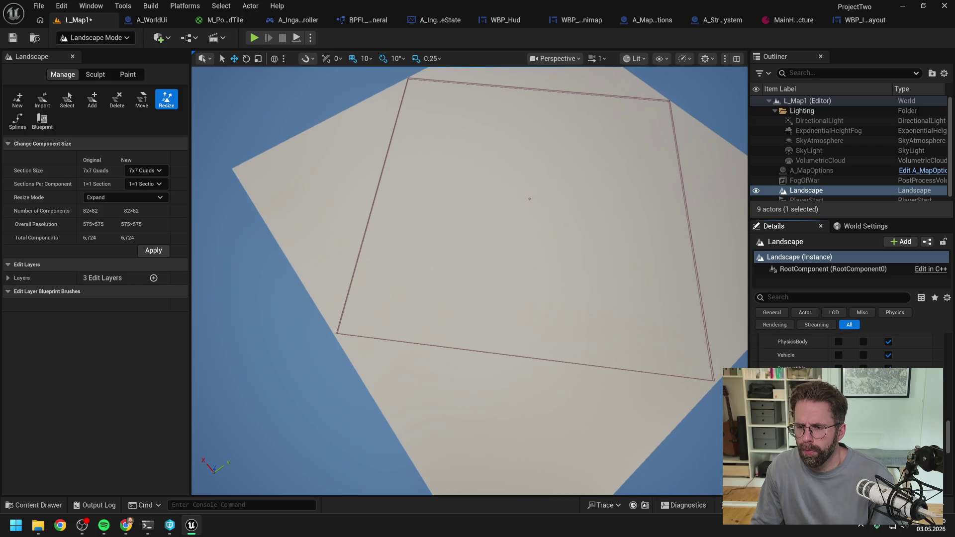
scroll(848, 348, down, 3)
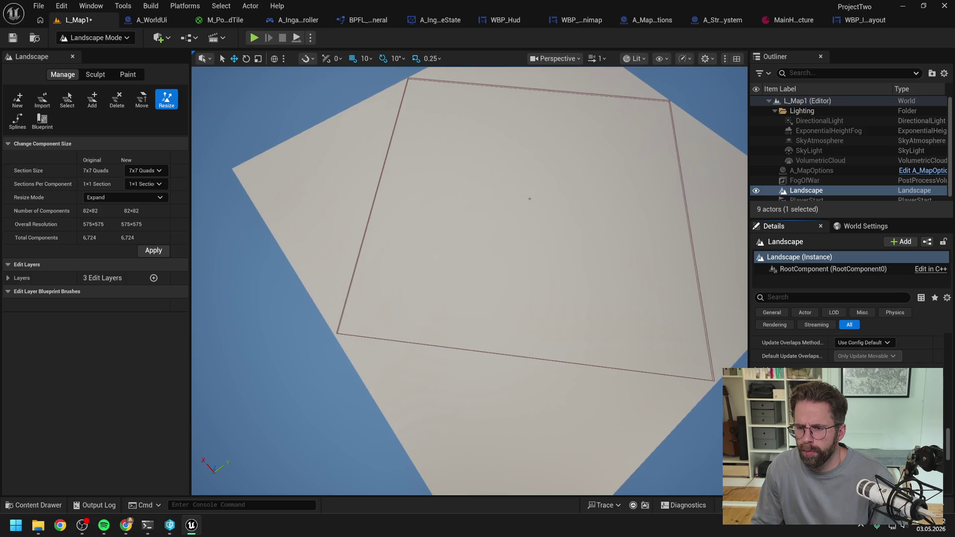
scroll(847, 349, down, 3)
scroll(848, 348, up, 1)
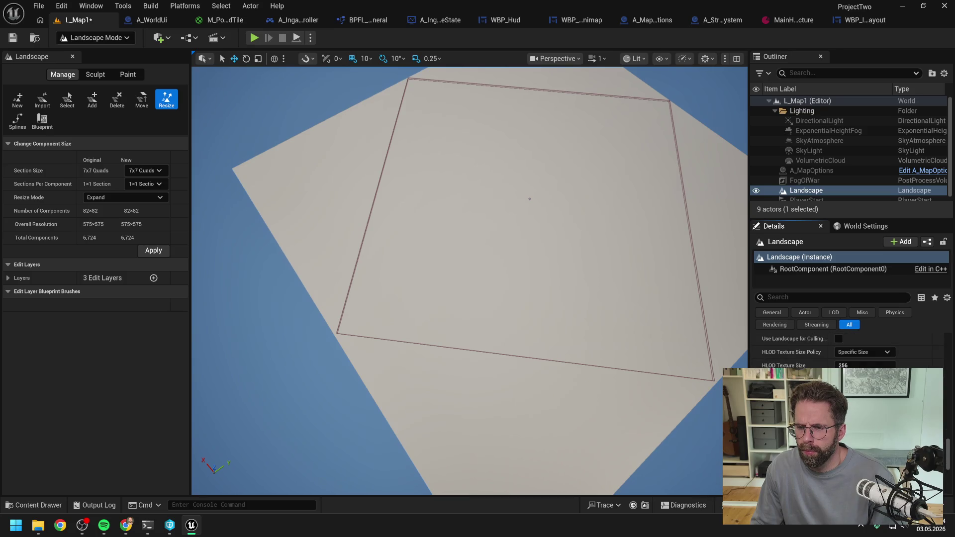
scroll(848, 353, down, 3)
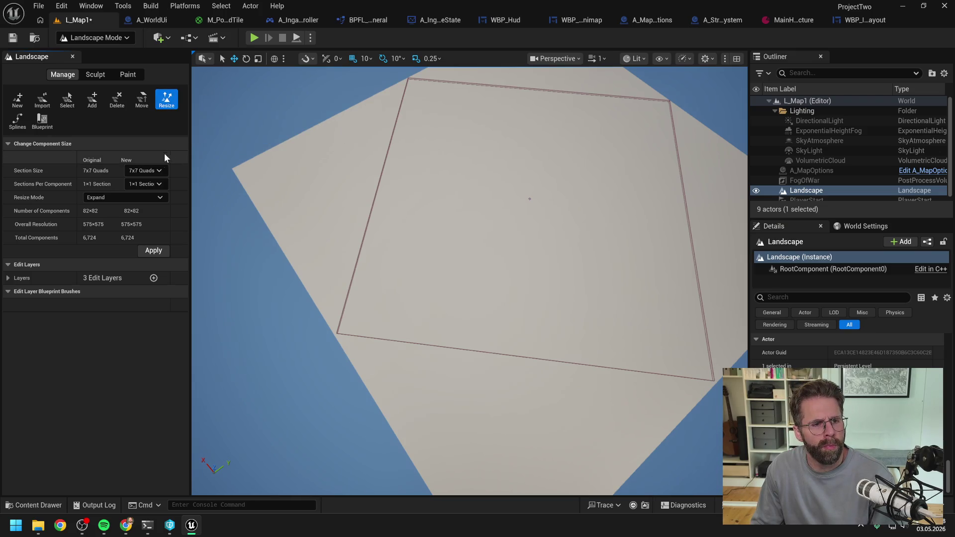
Leave Resize Mode on Expand and save the L_Map1 level with Ctrl+S.
click(130, 197)
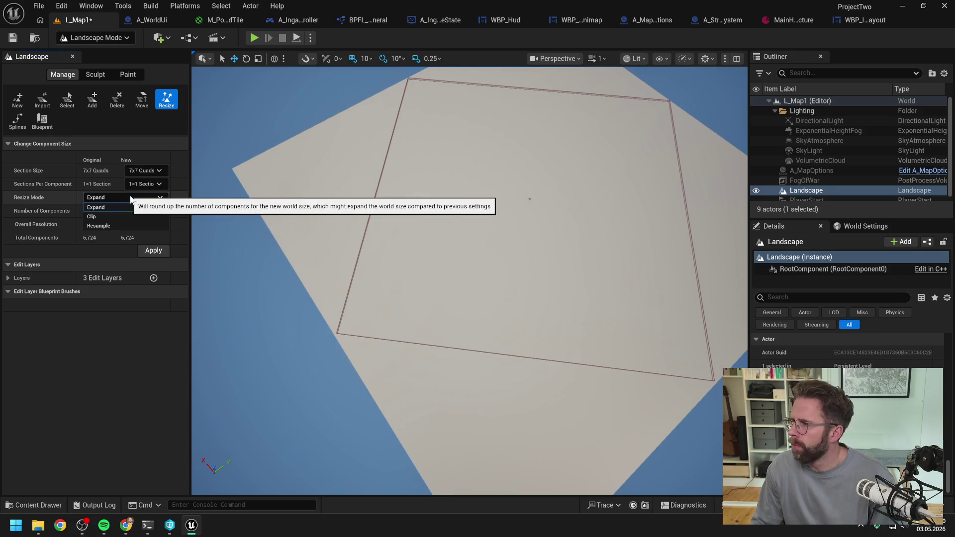
click(131, 196)
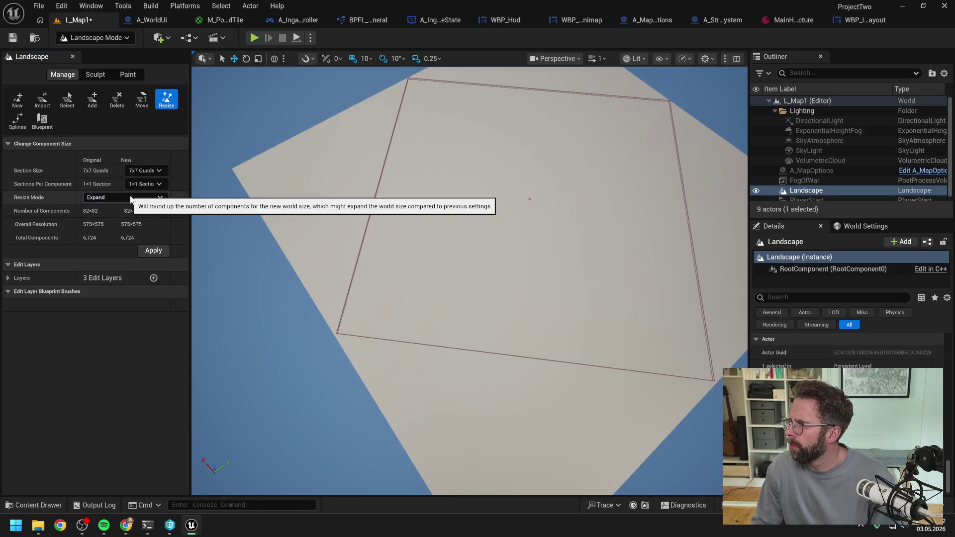
key(ctrl+s)
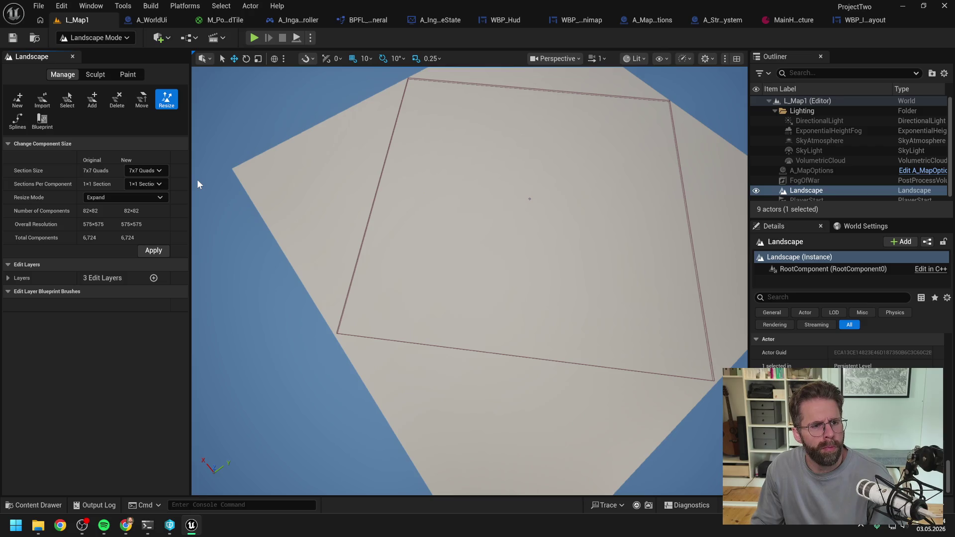
Begin a new landscape and try 7×7, then 15×15, quad section sizes.
click(18, 100)
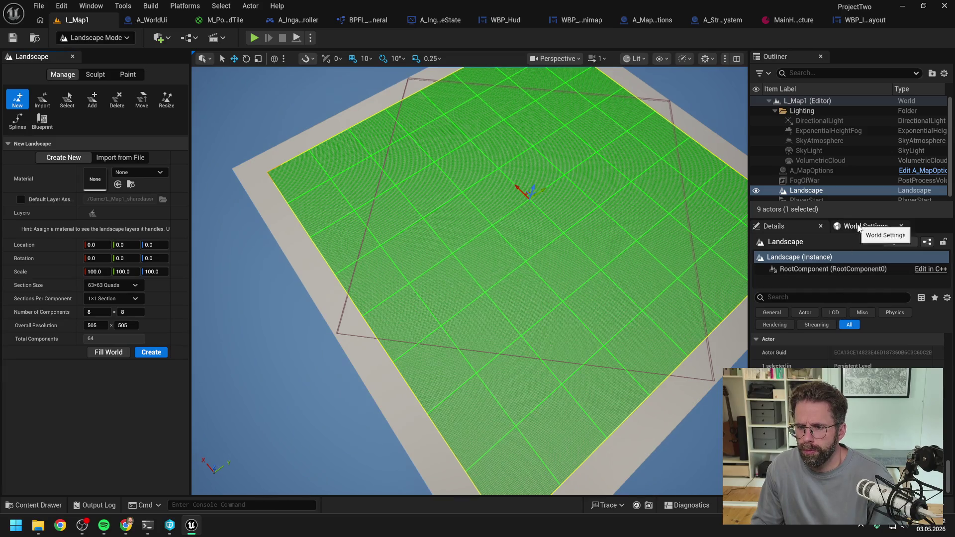
drag(951, 468, 952, 343)
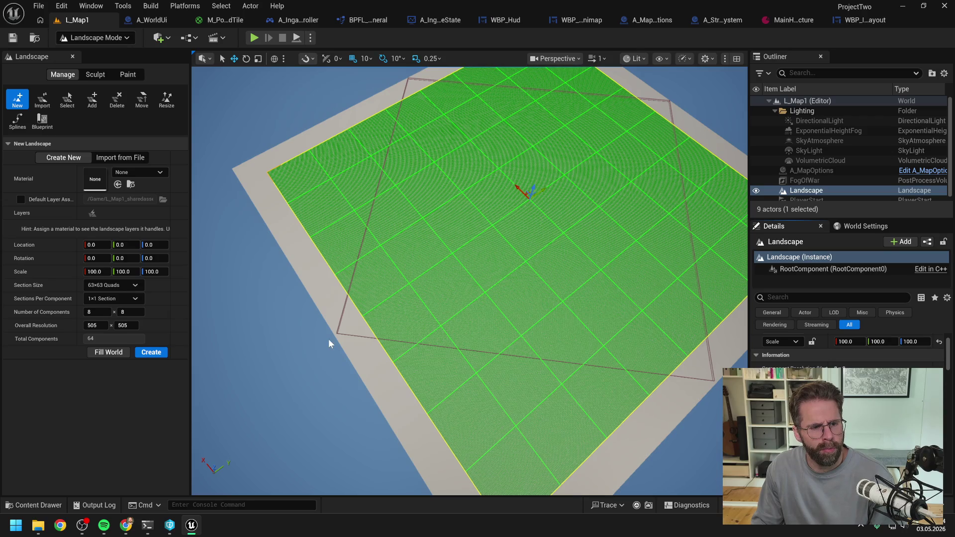
click(111, 284)
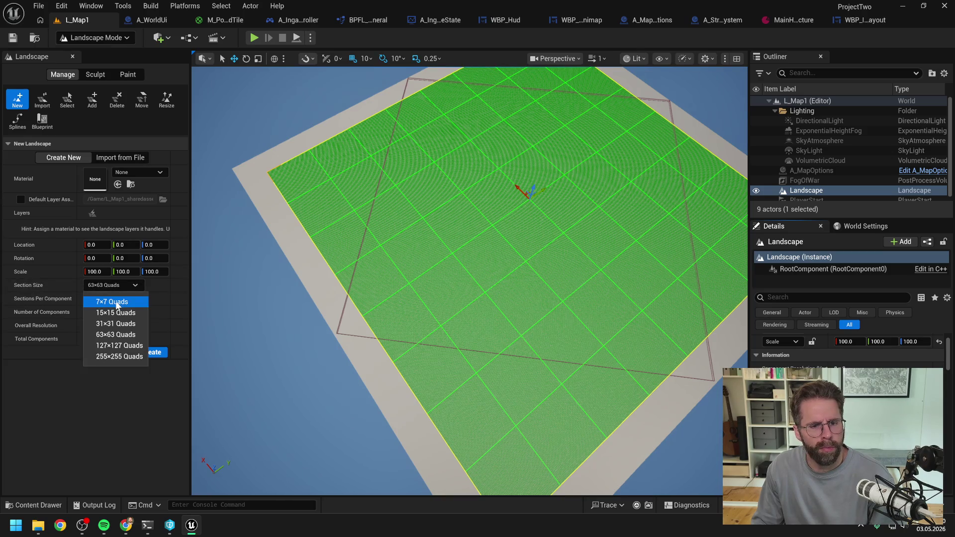
click(115, 300)
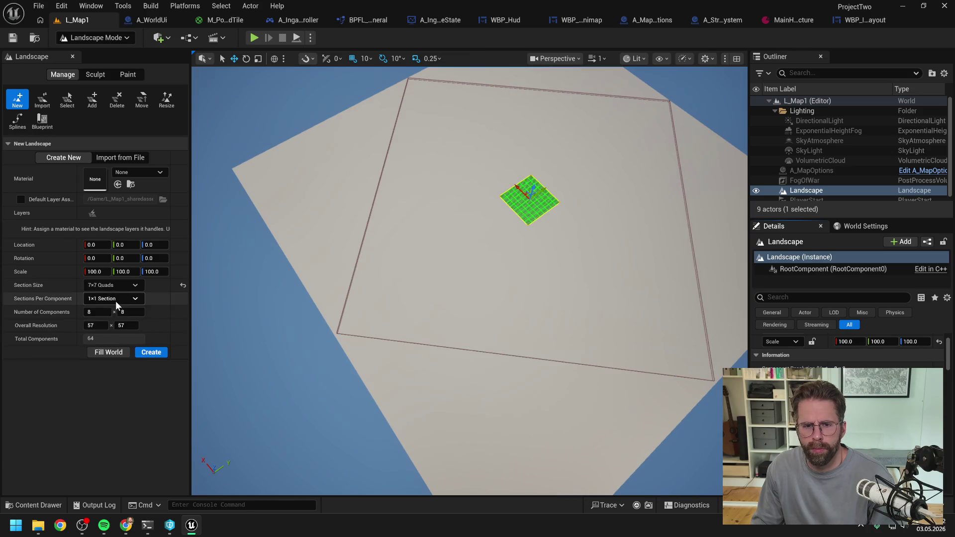
click(109, 285)
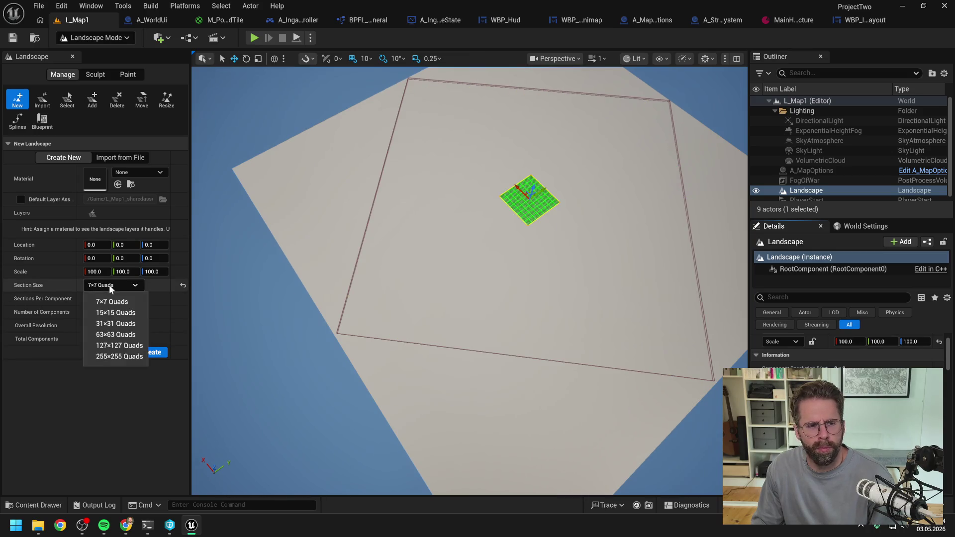
click(115, 311)
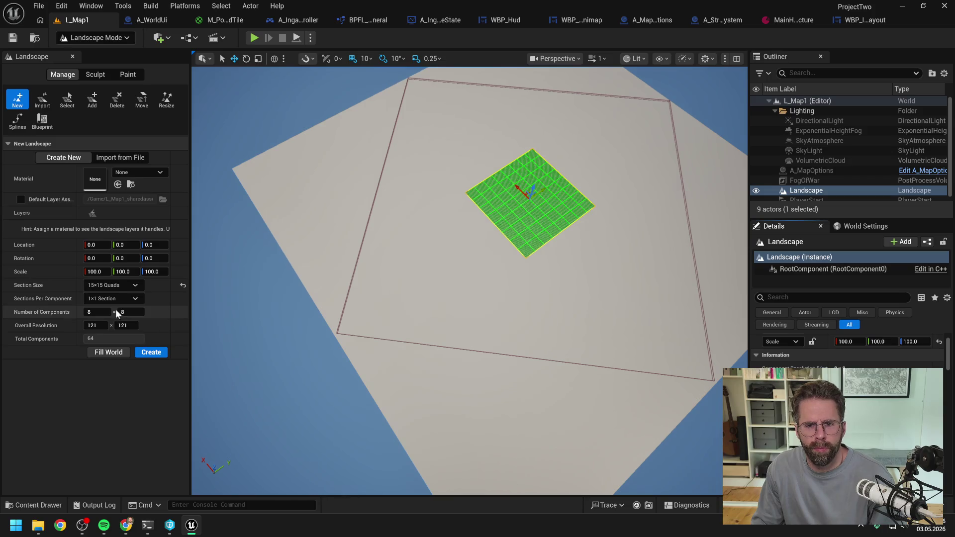
Step the section size up through 31×31 and 63×63 to 127×127 quads.
click(112, 284)
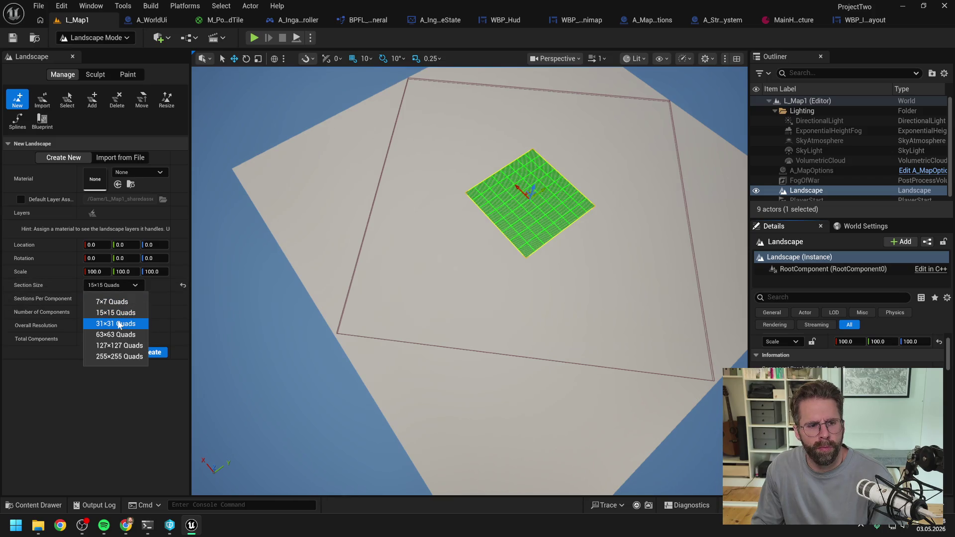
click(116, 323)
click(111, 284)
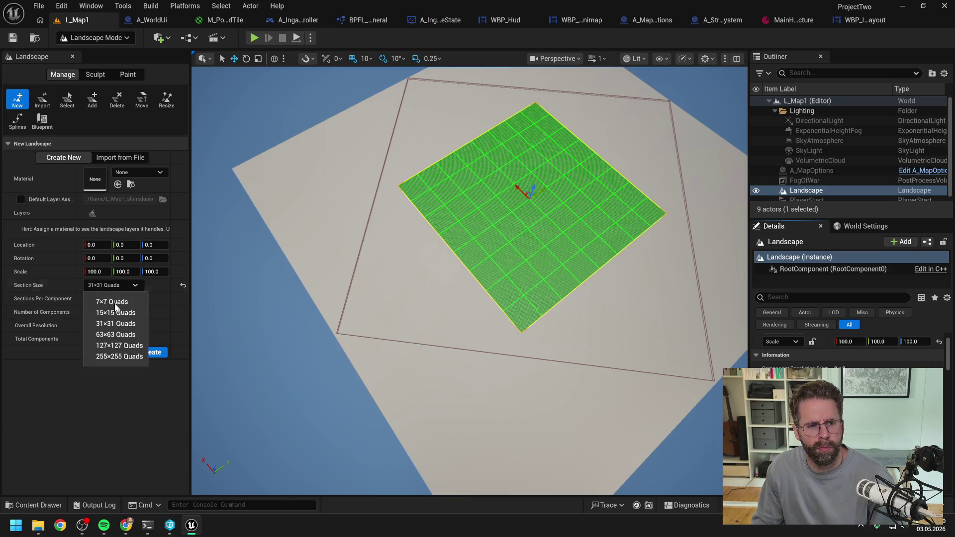
click(115, 334)
click(112, 285)
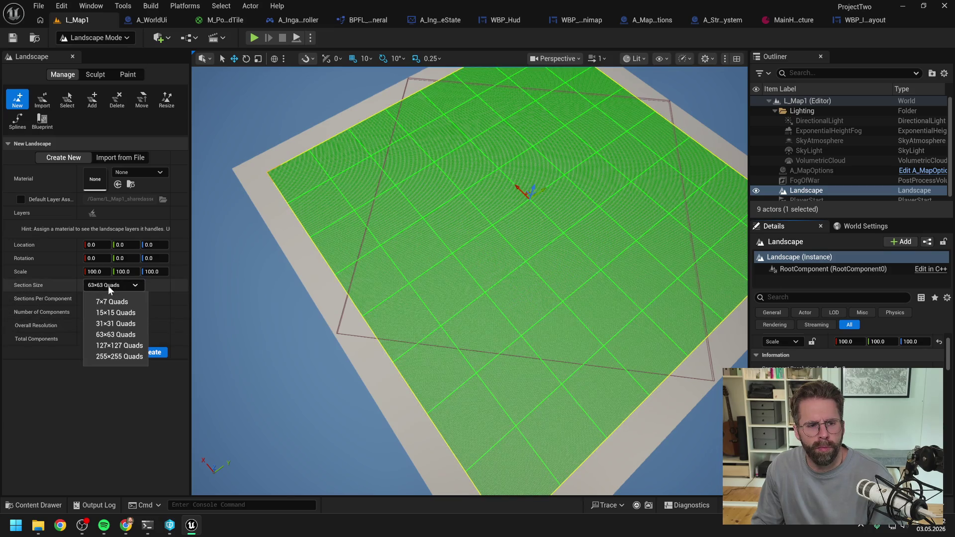
click(110, 347)
Check the 1017×1017 preview, keep 127×127 sections with 8×8 components, and create it.
scroll(428, 316, down, 2)
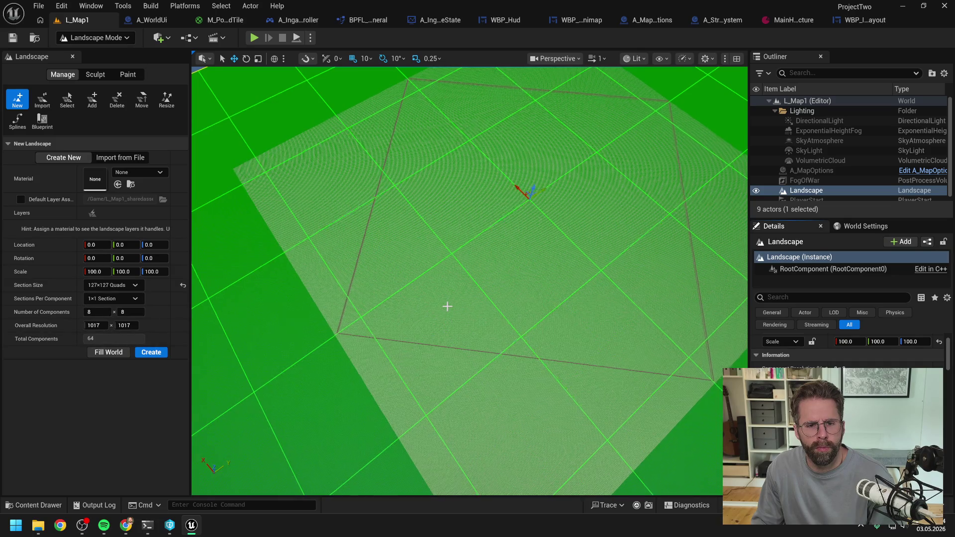
drag(439, 314, 439, 269)
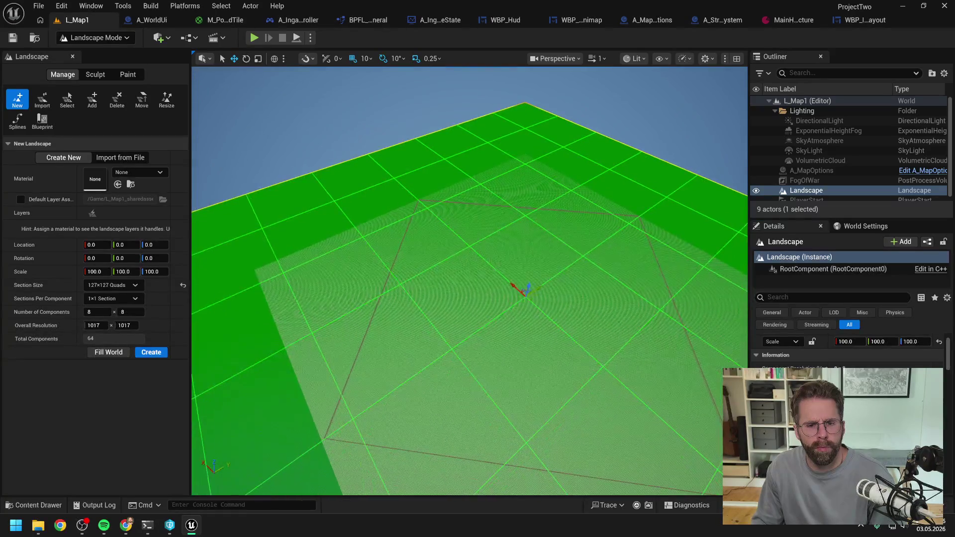
mouse_move(407, 333)
mouse_down()
mouse_move(406, 278)
mouse_move(383, 348)
mouse_move(383, 330)
mouse_up()
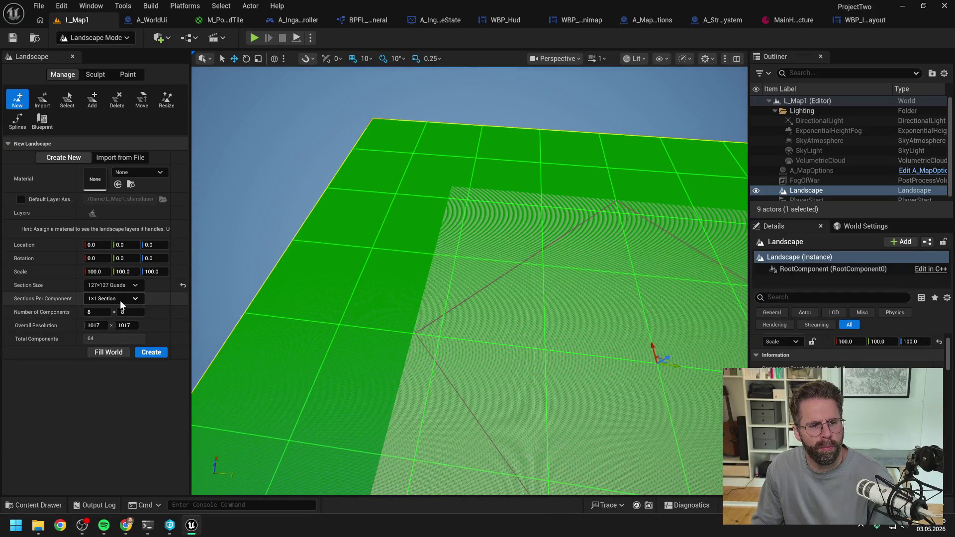
click(114, 286)
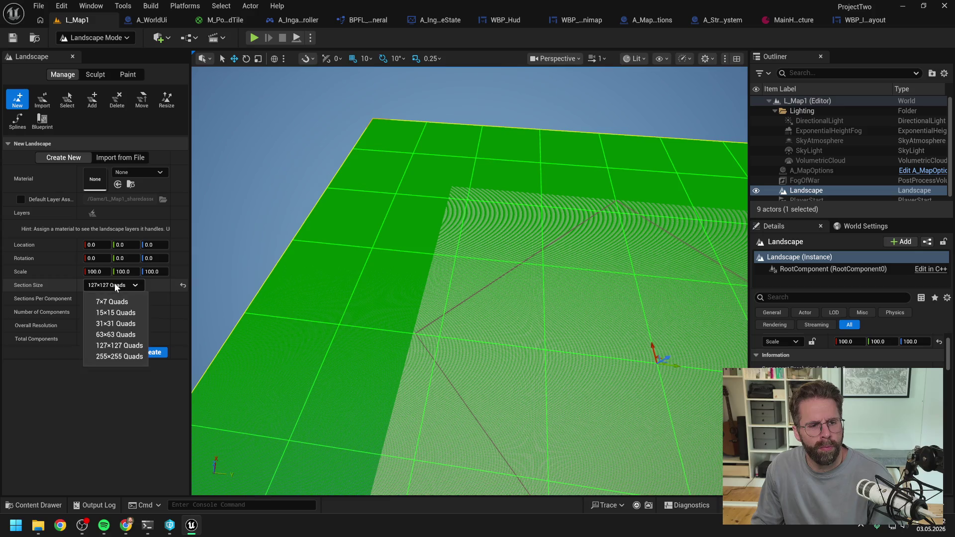
click(120, 347)
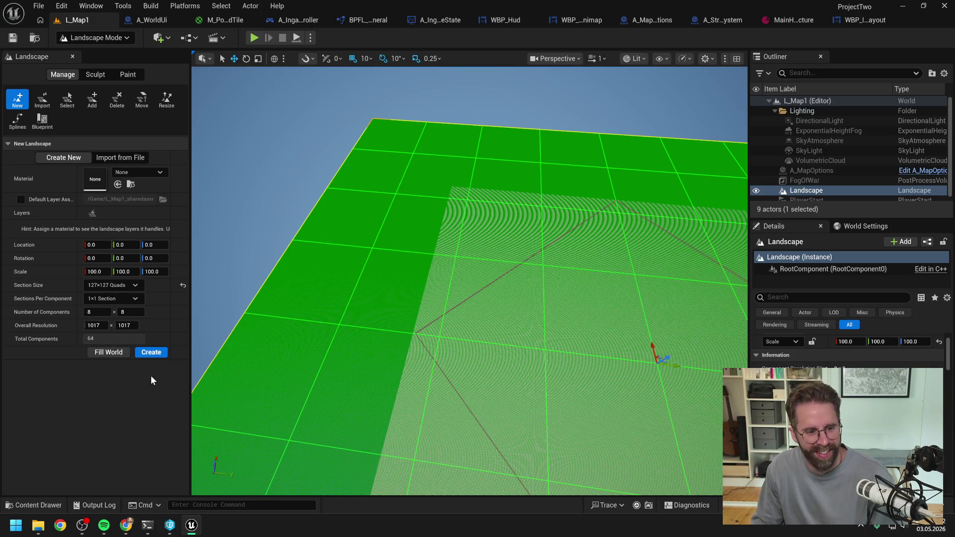
click(146, 352)
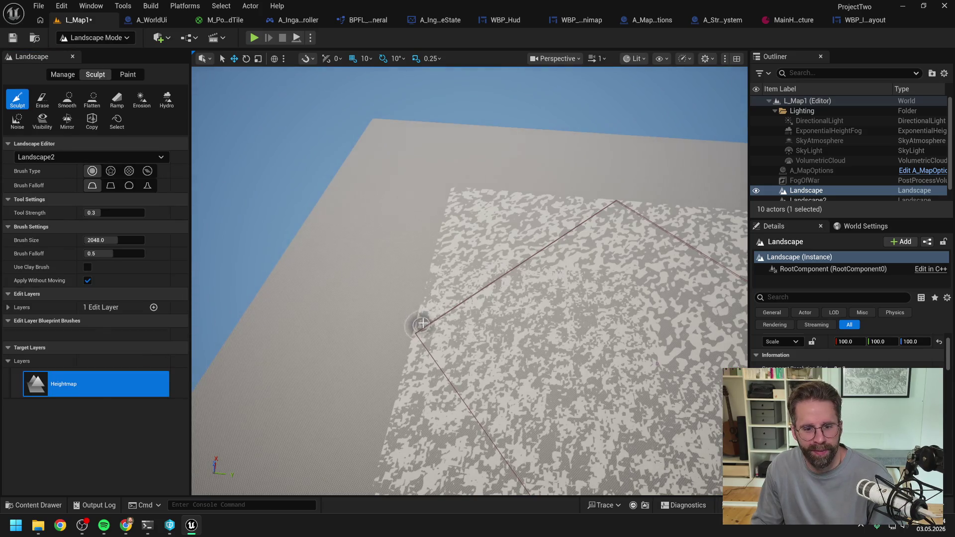
Frame the new Landscape2 in view and hide the original Landscape in the Outliner.
key(f)
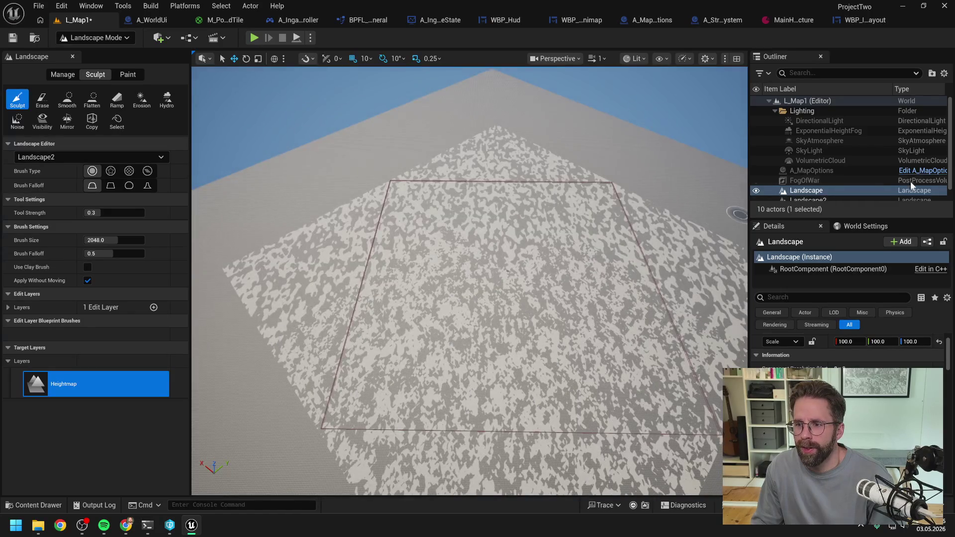
click(756, 190)
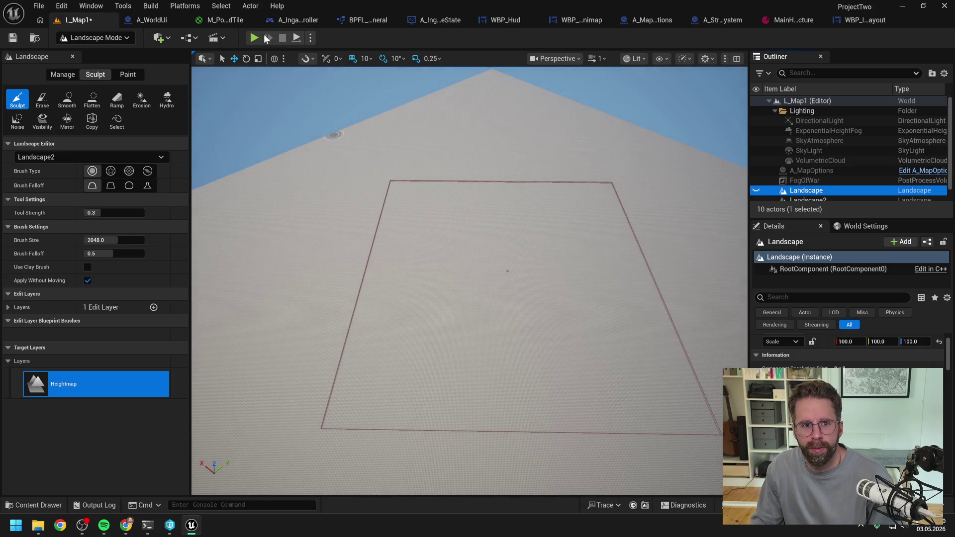
click(254, 38)
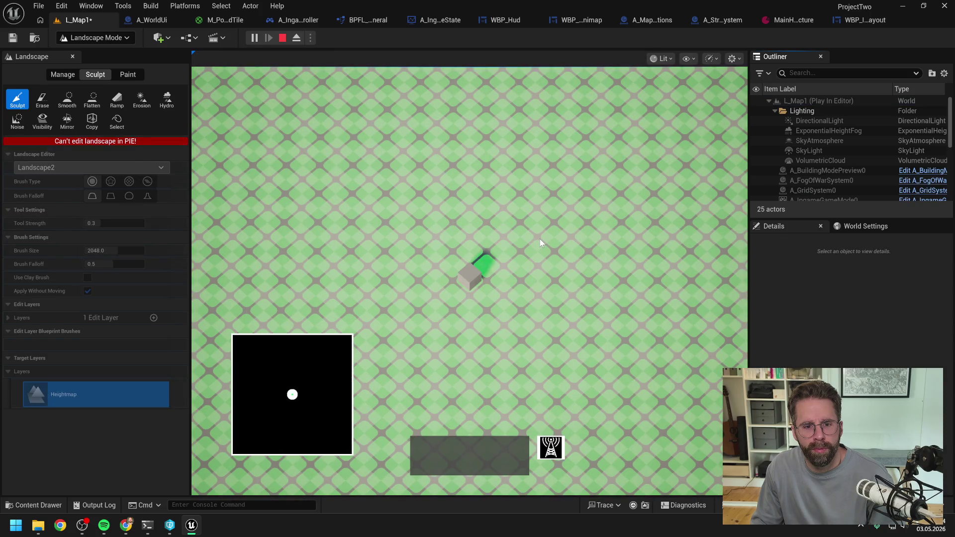
Zoom the game camera, pan it right toward the fog, then back left.
scroll(536, 240, up, 5)
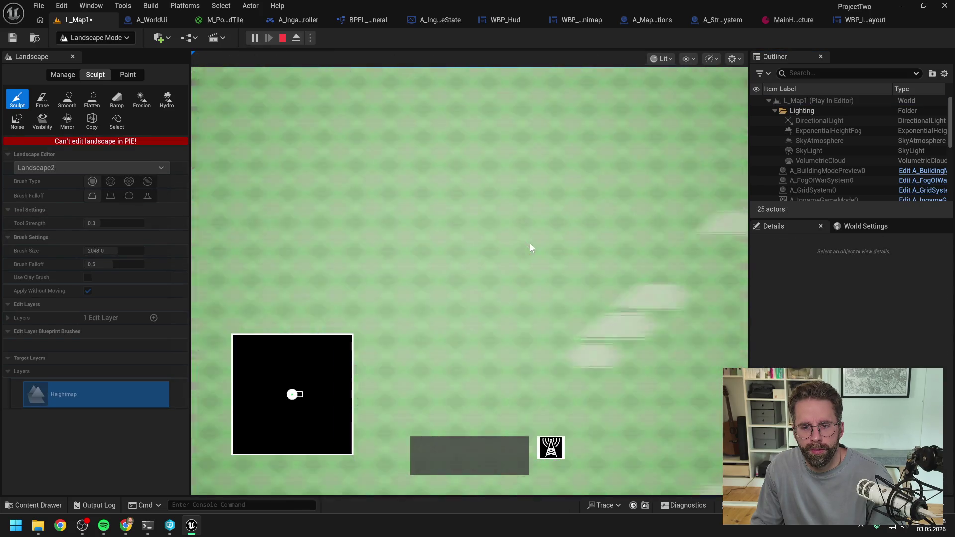
scroll(530, 244, down, 5)
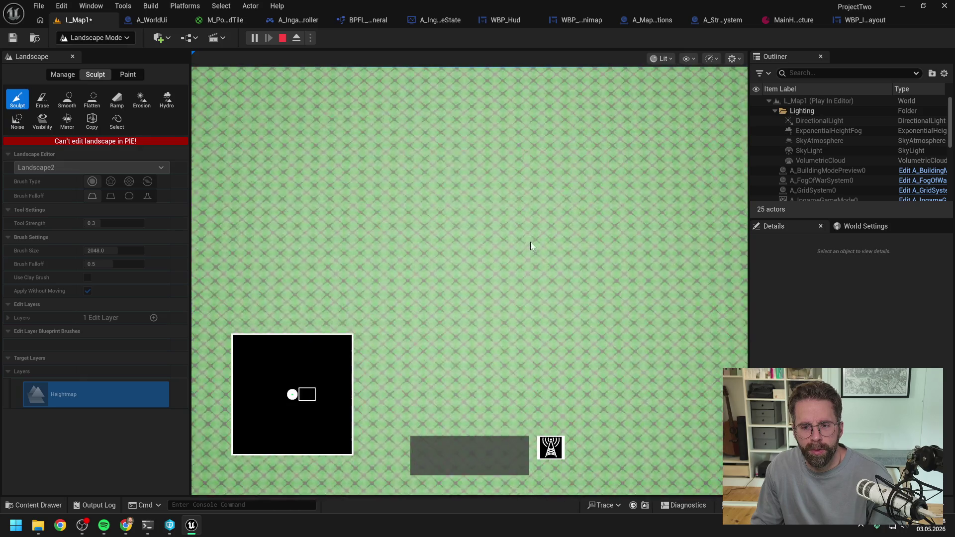
key(d)
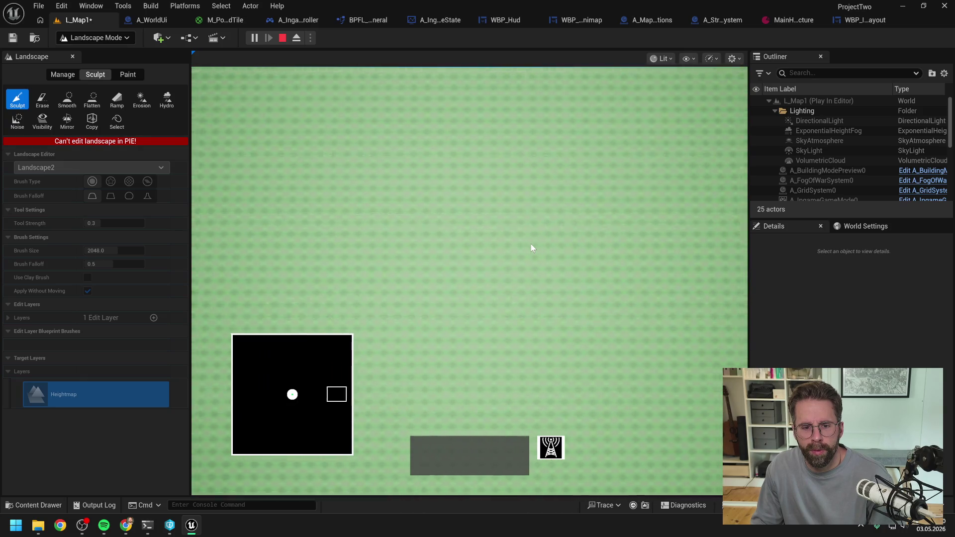
key(d)
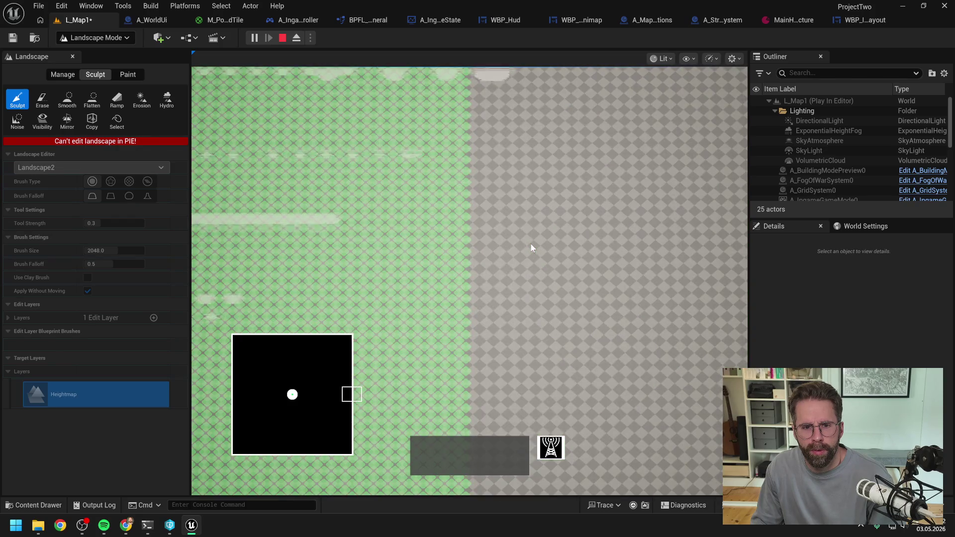
key(a)
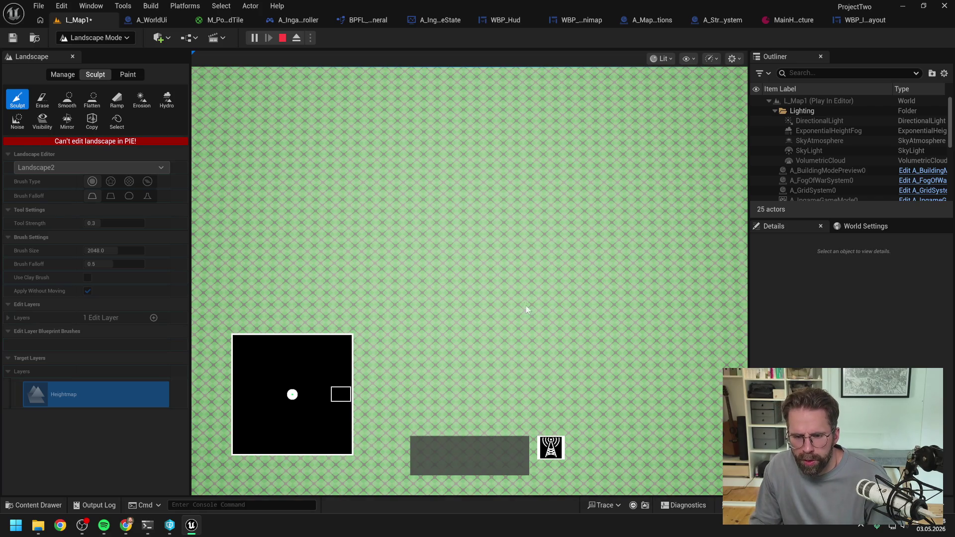
Zoom in and out once more, stop Play In Editor, and select the original Landscape.
scroll(532, 312, up, 5)
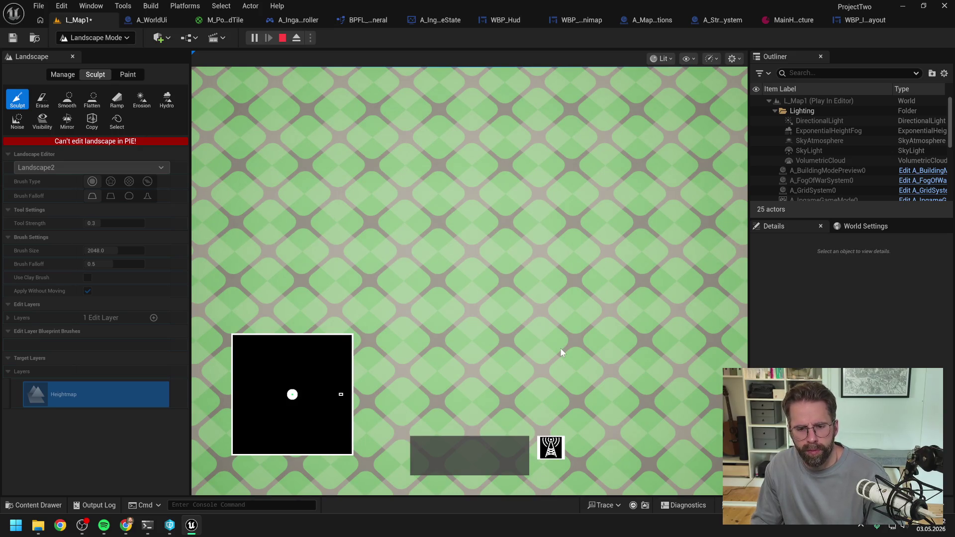
scroll(558, 352, down, 5)
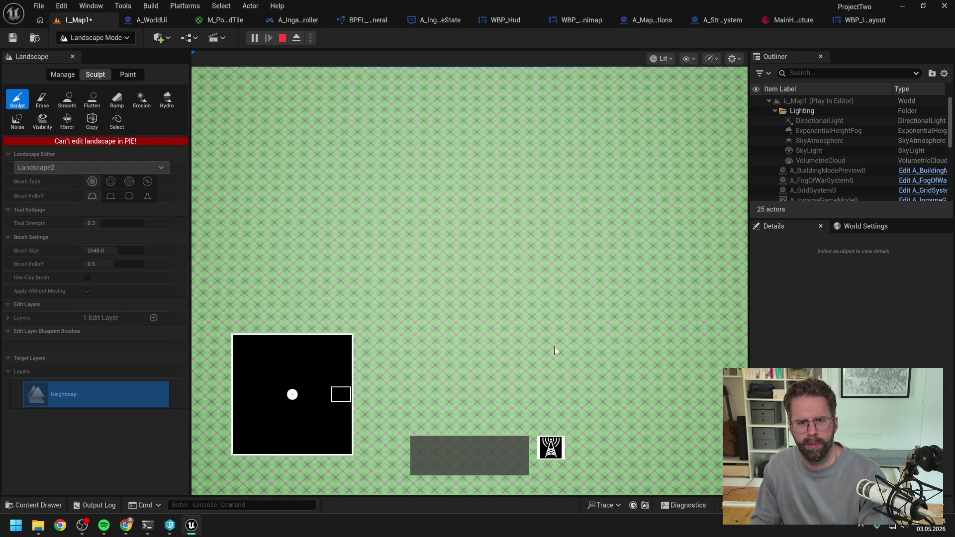
key(Escape)
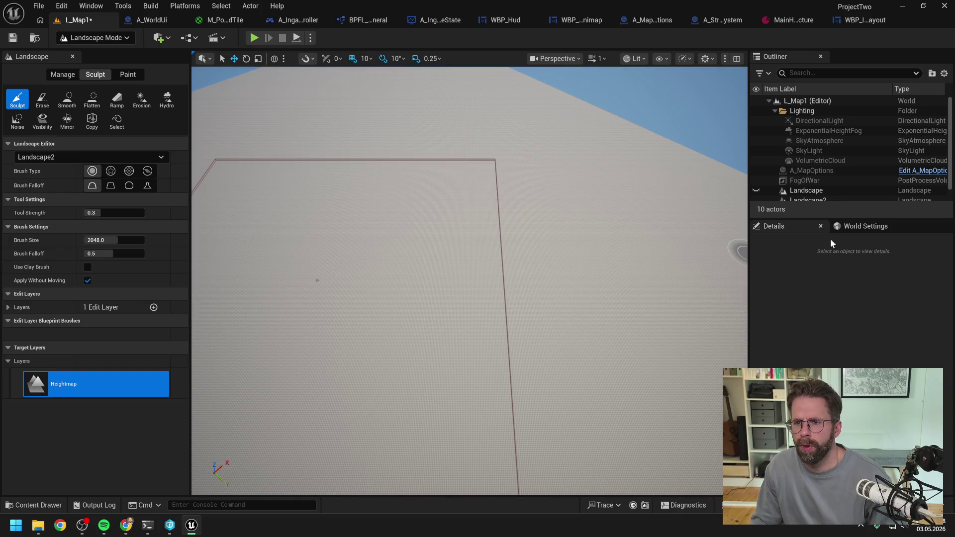
click(818, 191)
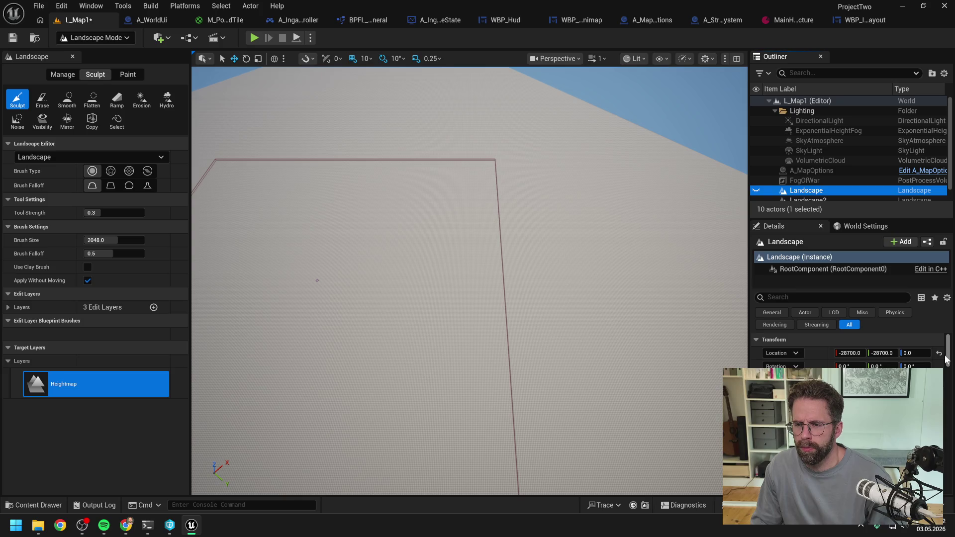
Select Landscape2 and switch the editor from Landscape Mode to Selection Mode.
click(807, 199)
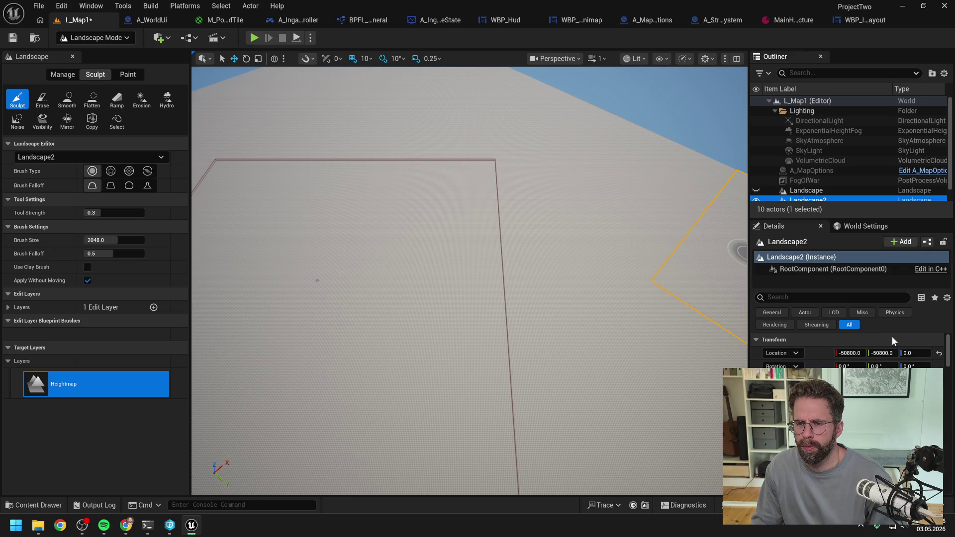
scroll(692, 239, down, 3)
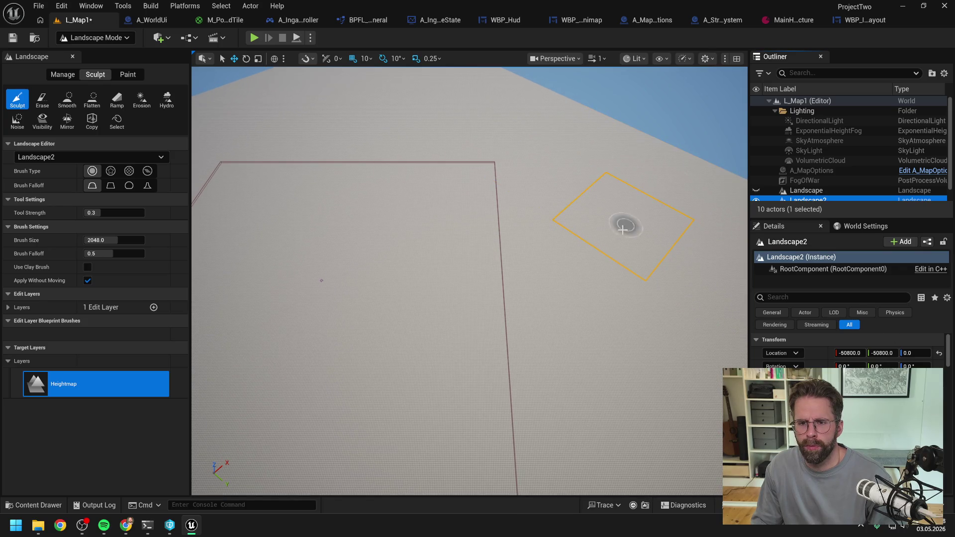
click(127, 38)
click(90, 56)
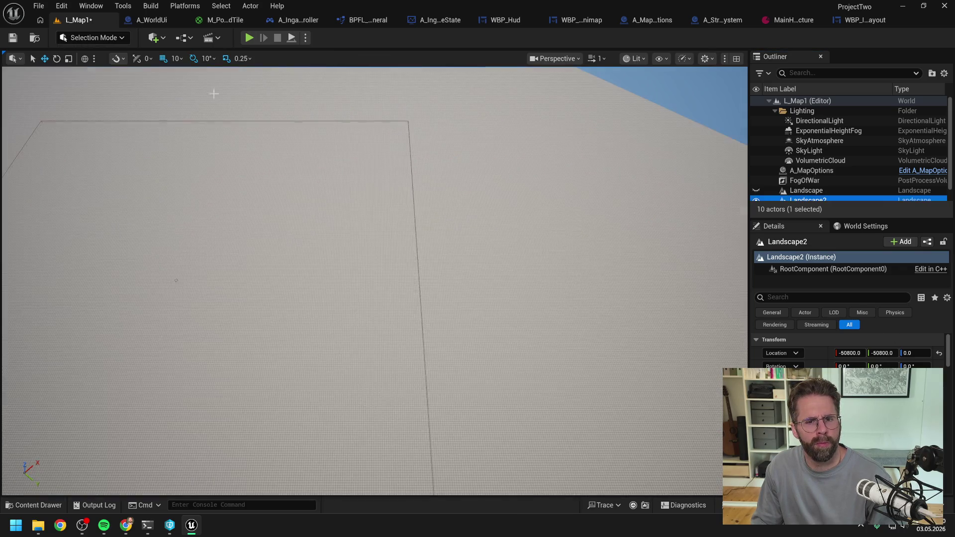
mouse_move(513, 221)
mouse_down()
mouse_move(497, 234)
mouse_move(443, 224)
mouse_up()
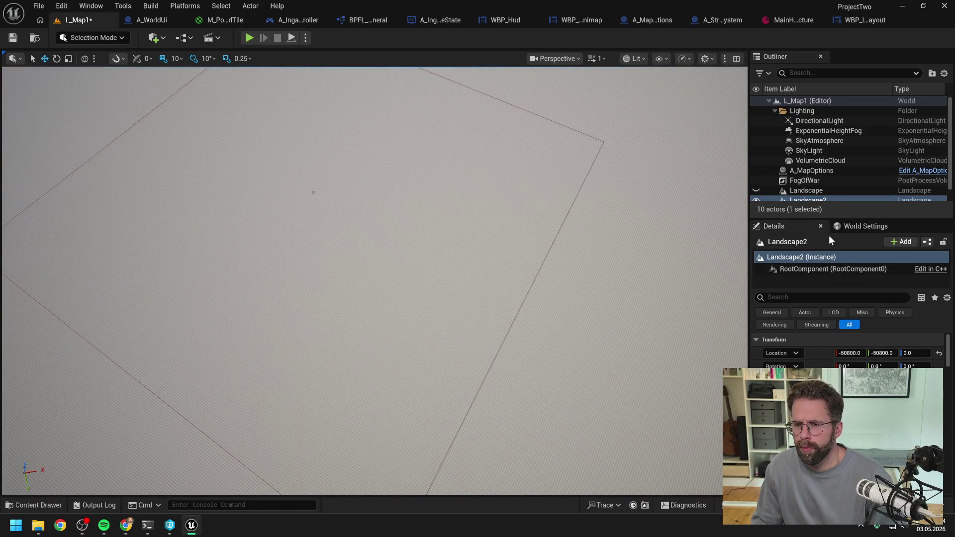
Scroll Landscape2's Details to Collision Presets, currently BlockAll, and open its choices.
scroll(840, 408, down, 10)
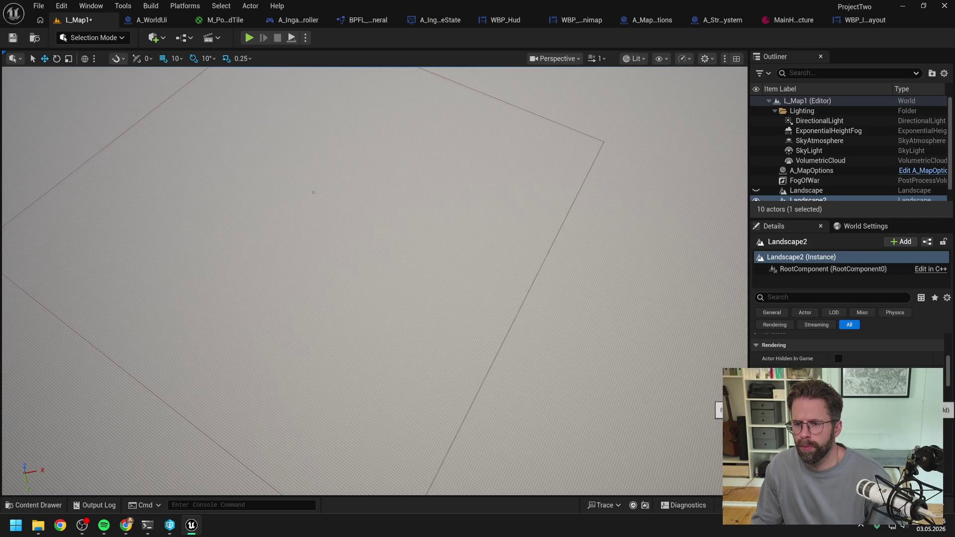
scroll(846, 348, down, 5)
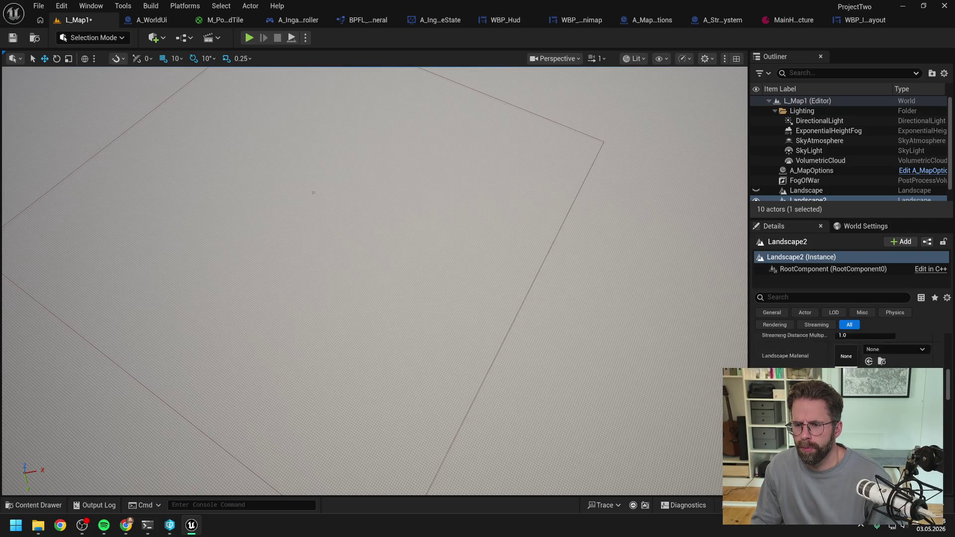
scroll(845, 348, down, 5)
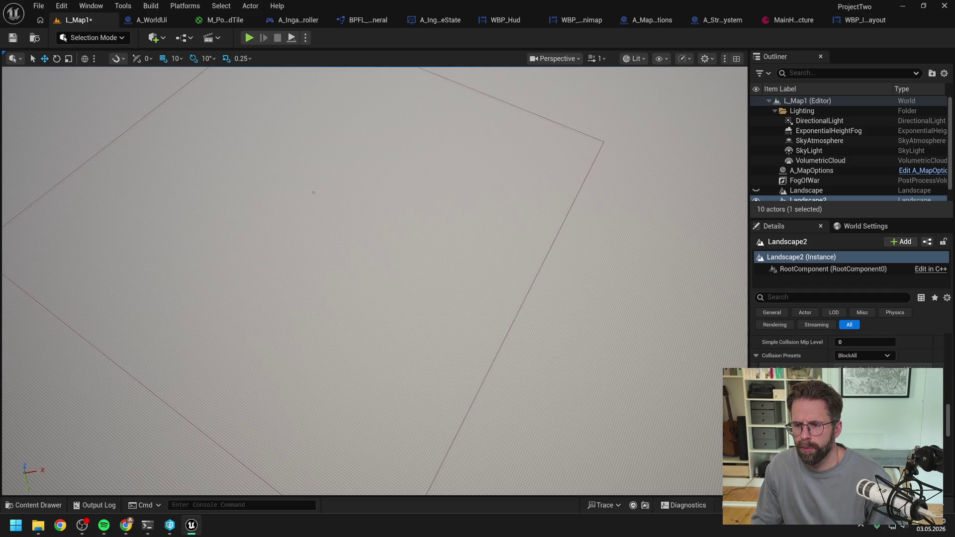
click(849, 356)
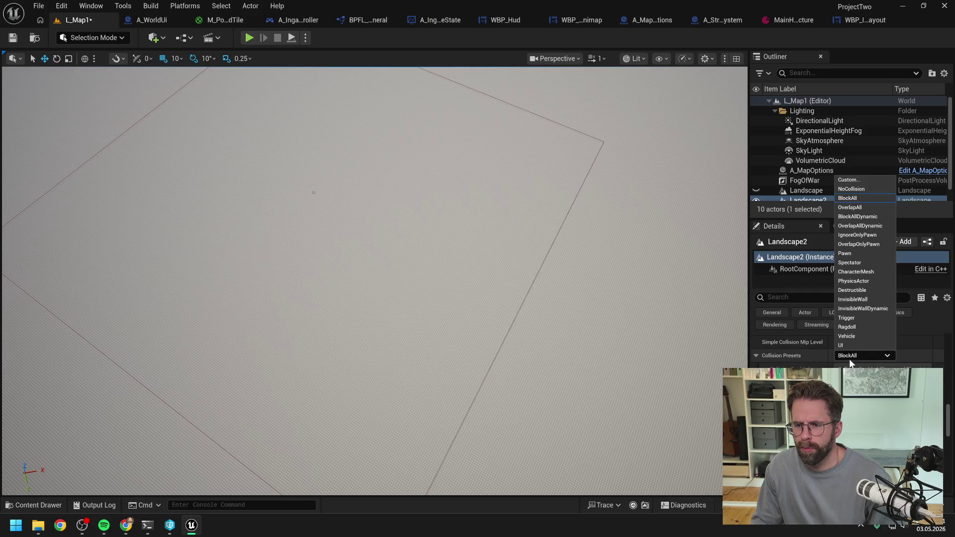
Set Landscape2's collision preset to Custom and save the map.
click(857, 183)
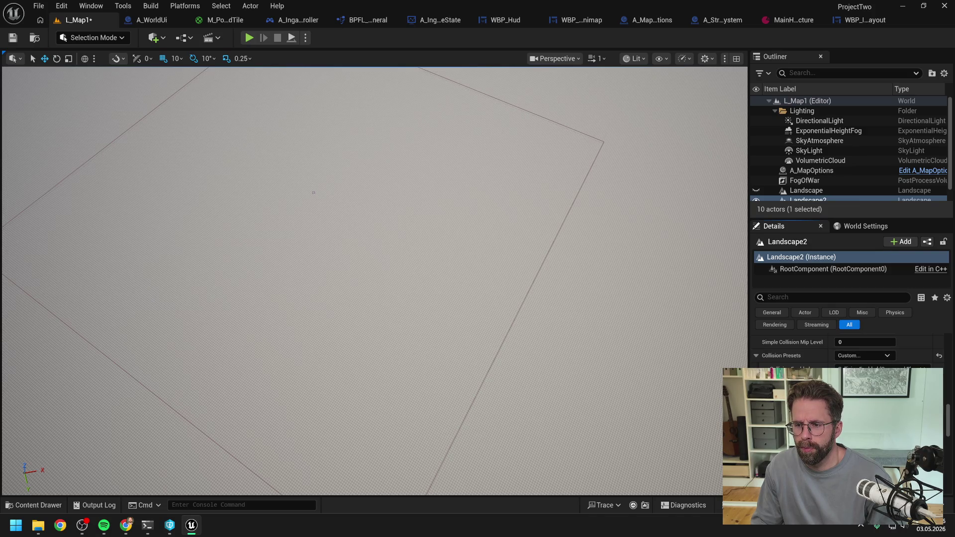
scroll(845, 348, down, 5)
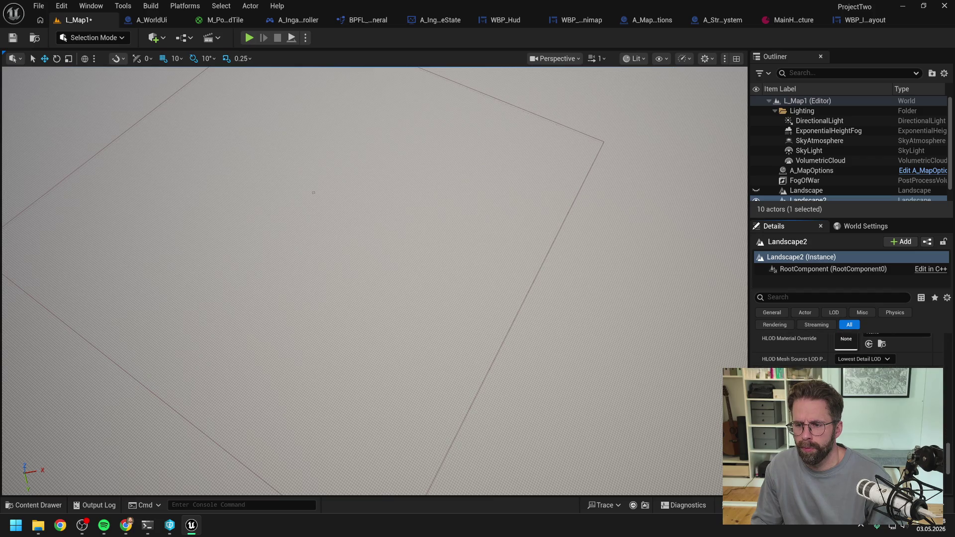
key(ctrl+s)
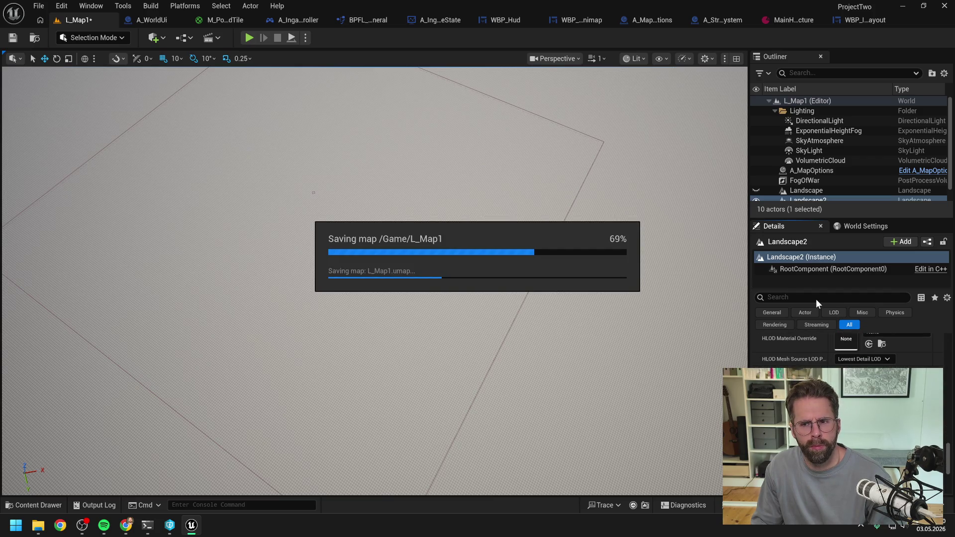
Delete the old Landscape actor and rename Landscape2 to 'Landscape'.
click(806, 190)
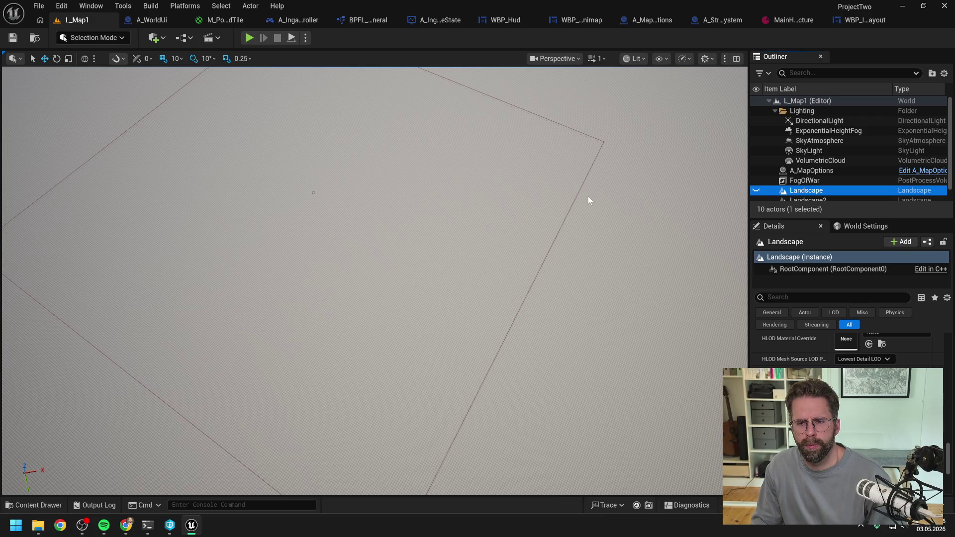
key(Delete)
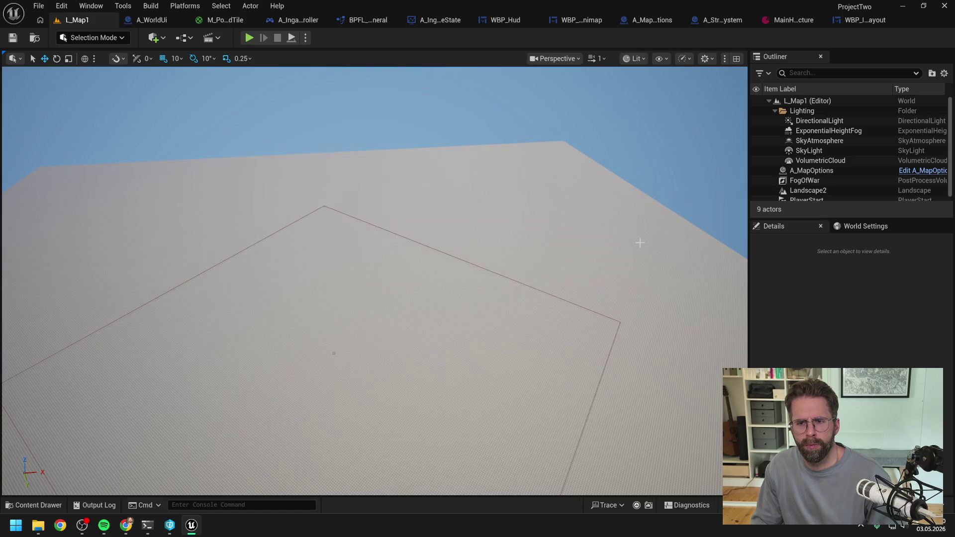
click(808, 191)
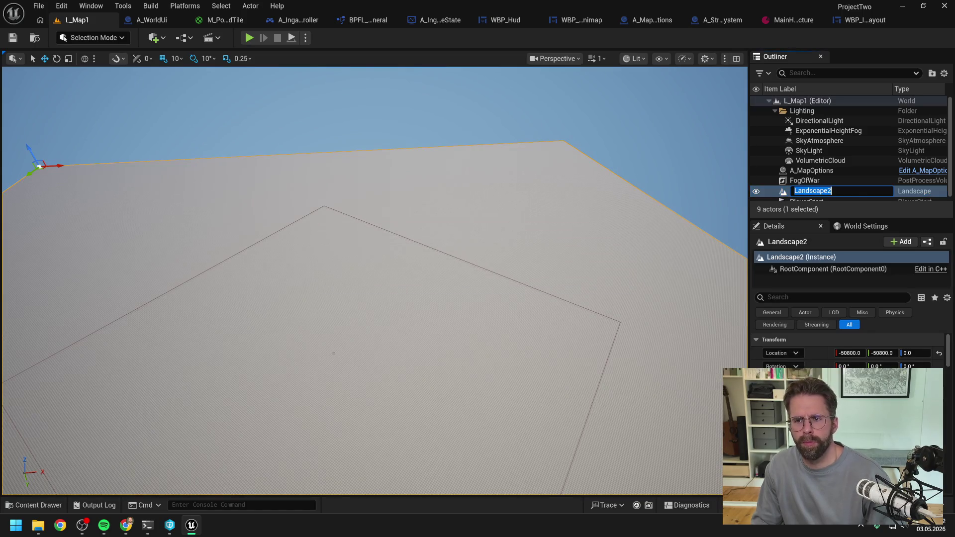
click(813, 191)
text(Landscape)
key(Return)
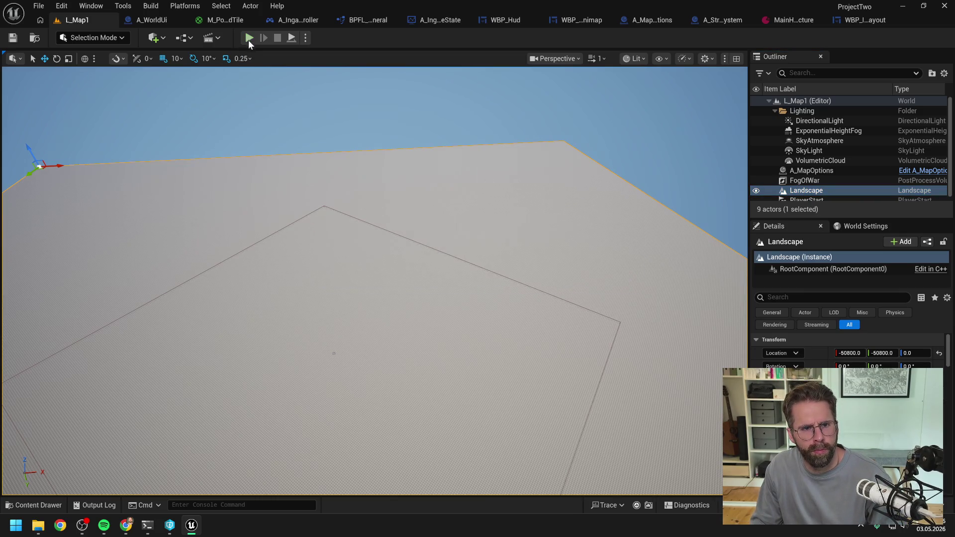
Start a play test and pan the camera with WASD toward the map's bottom-right and back.
key(alt+p)
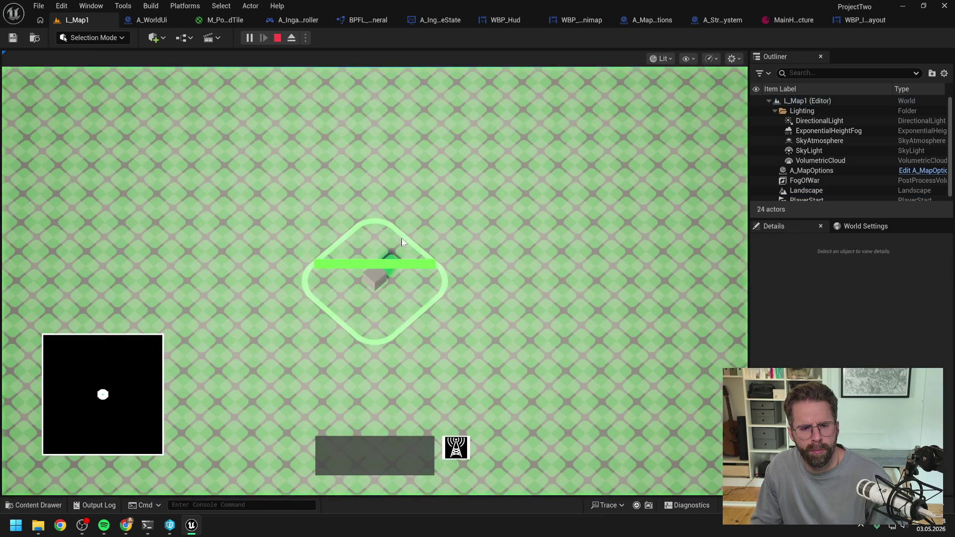
scroll(582, 263, down, 2)
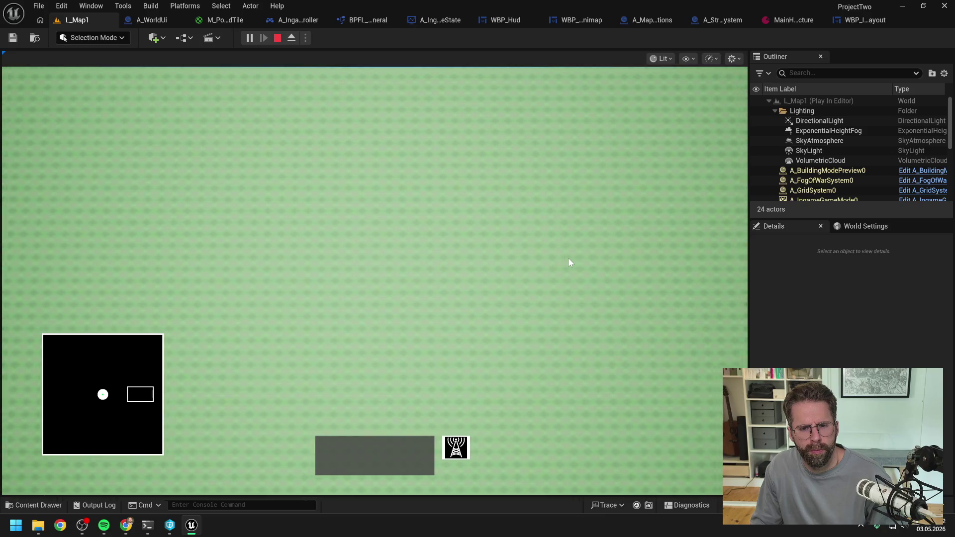
key(d)
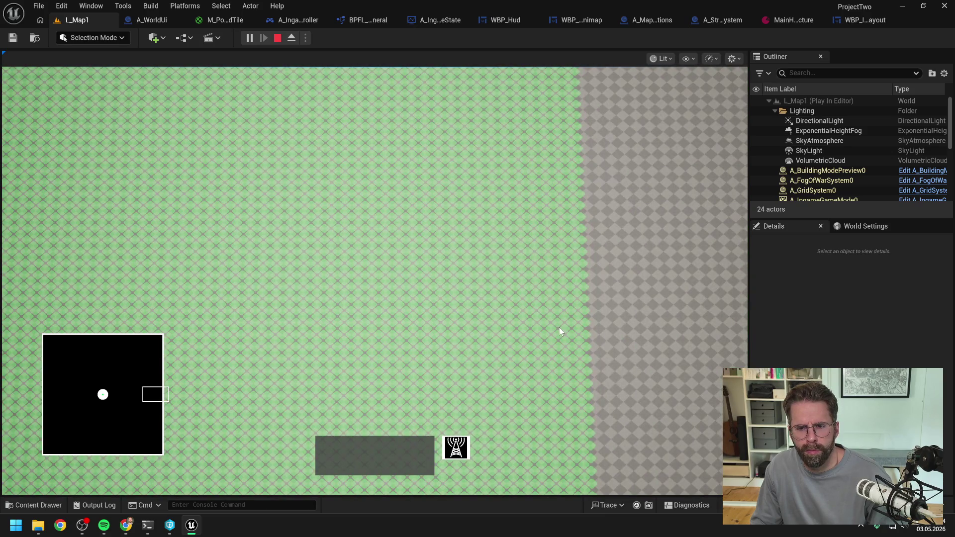
key(s)
key(d)
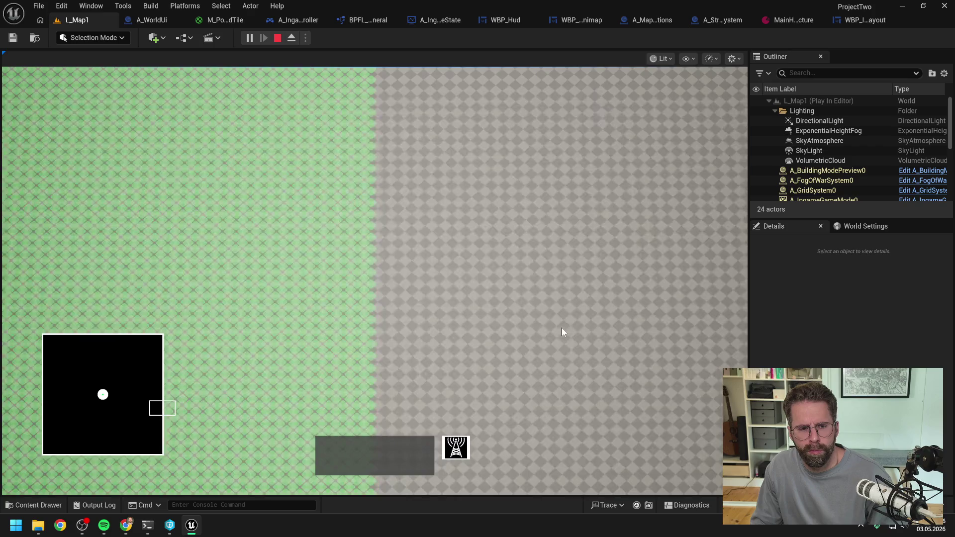
key(s)
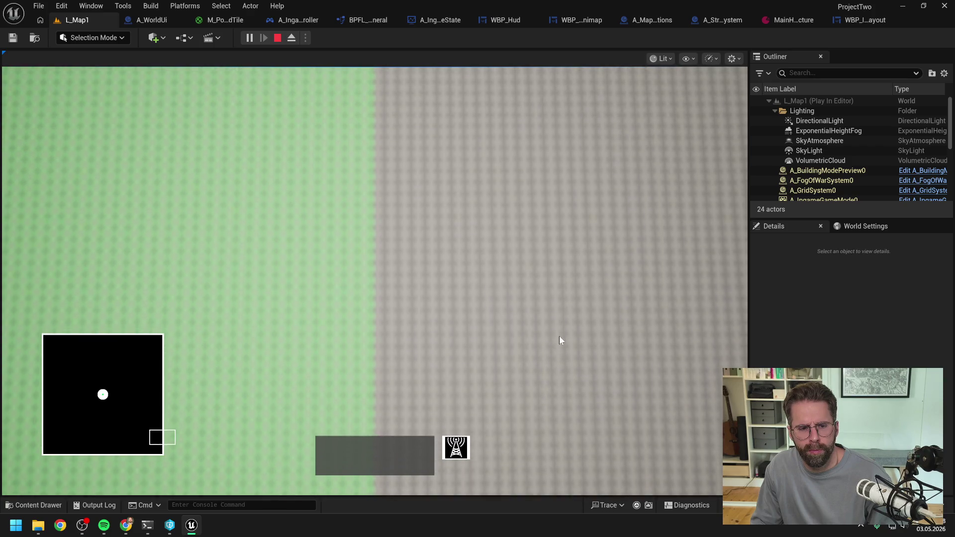
key(s)
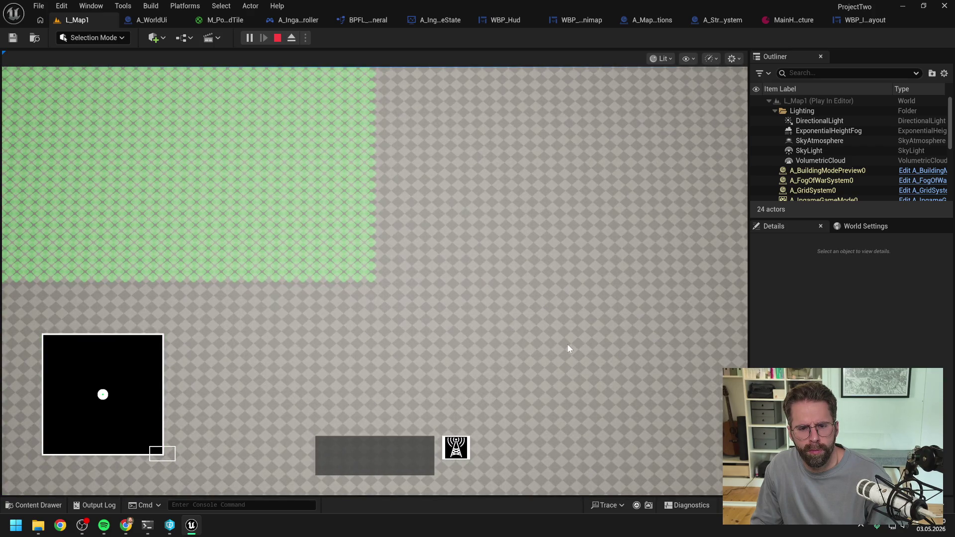
key(a)
key(w)
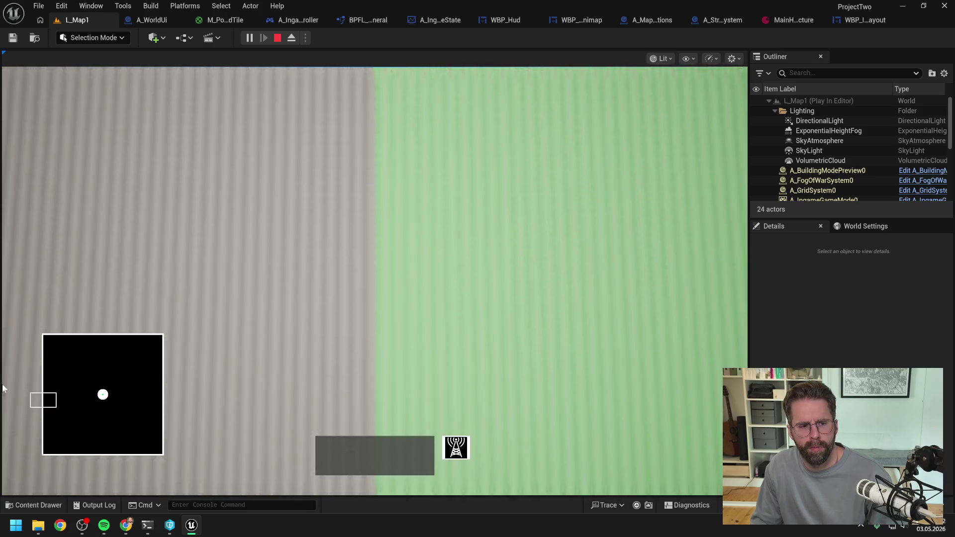
key(d)
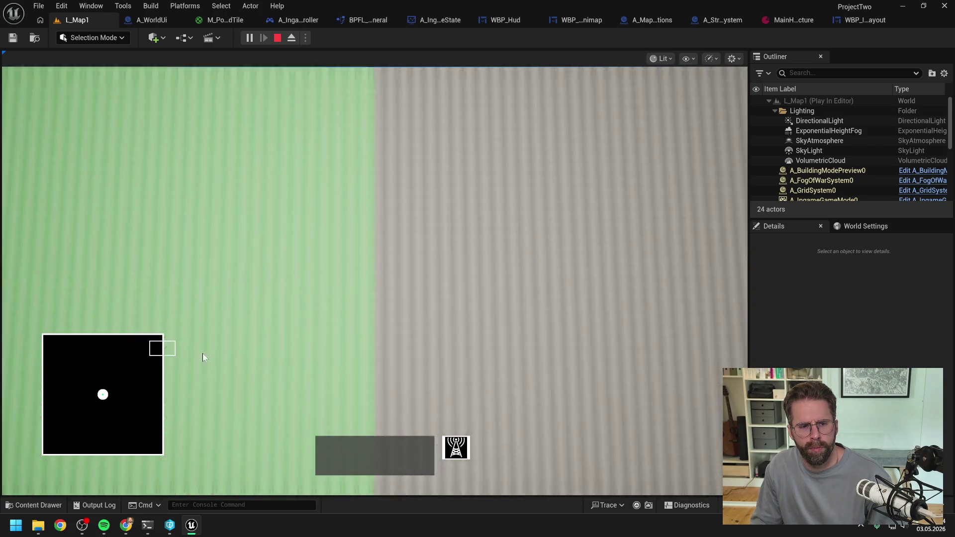
Jump and sweep the camera from the minimap, zoom, stop playing, and open Main Hall.
click(134, 391)
mouse_move(133, 390)
mouse_down()
mouse_move(107, 393)
mouse_move(149, 395)
mouse_move(105, 395)
mouse_up()
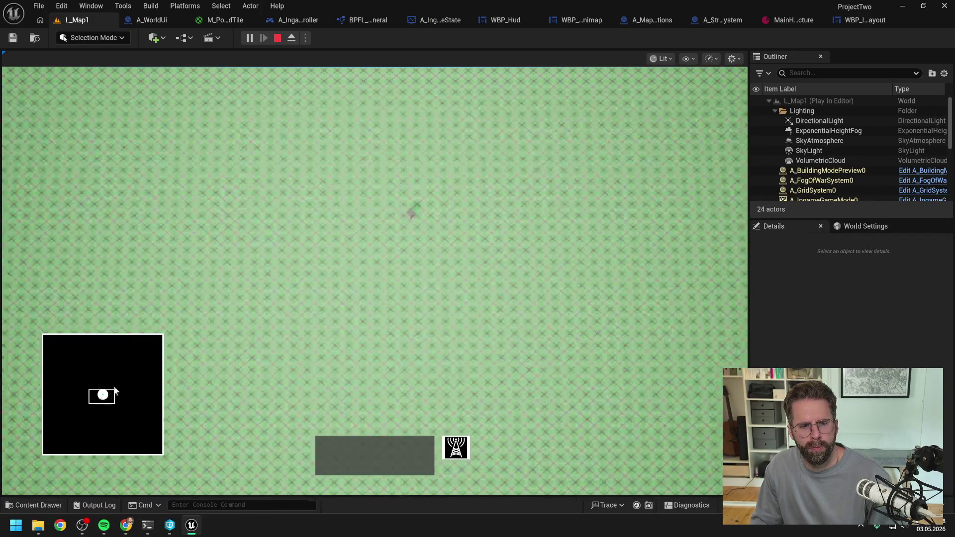
scroll(354, 194, up, 5)
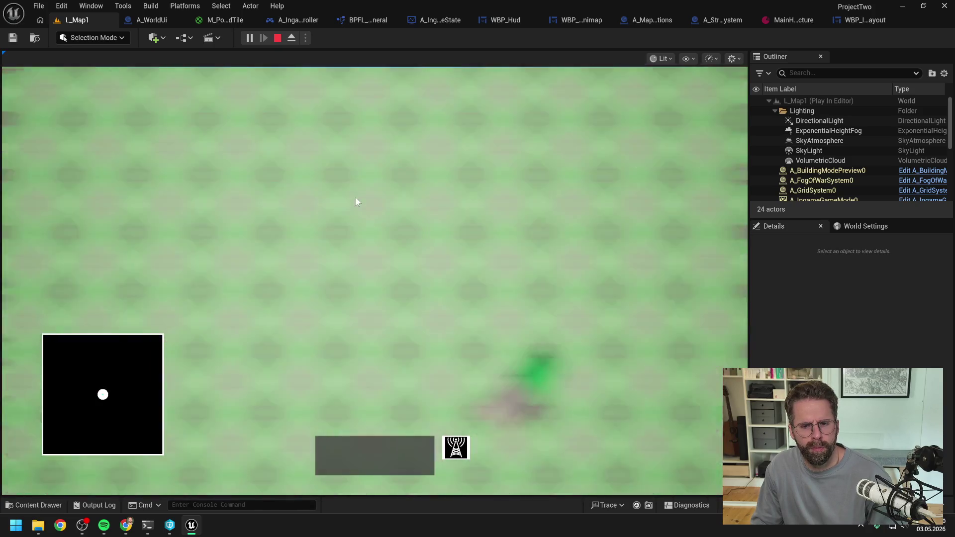
scroll(354, 200, down, 5)
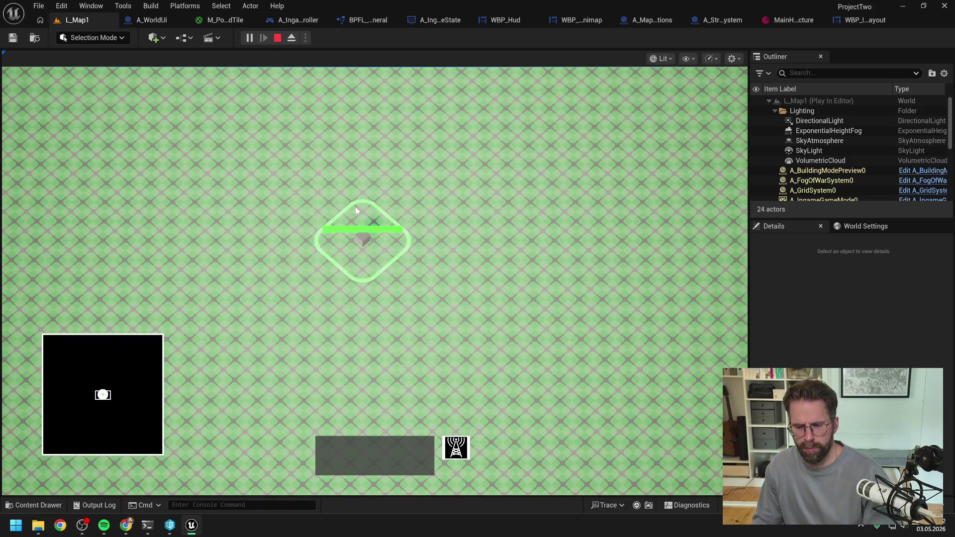
key(Escape)
click(779, 20)
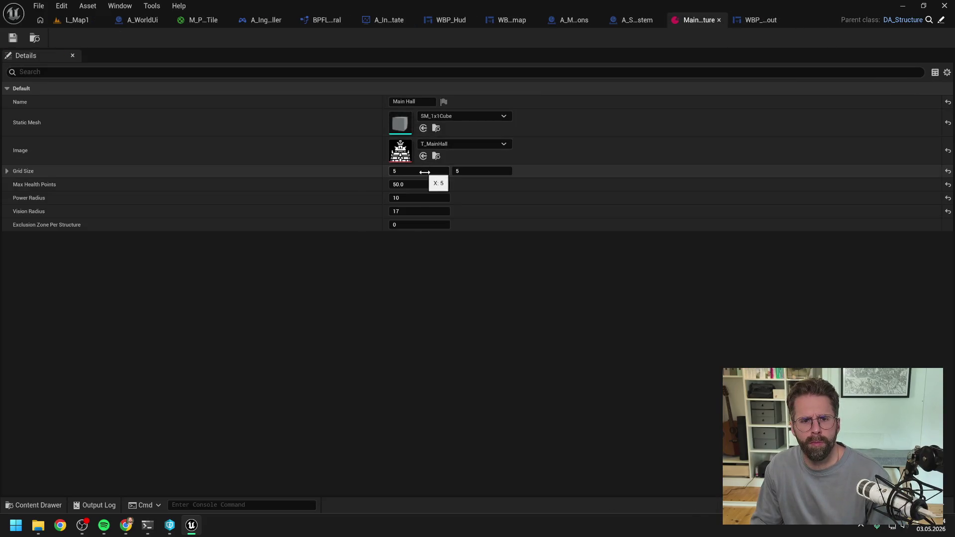
Change Main Hall's static mesh from SM_1x1Cube to SM_5x5Cube, then return to L_Map1.
click(444, 116)
text(5x5)
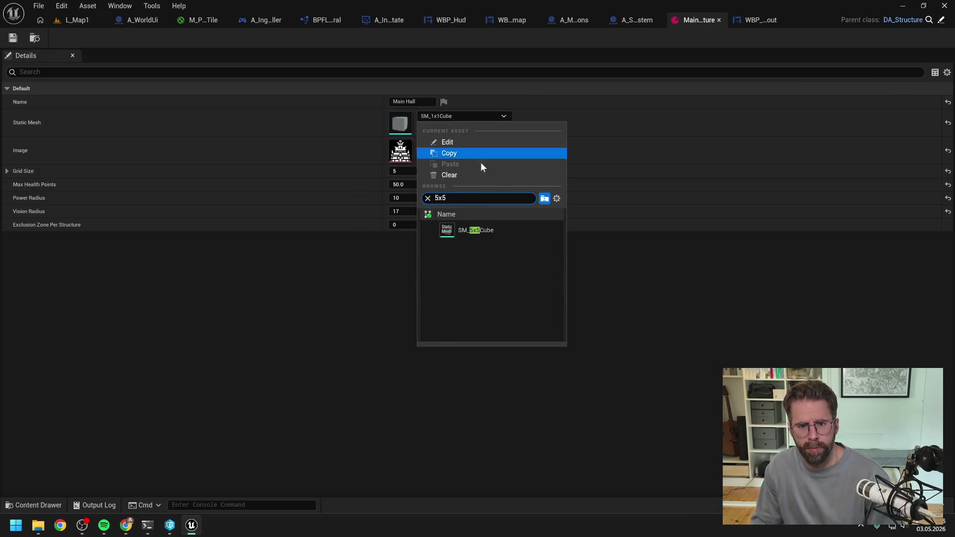
click(476, 230)
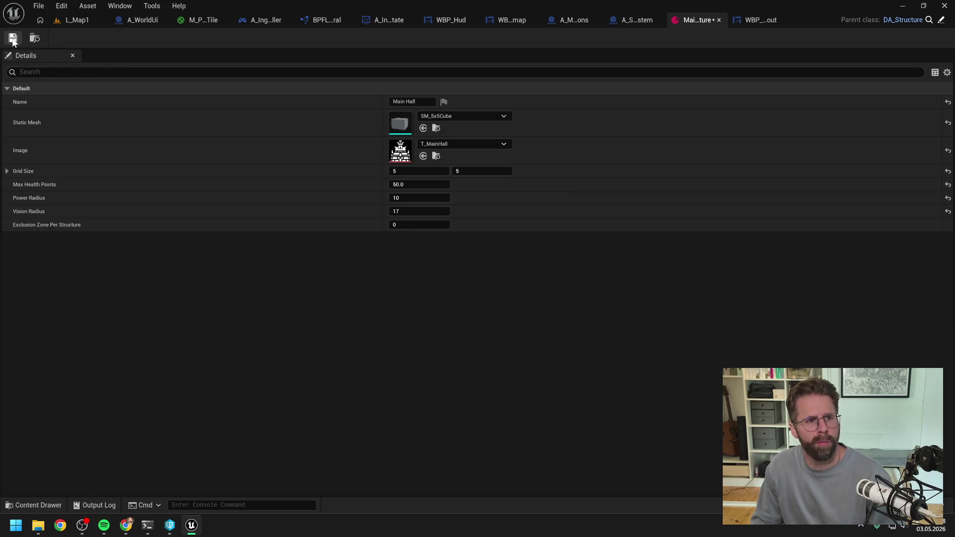
click(85, 22)
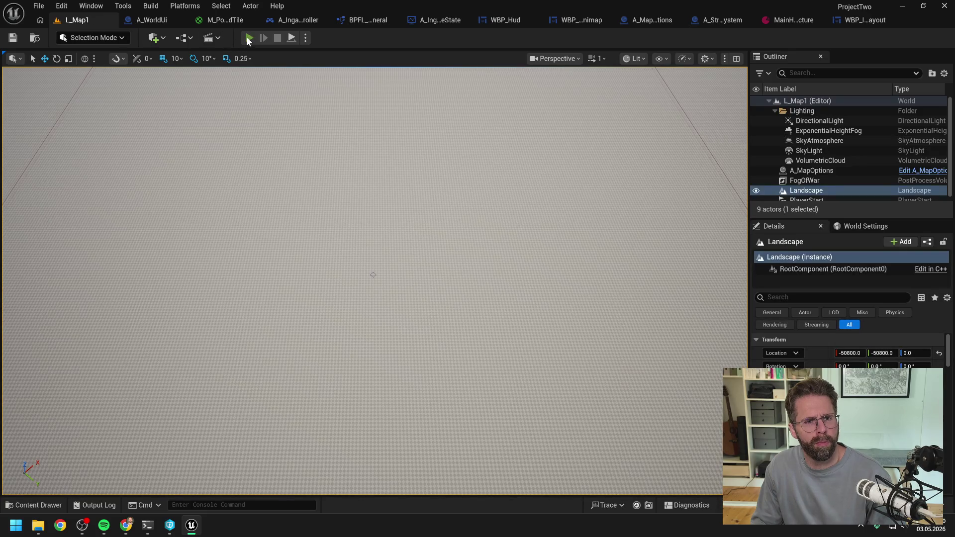
key(alt+p)
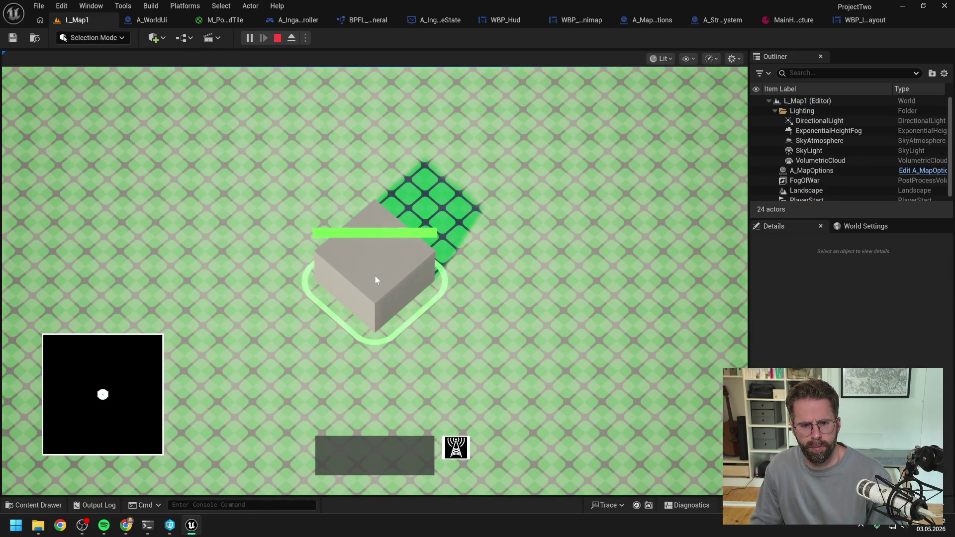
click(375, 277)
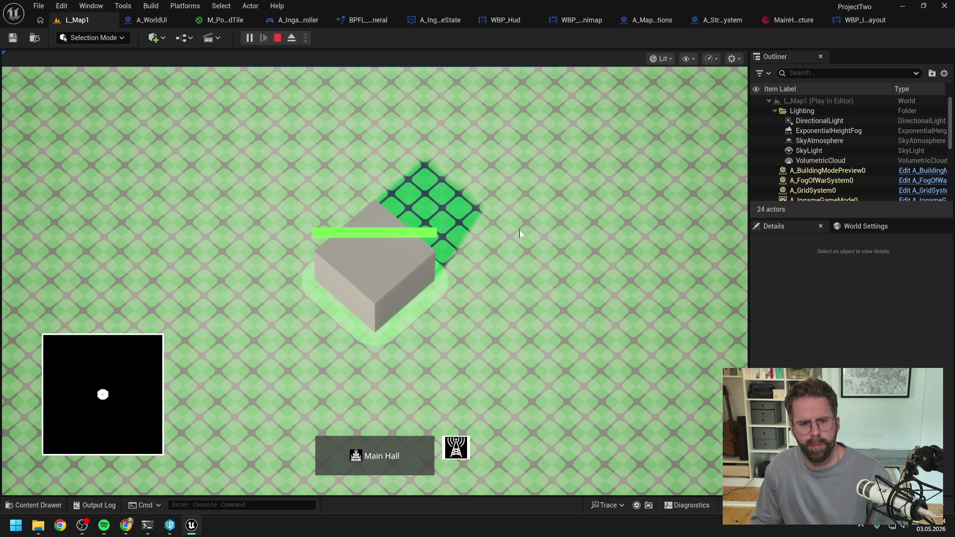
click(519, 230)
scroll(519, 230, down, 3)
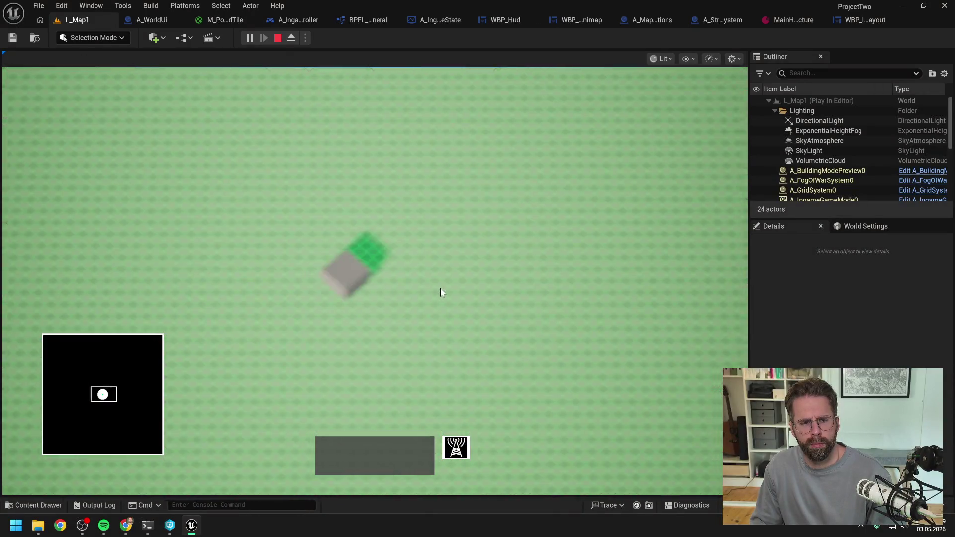
key(d)
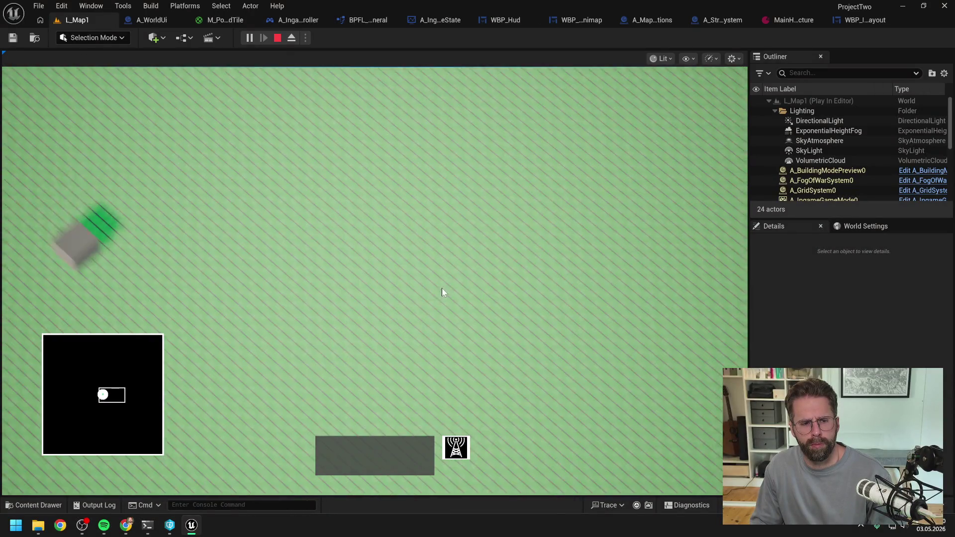
mouse_move(133, 396)
mouse_down()
mouse_move(158, 337)
mouse_move(165, 456)
mouse_move(17, 461)
mouse_move(16, 326)
mouse_move(105, 395)
mouse_move(155, 397)
mouse_move(82, 398)
mouse_move(103, 398)
mouse_up()
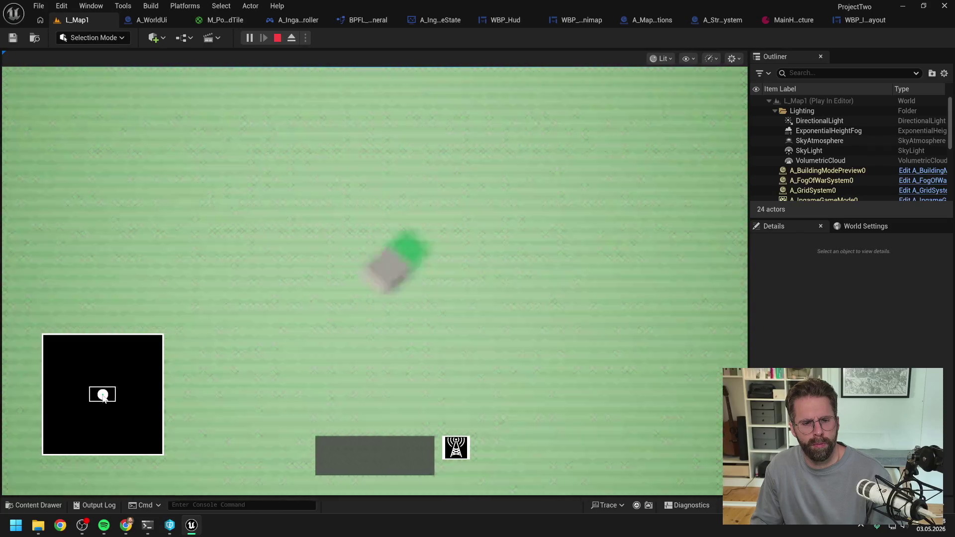
key(Escape)
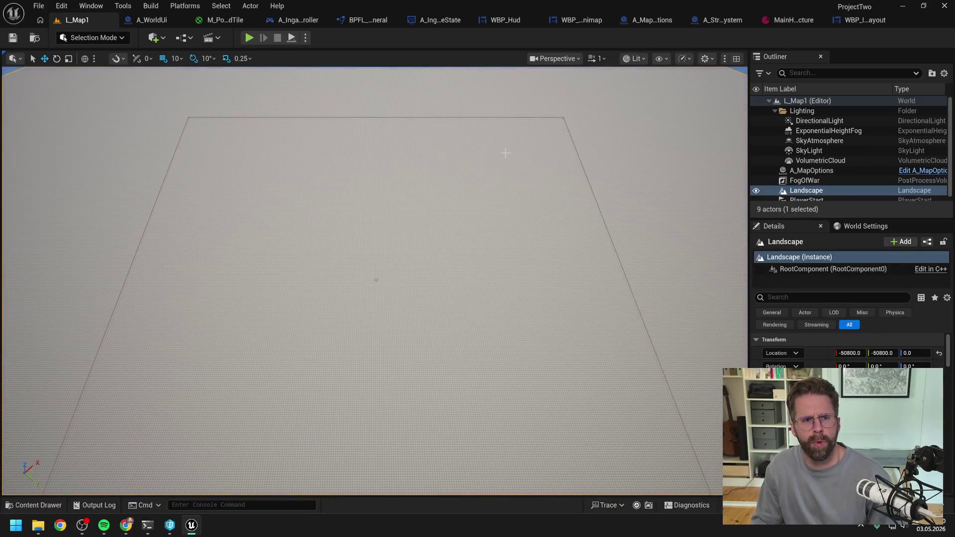
Move through BPFL_General, A_IngameGameState and WBP_IngameLayout to WBP_Minimap's HandleMapBackgroundDragged graph.
click(338, 19)
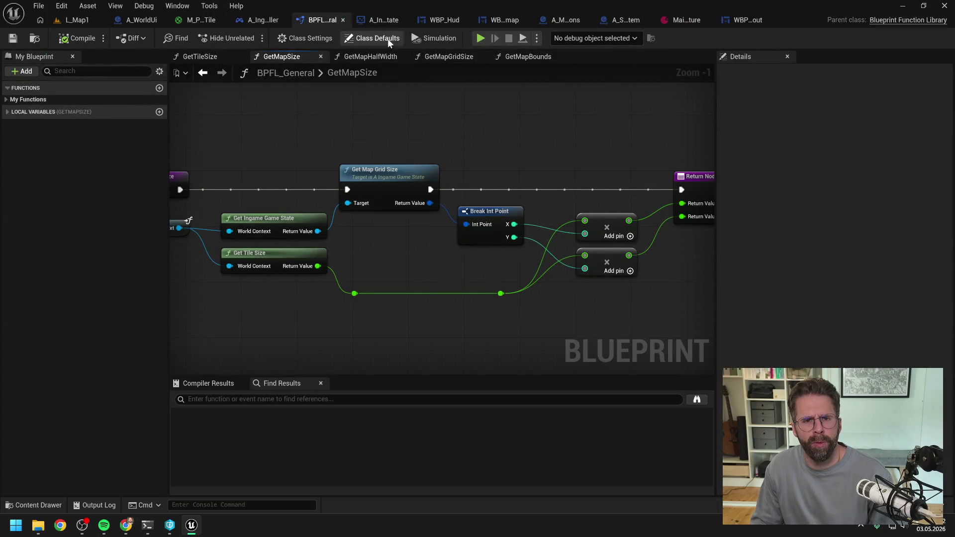
click(391, 22)
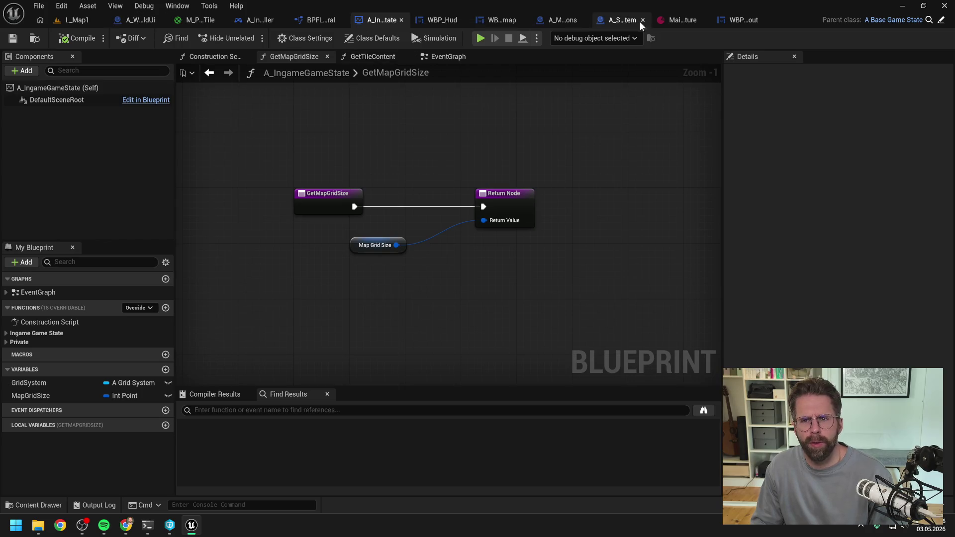
click(737, 20)
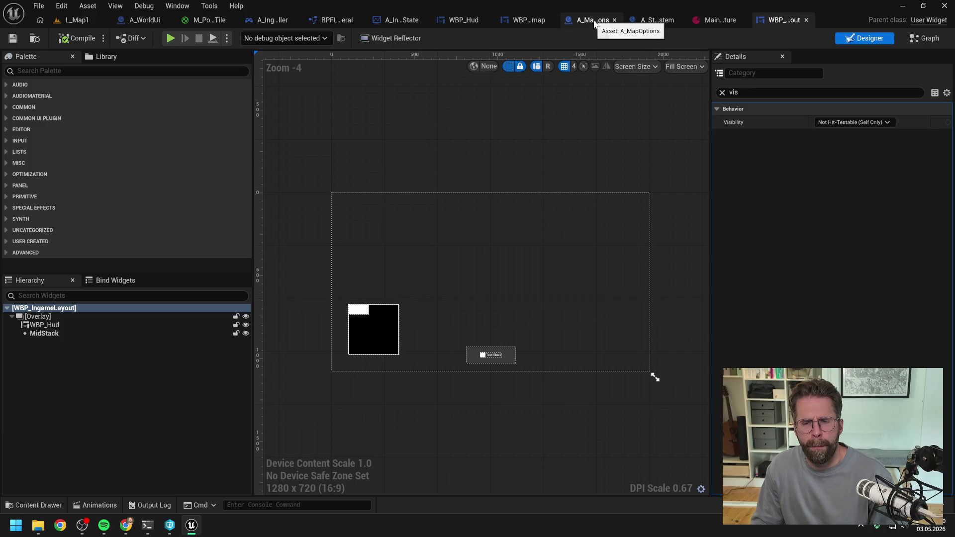
click(528, 20)
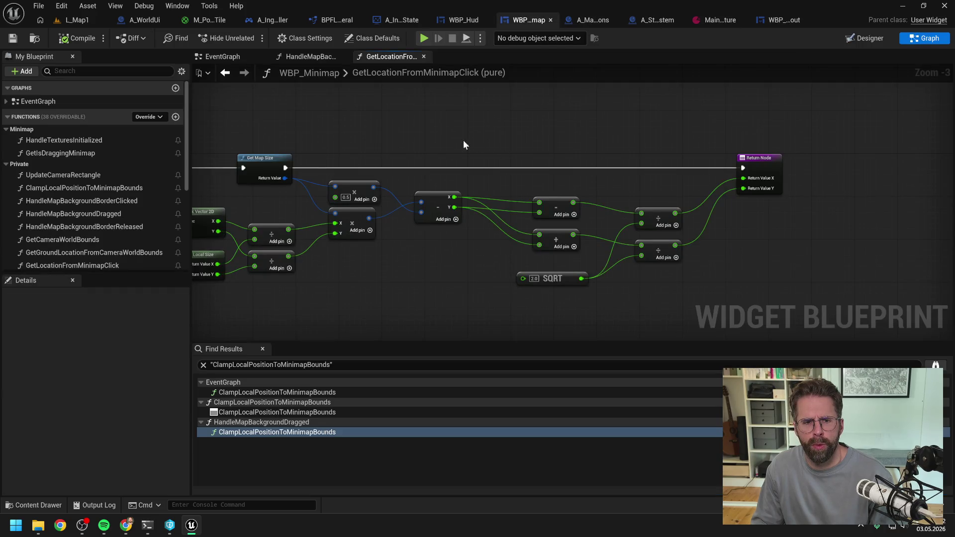
click(316, 57)
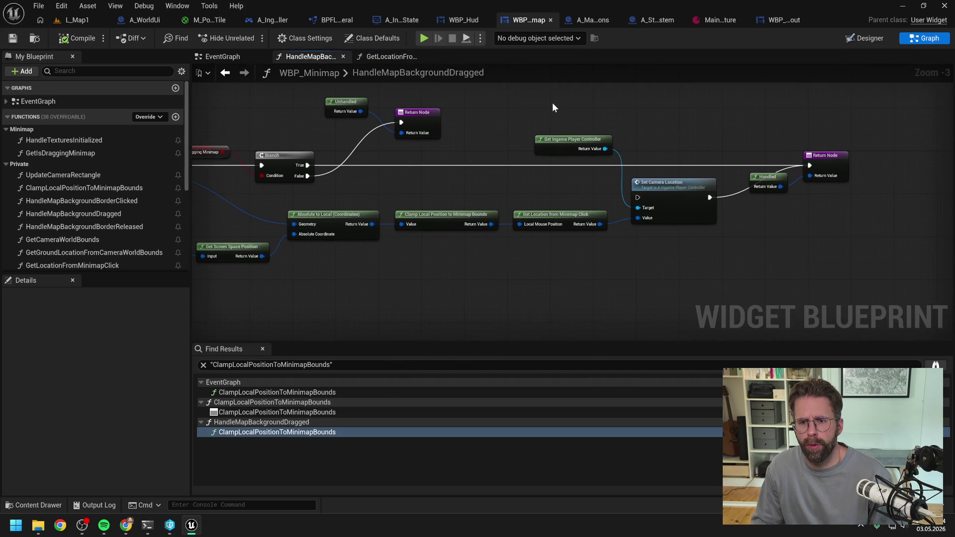
Delete the Set Camera Location, player controller and mouse-position conversion nodes.
drag(551, 102, 659, 192)
key(Delete)
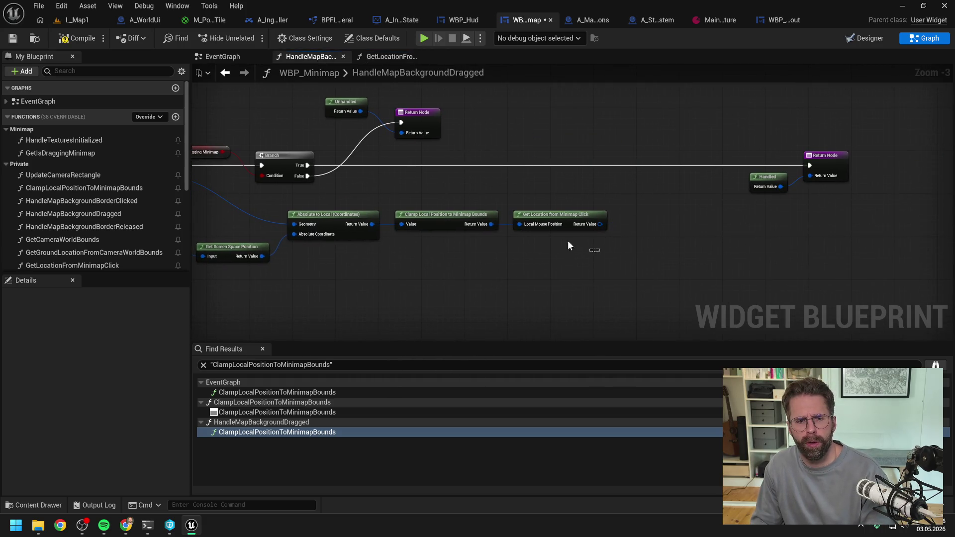
drag(528, 268, 486, 228)
key(Delete)
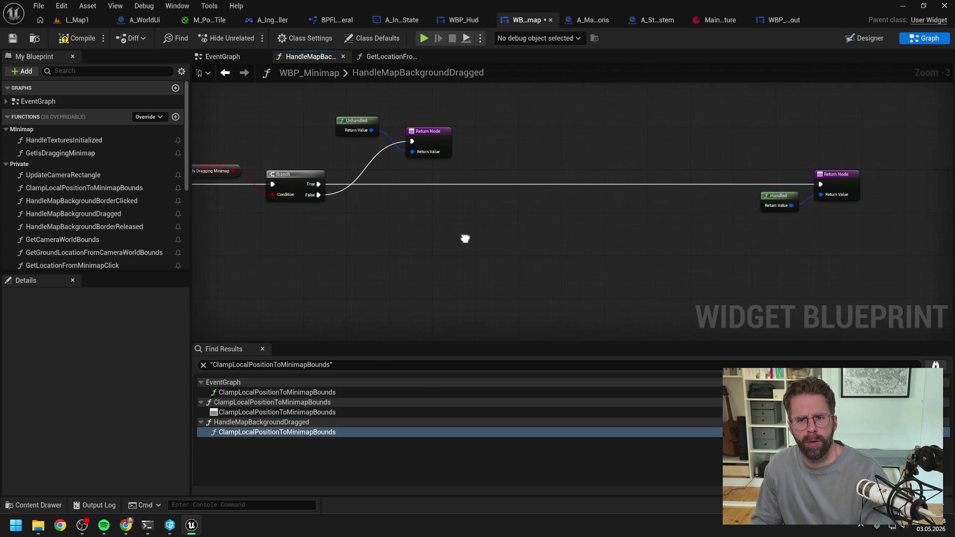
Arrange the Handled and Unhandled Return Nodes neatly beside the Branch's True and False outputs.
drag(678, 141, 891, 239)
drag(836, 174, 545, 174)
mouse_move(343, 112)
mouse_down()
mouse_move(431, 142)
mouse_move(462, 244)
mouse_move(561, 240)
mouse_up()
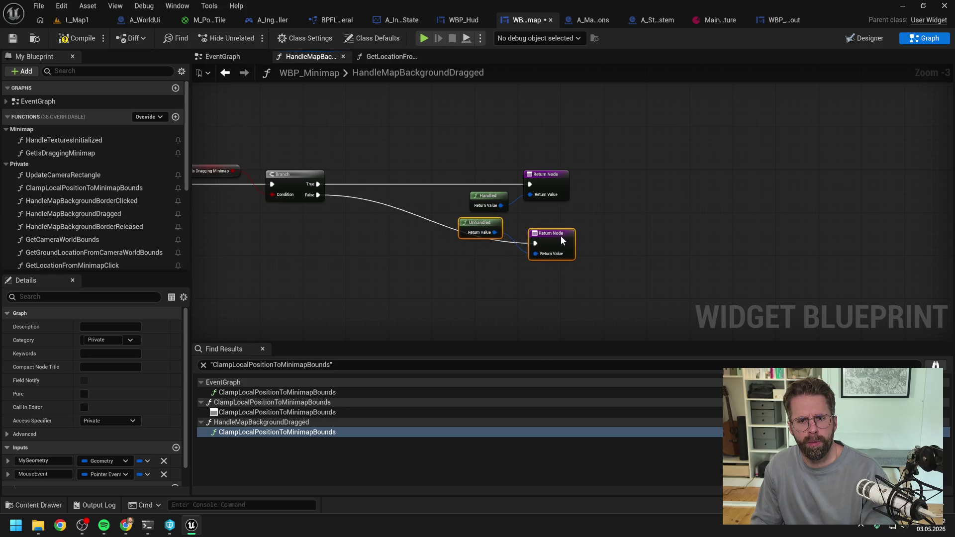
ctrl+click(539, 205)
ctrl+click(598, 195)
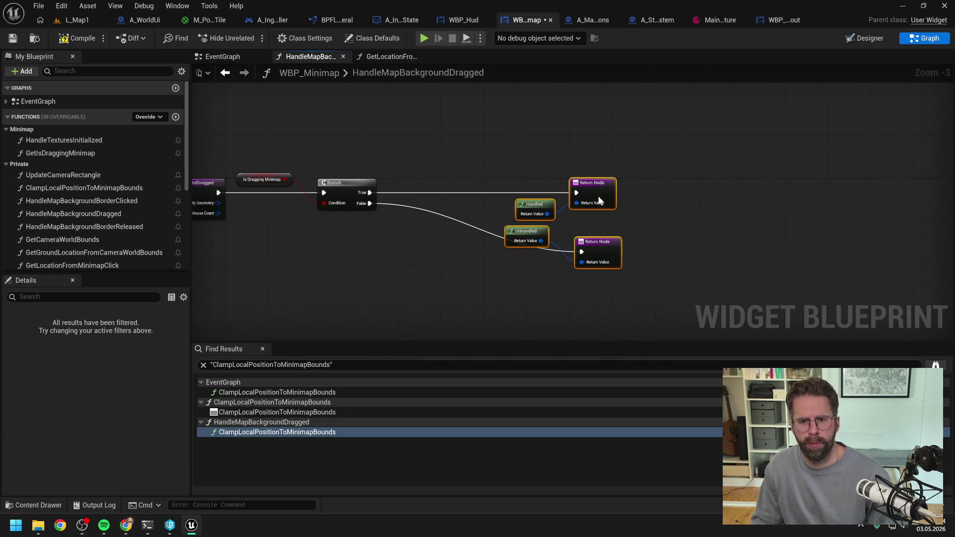
drag(598, 196, 518, 195)
click(454, 279)
double_click(475, 249)
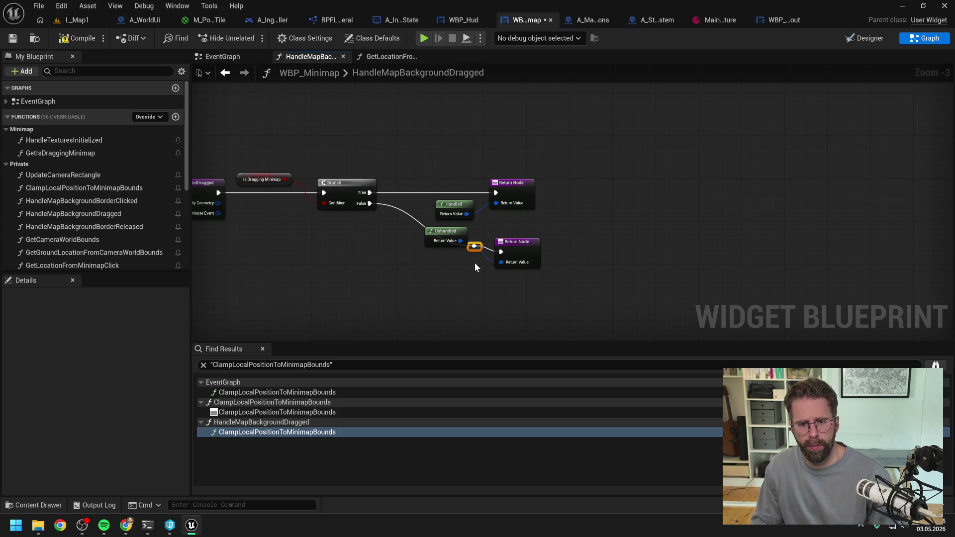
drag(445, 250, 445, 256)
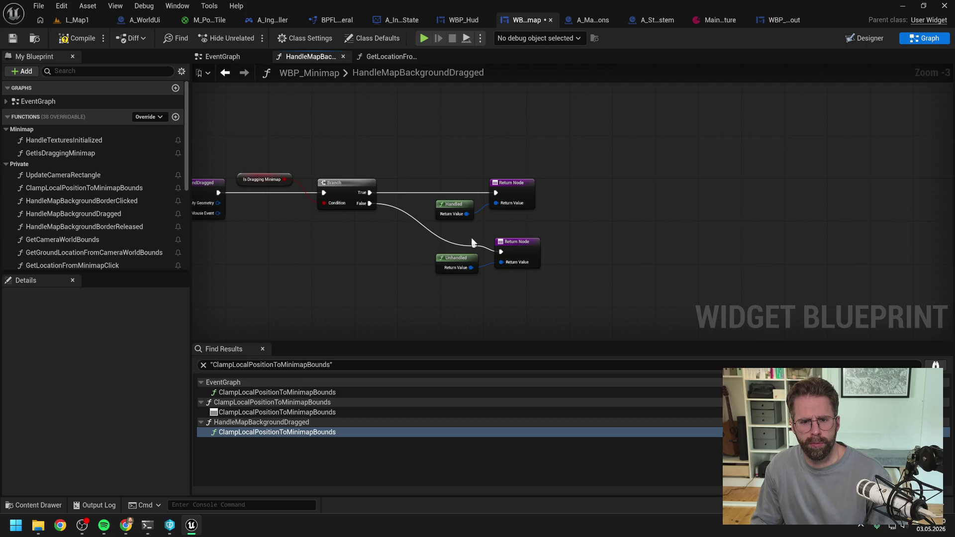
key(Delete)
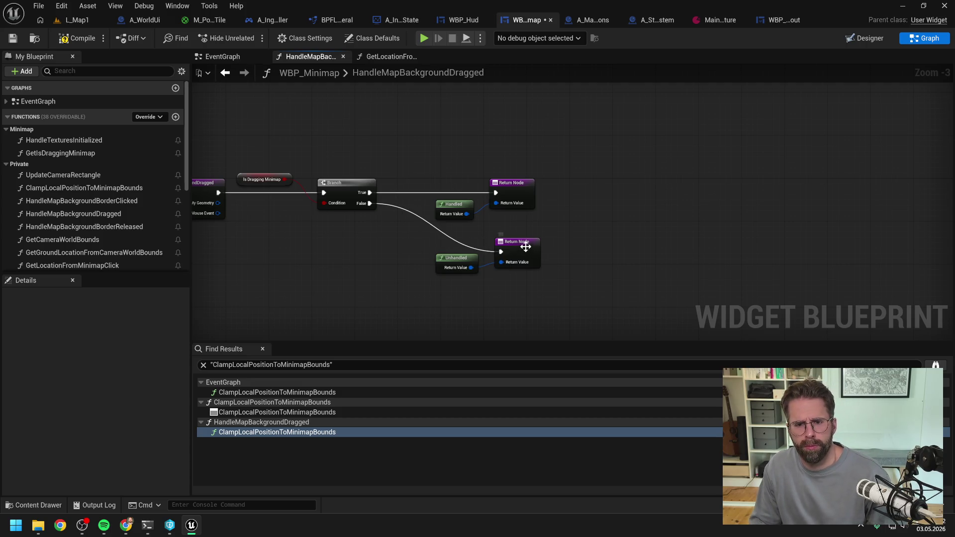
drag(518, 247, 518, 243)
click(381, 293)
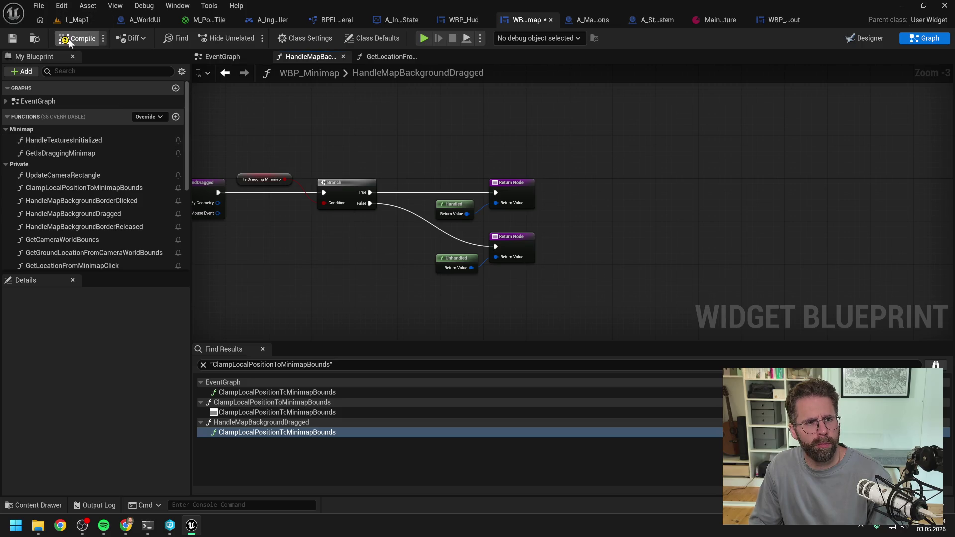
Close all graph tabs except EventGraph and start a play test of L_Map1.
right_click(225, 57)
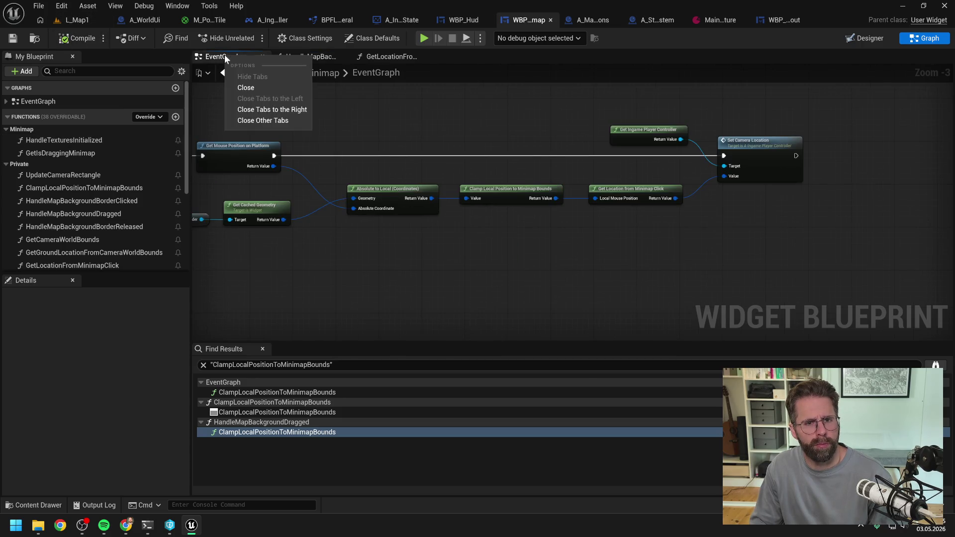
click(262, 121)
click(74, 20)
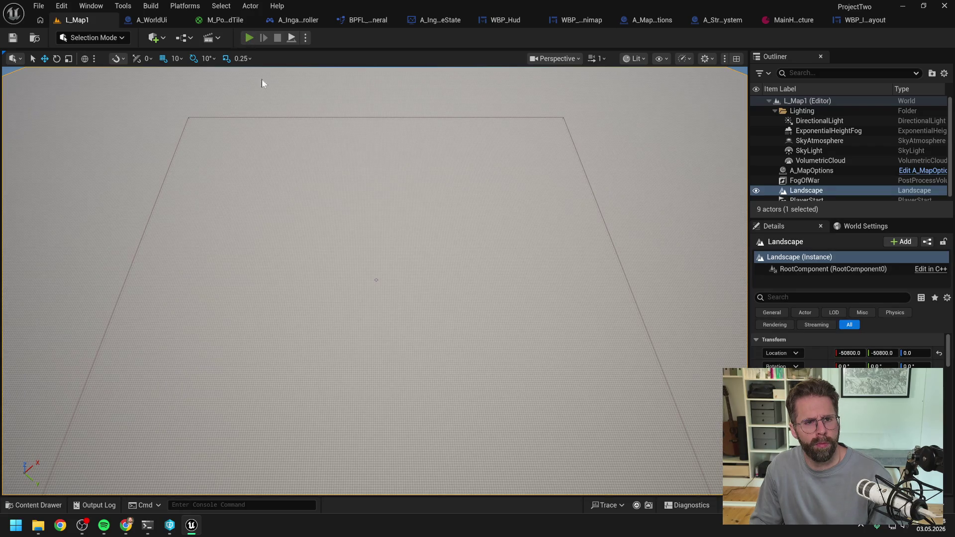
key(alt+p)
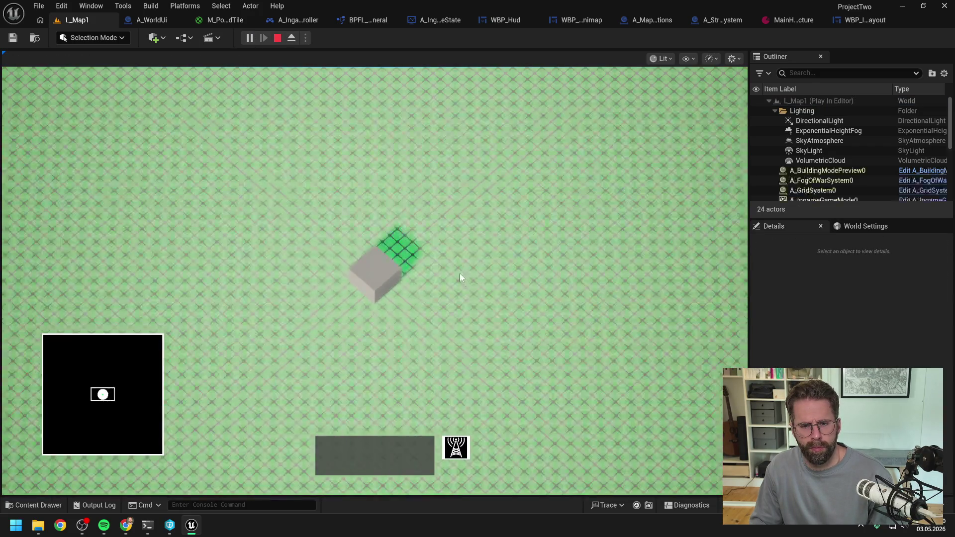
Jump the camera to several minimap spots, drag to its right edge, then stop and open M_PowerGridTile.
click(144, 375)
click(158, 354)
click(107, 450)
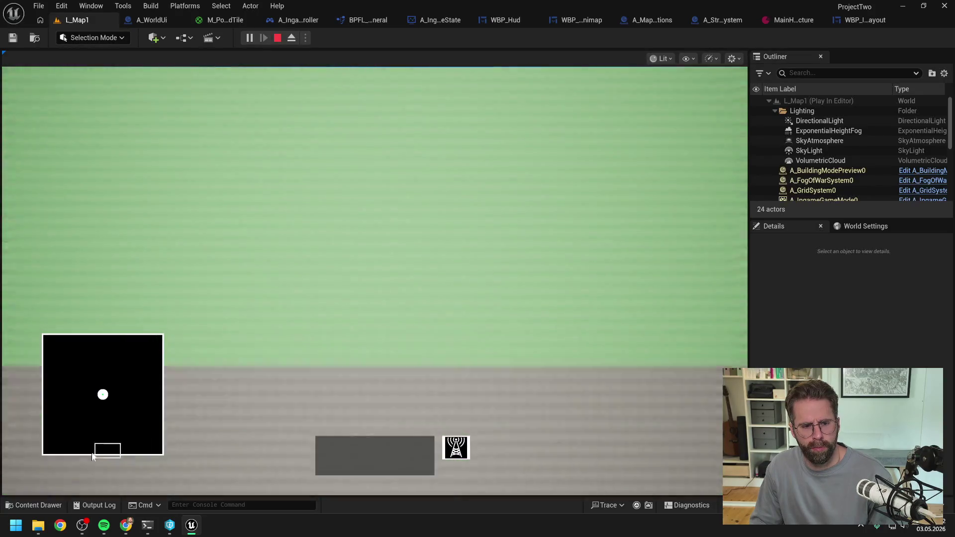
click(56, 360)
mouse_move(56, 360)
mouse_down()
mouse_move(118, 373)
mouse_move(191, 407)
mouse_up()
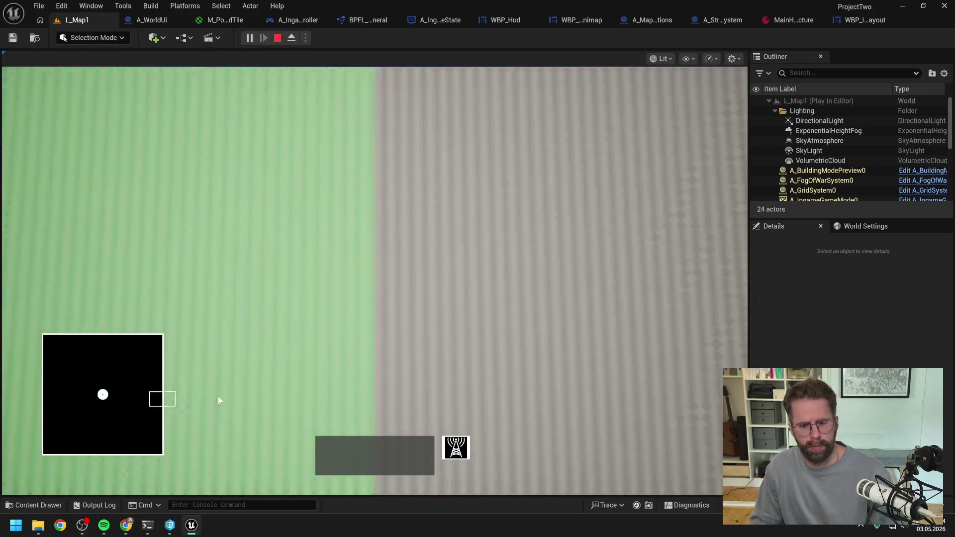
key(Escape)
click(226, 20)
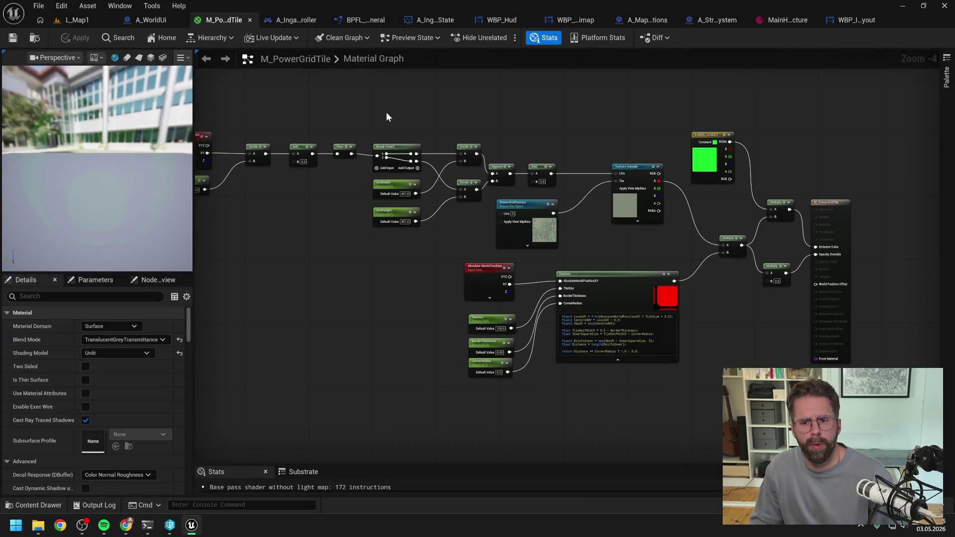
Close the A_IngamePlayerController graph tabs and its blueprint editor.
drag(497, 92, 634, 106)
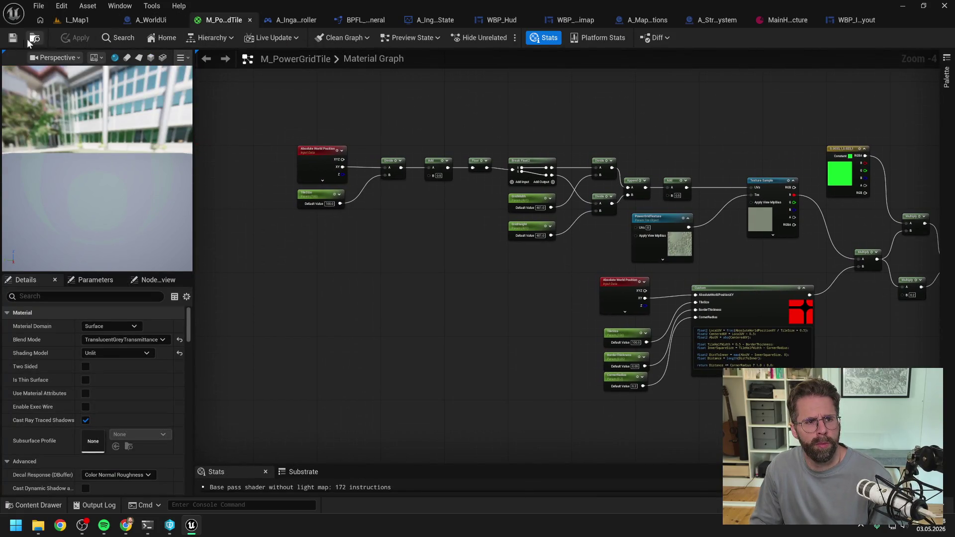
click(293, 22)
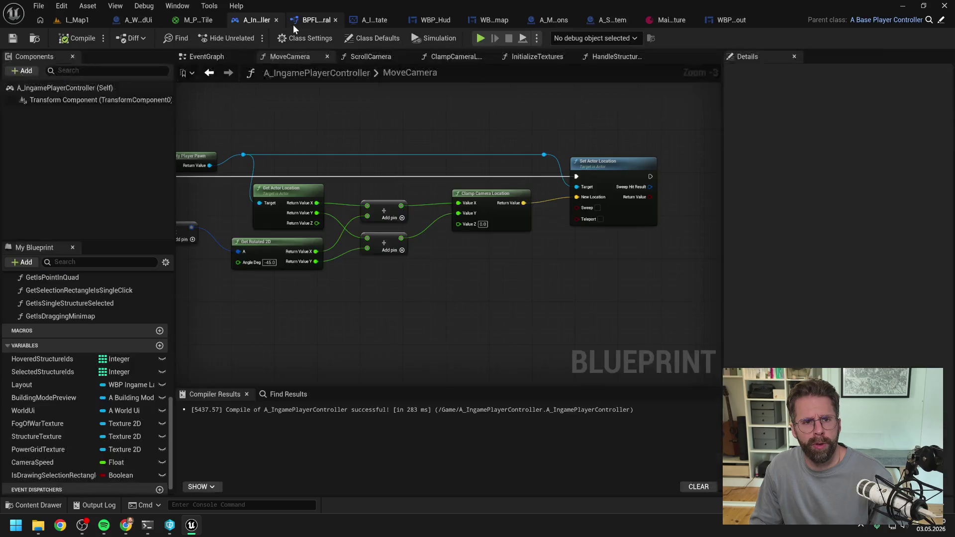
right_click(290, 57)
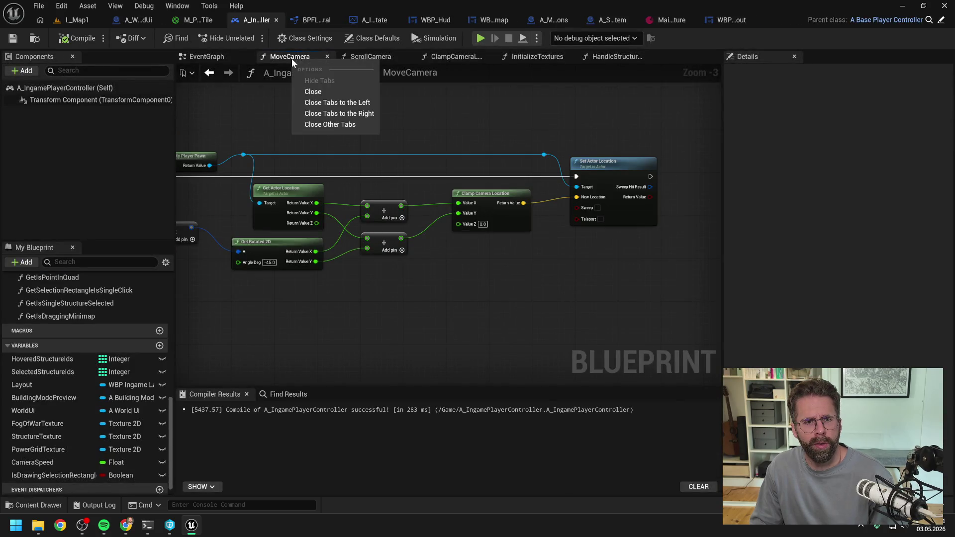
click(326, 125)
click(247, 56)
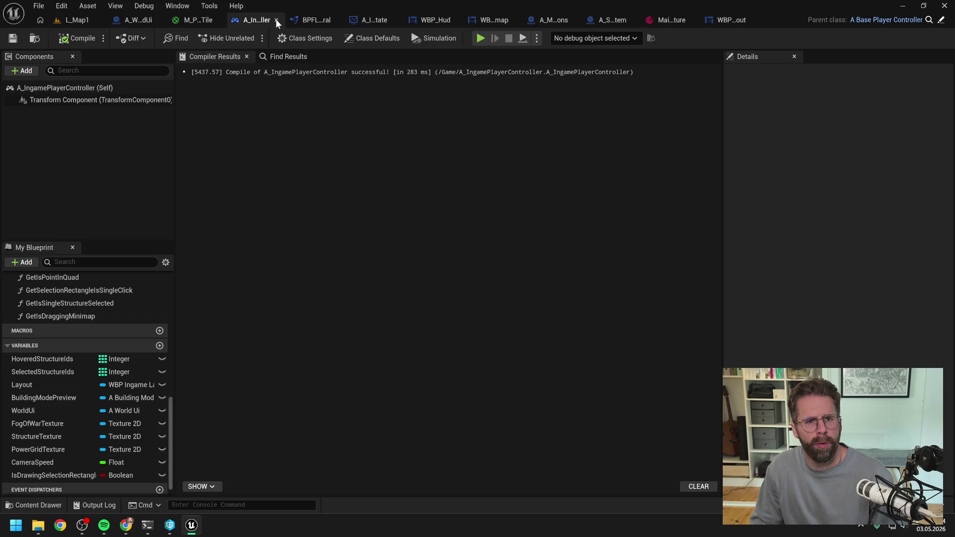
click(276, 19)
Check out and save BPFL_General, then close its editor.
right_click(293, 56)
click(328, 124)
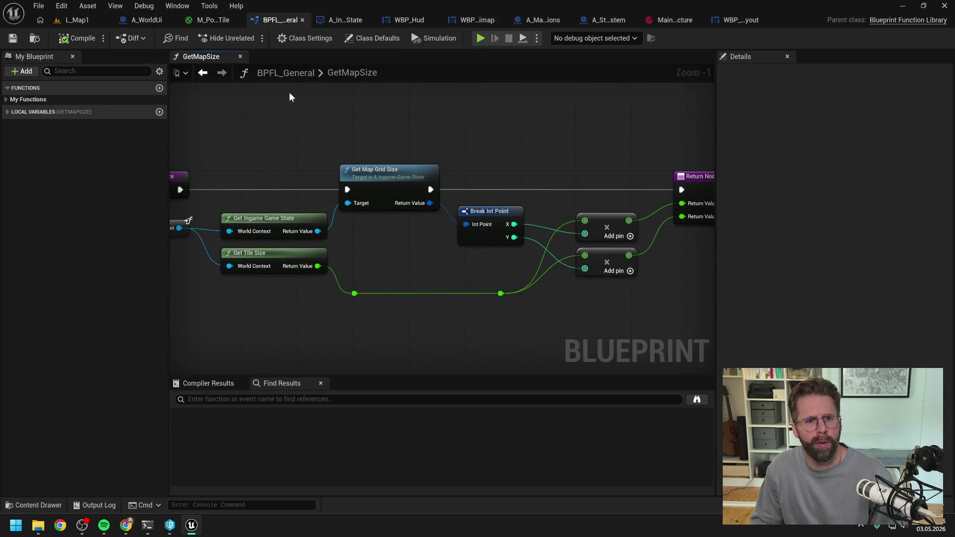
click(241, 57)
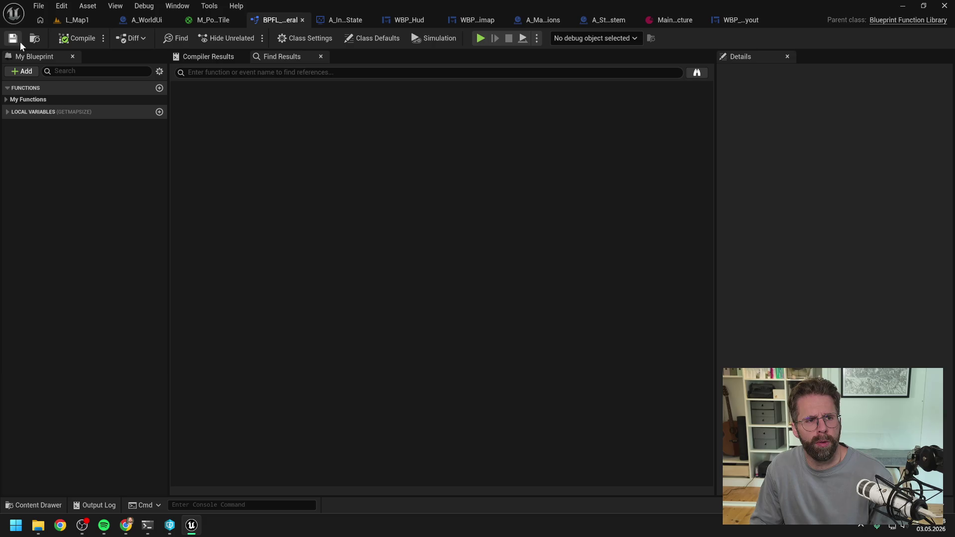
click(479, 371)
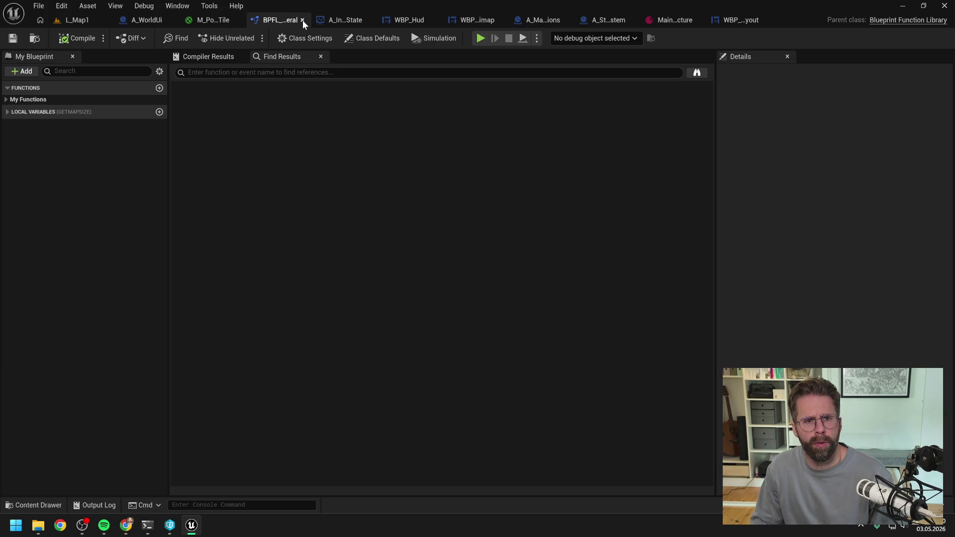
click(303, 20)
Check out and save A_IngameGameState, then close its editor.
right_click(303, 56)
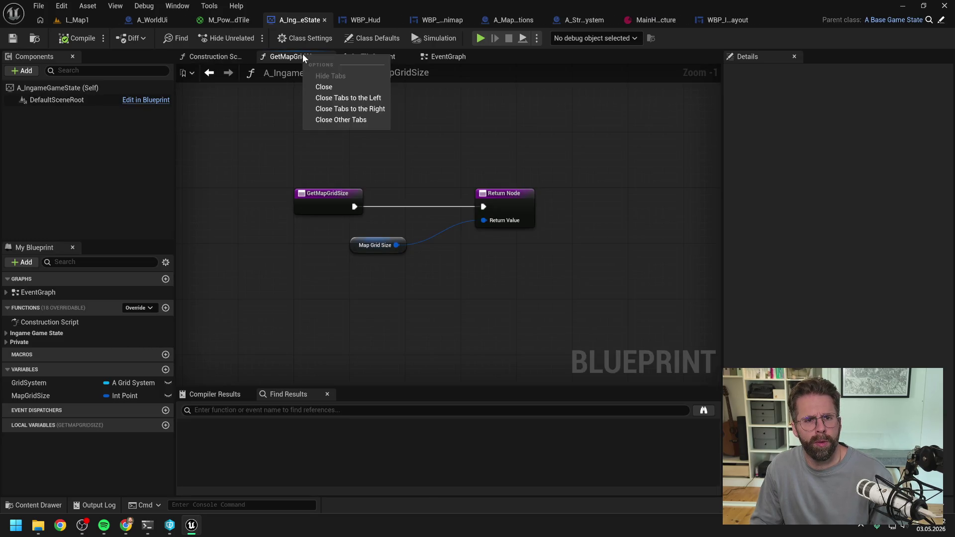
click(327, 119)
click(247, 56)
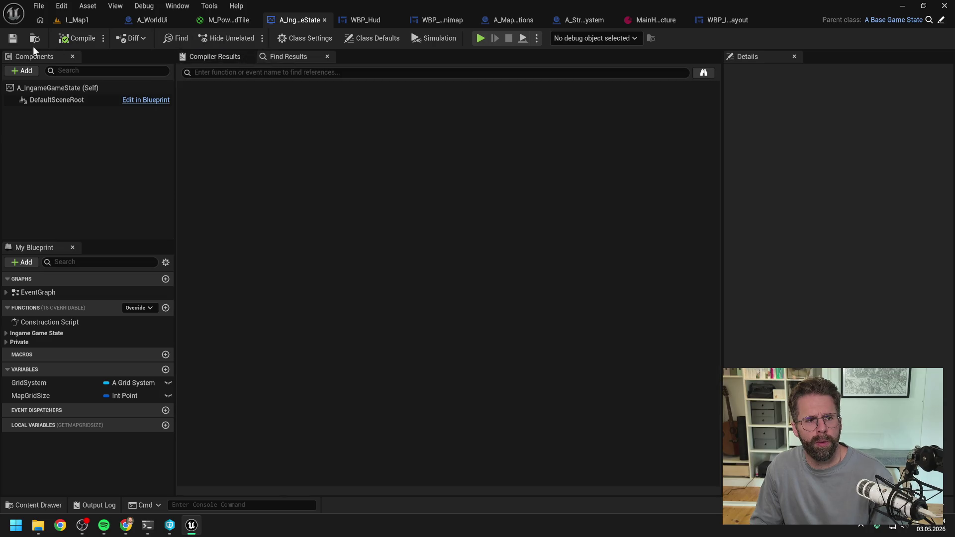
click(12, 38)
click(489, 372)
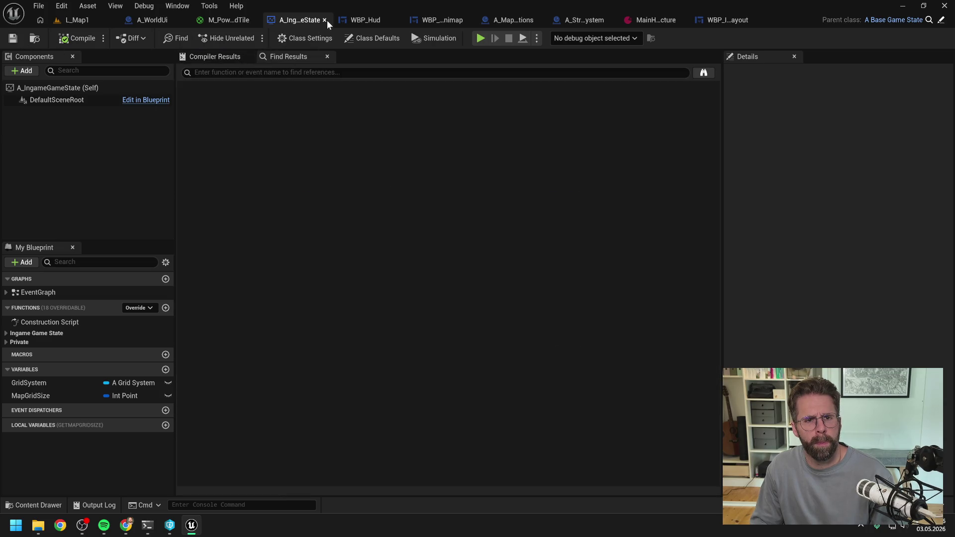
click(325, 20)
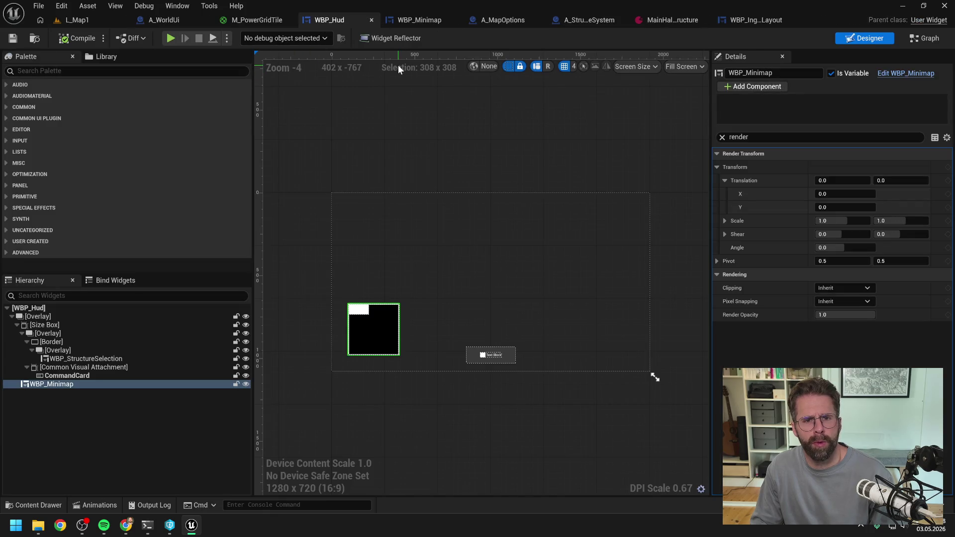
Close the WBP_Hud, WBP_Minimap and A_MapOptions editors.
click(371, 20)
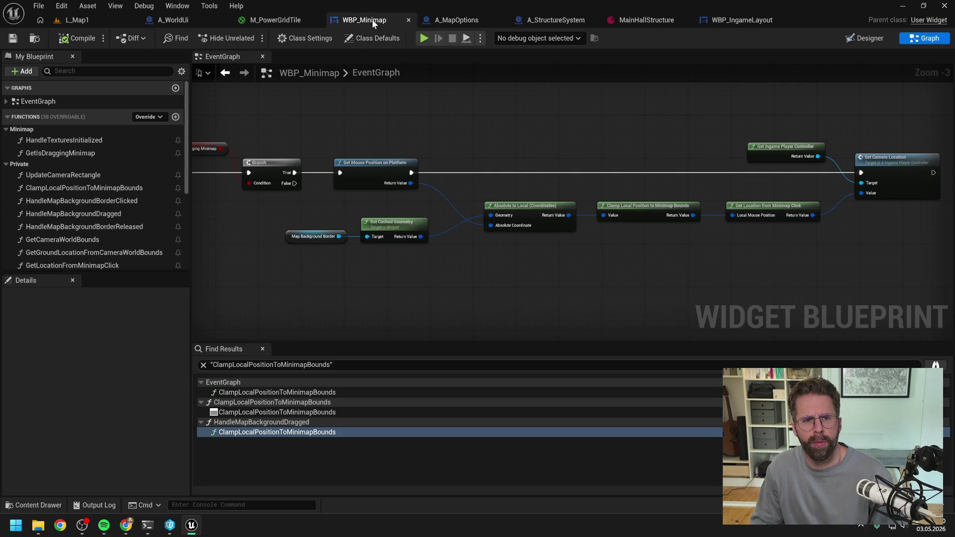
click(408, 20)
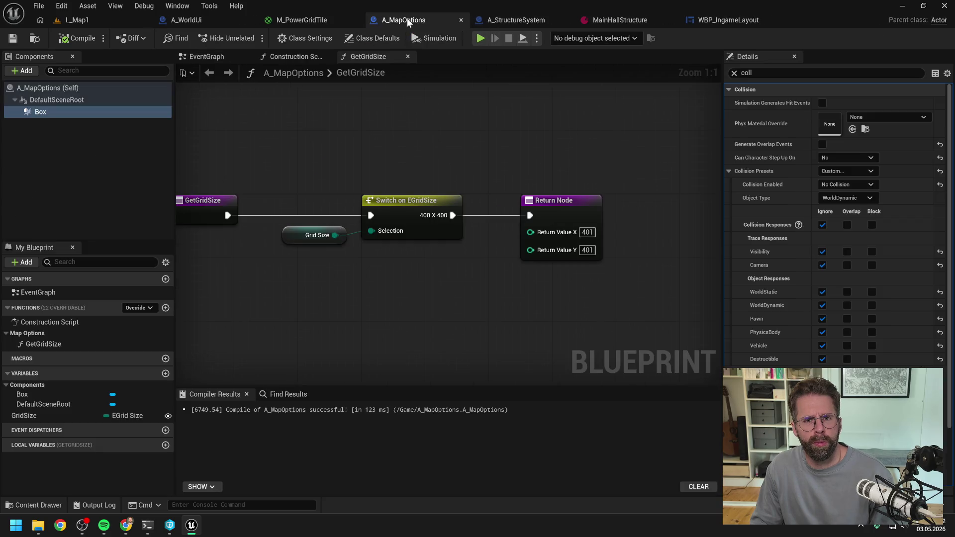
right_click(371, 56)
click(403, 121)
click(246, 57)
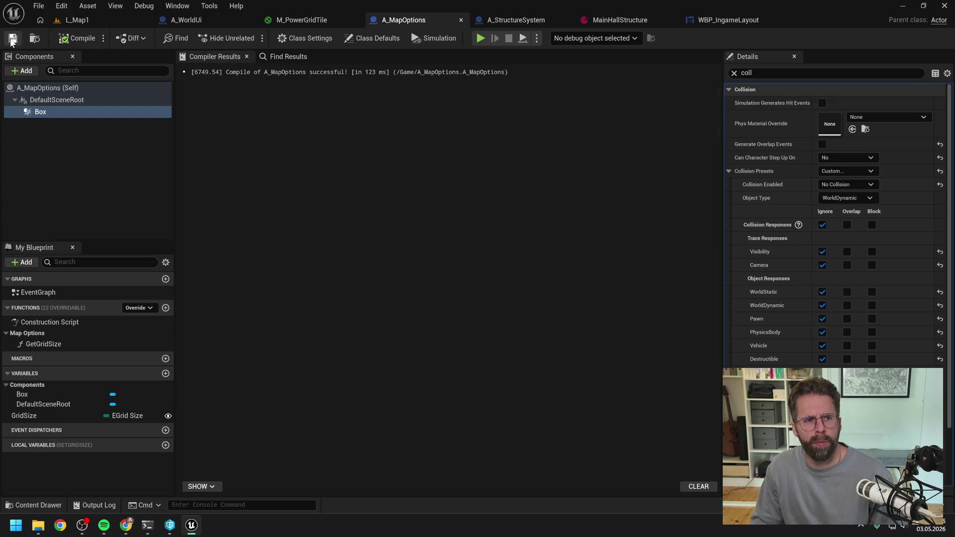
click(461, 20)
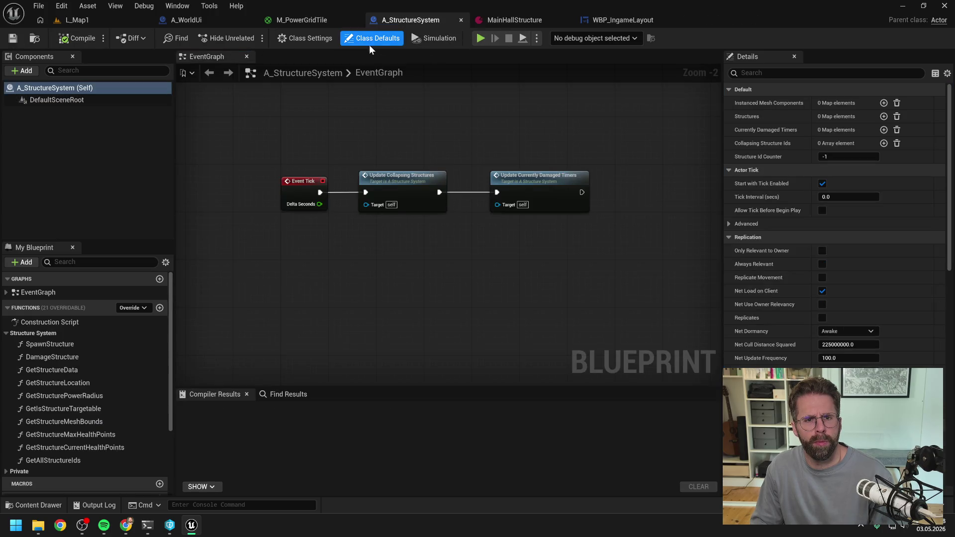
Close the A_StructureSystem, MainHallStructure and WBP_IngameLayout editors.
click(460, 20)
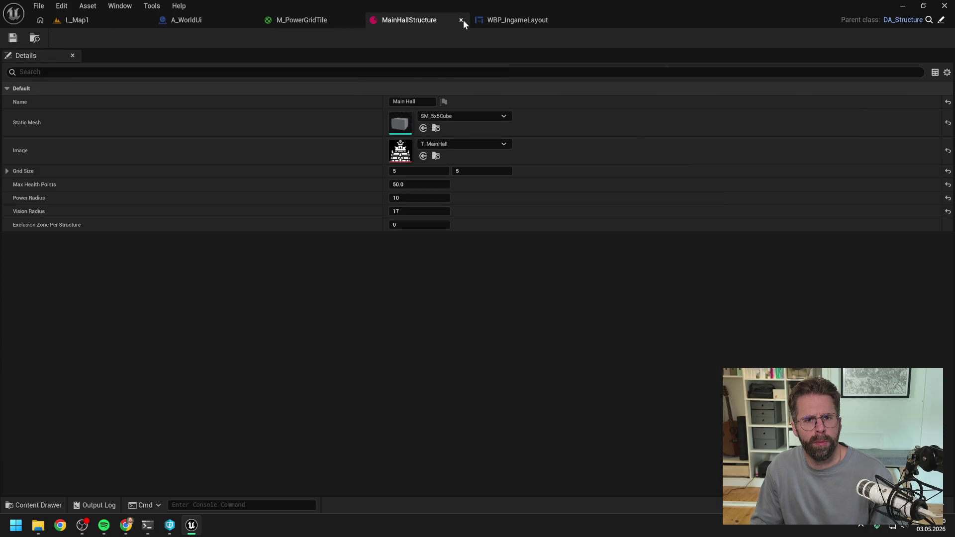
click(461, 20)
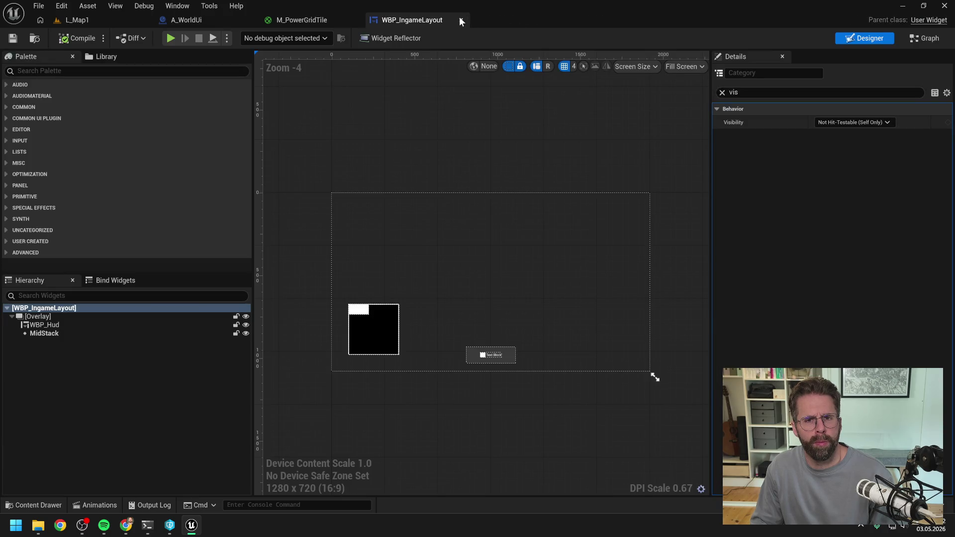
click(461, 20)
click(207, 18)
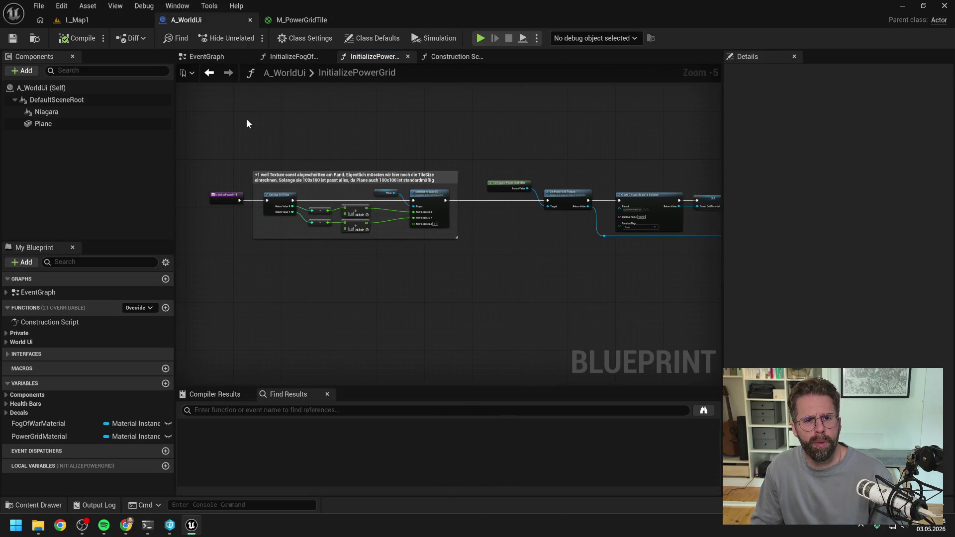
Inspect the InitializeFogOfWar graph's entry, texture and material nodes in A_WorldUi.
right_click(205, 57)
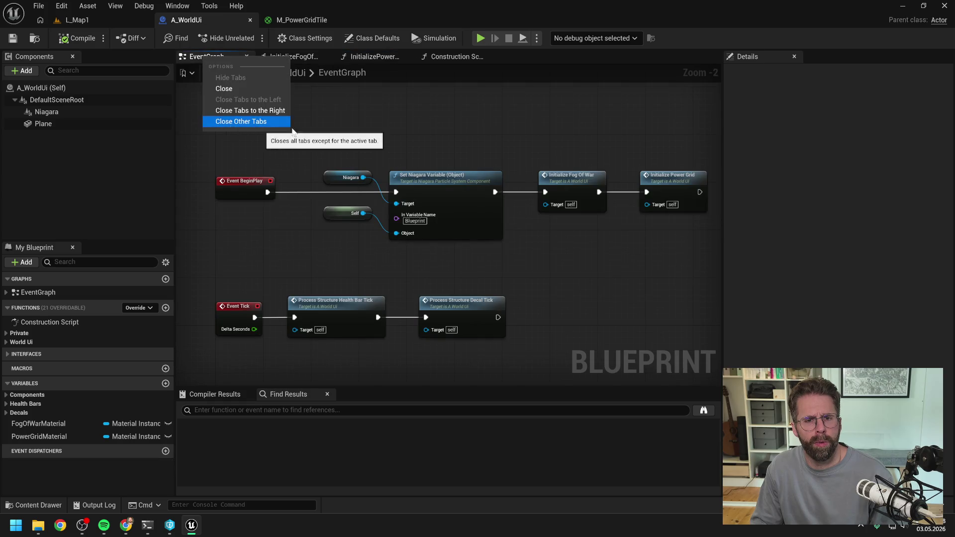
click(398, 125)
click(288, 55)
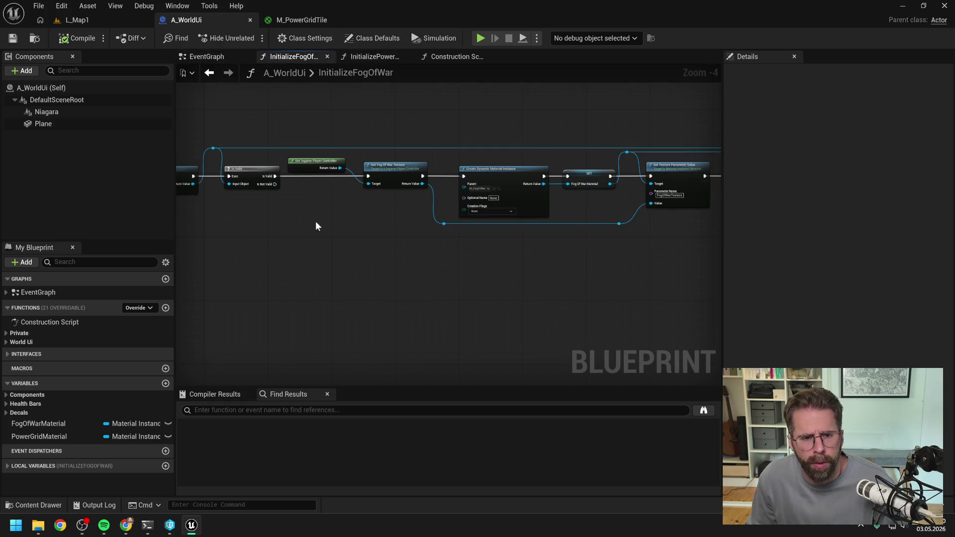
drag(316, 226, 523, 240)
scroll(318, 192, up, 2)
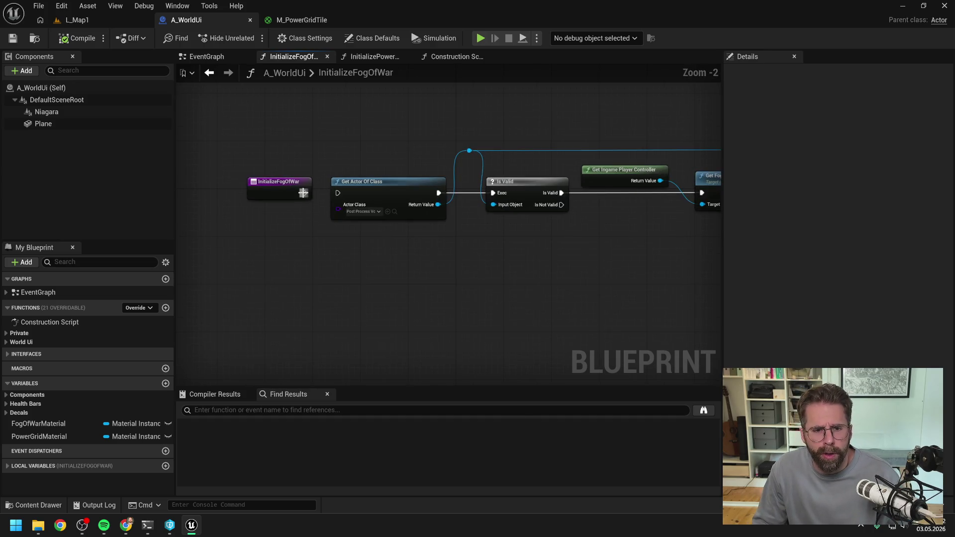
scroll(303, 192, down, 1)
drag(574, 260, 365, 222)
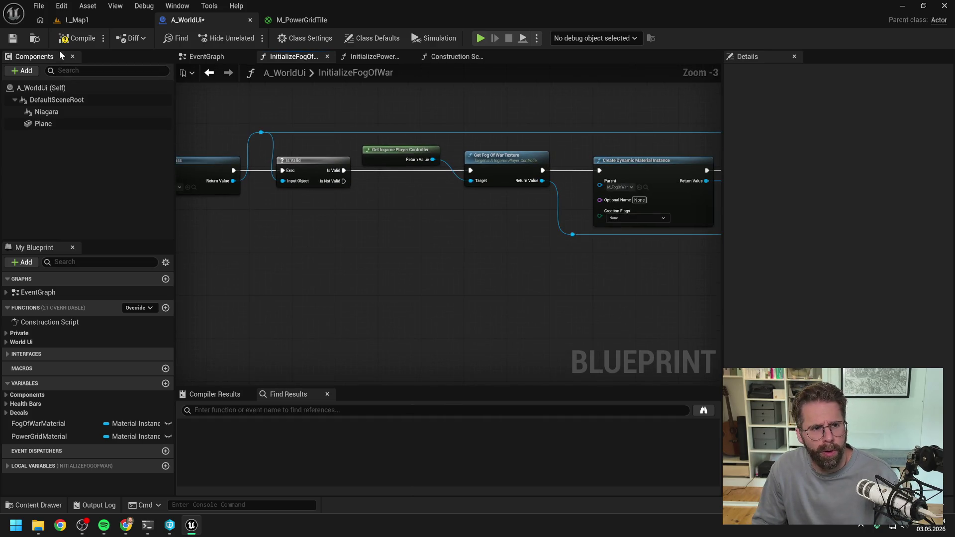
Check out and save A_WorldUi, then return to the L_Map1 level.
click(75, 38)
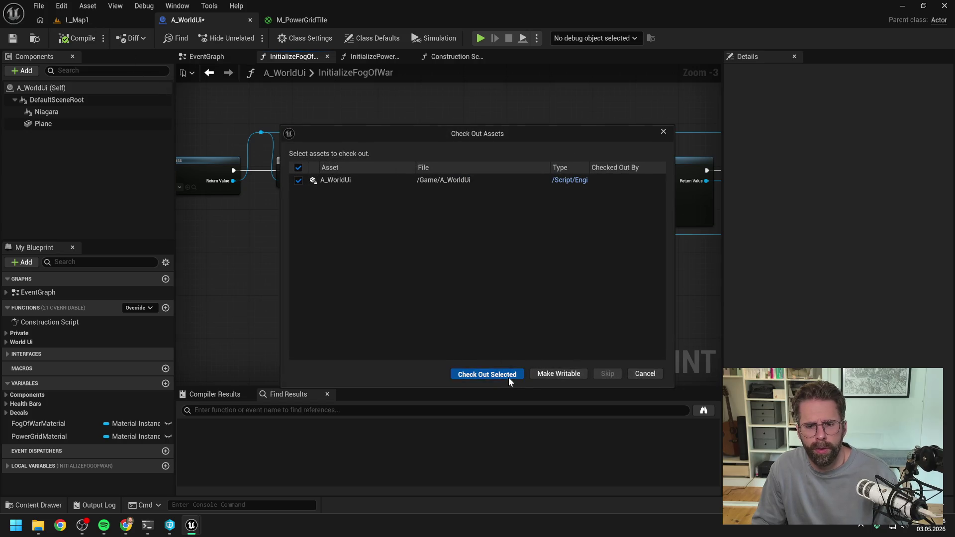
click(510, 382)
click(96, 23)
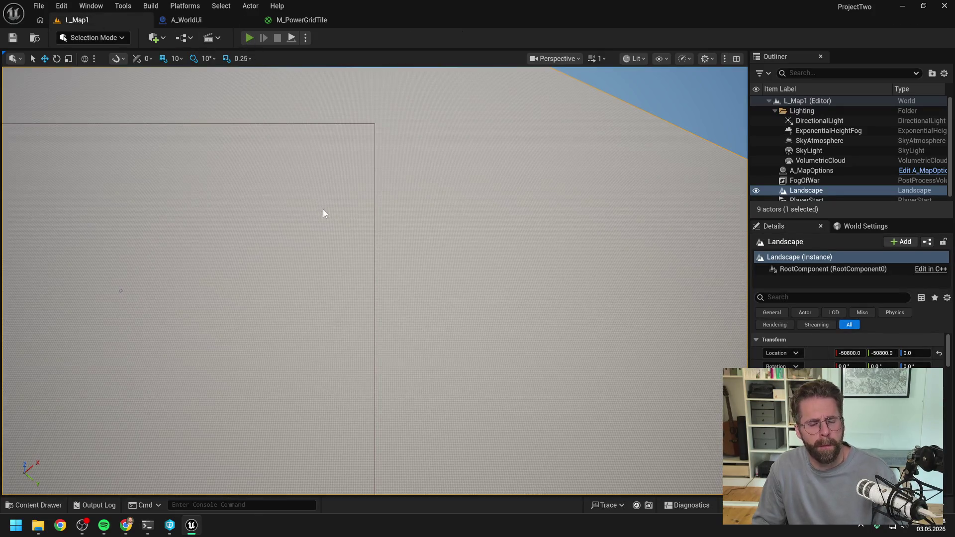
key(alt+p)
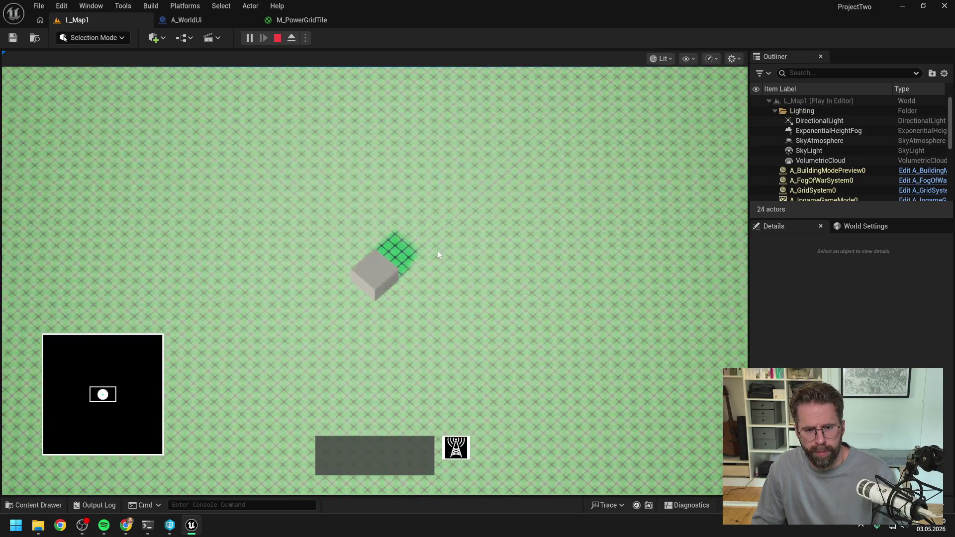
key(Escape)
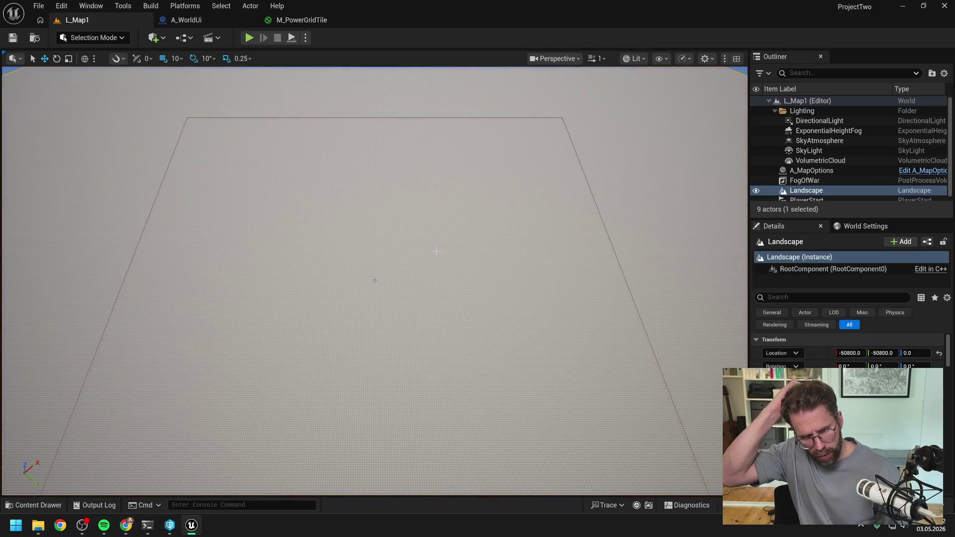
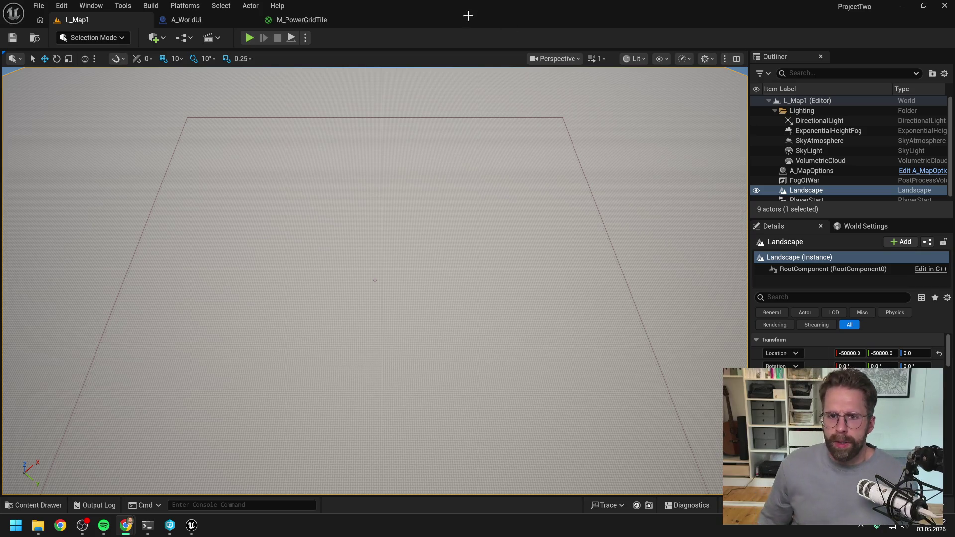
In A_WorldUi's InitializeFogOfWar graph, add an F9 breakpoint on the Get Fog Of War Texture node.
click(466, 36)
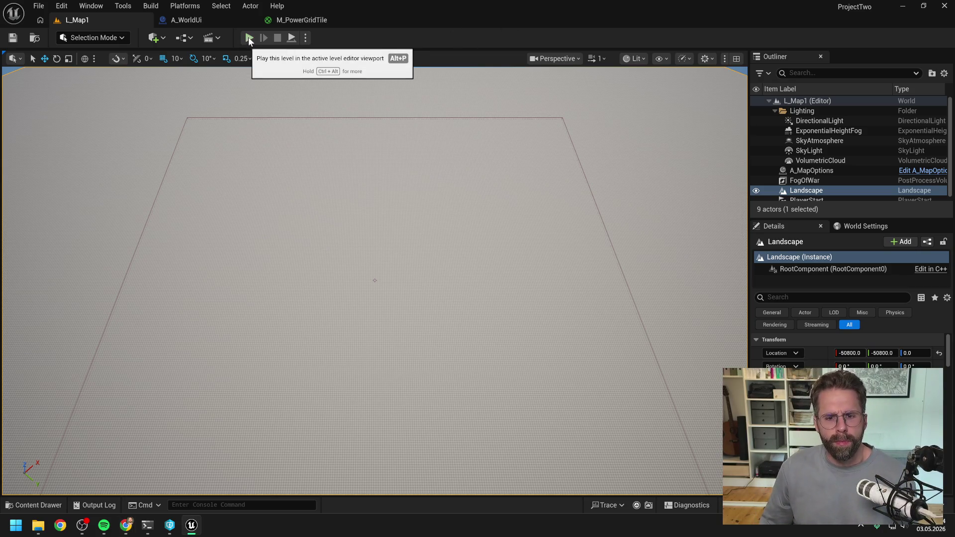
click(234, 20)
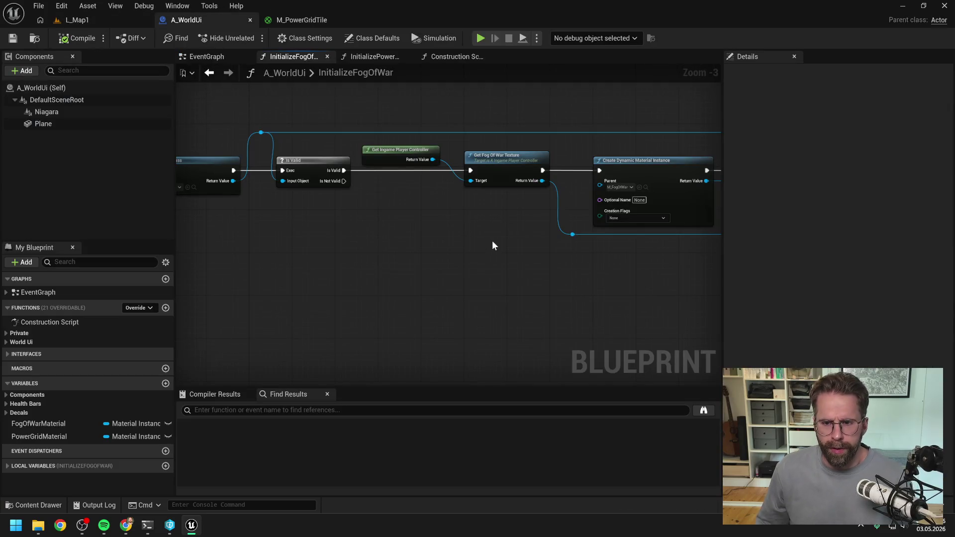
scroll(498, 238, down, 3)
scroll(519, 251, up, 3)
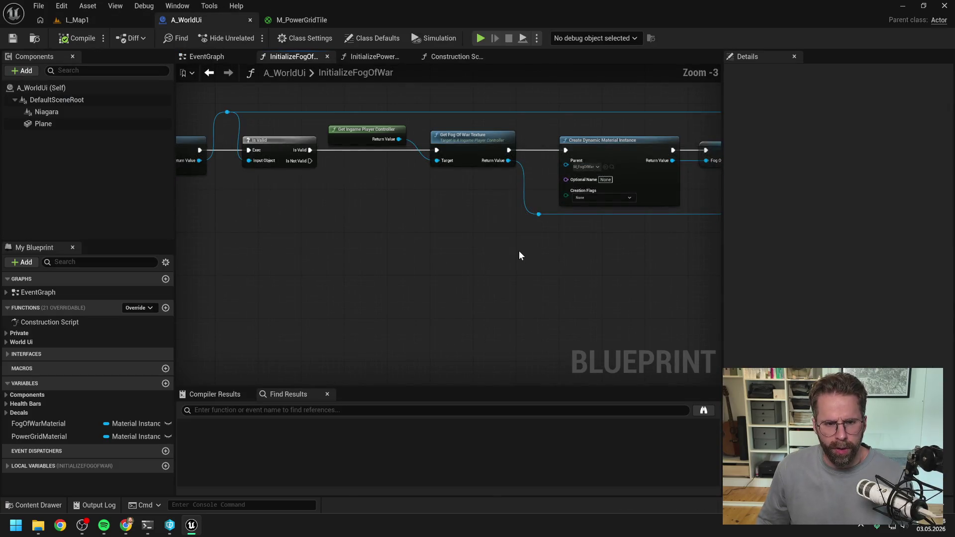
scroll(516, 249, down, 1)
mouse_move(514, 249)
mouse_down()
mouse_move(563, 232)
mouse_move(390, 238)
mouse_up()
drag(710, 257, 407, 257)
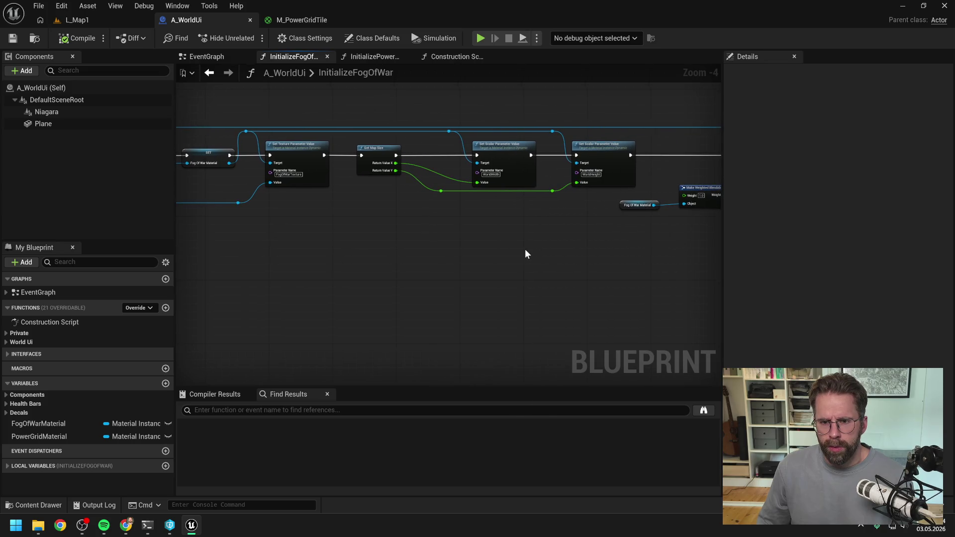
drag(565, 254, 426, 252)
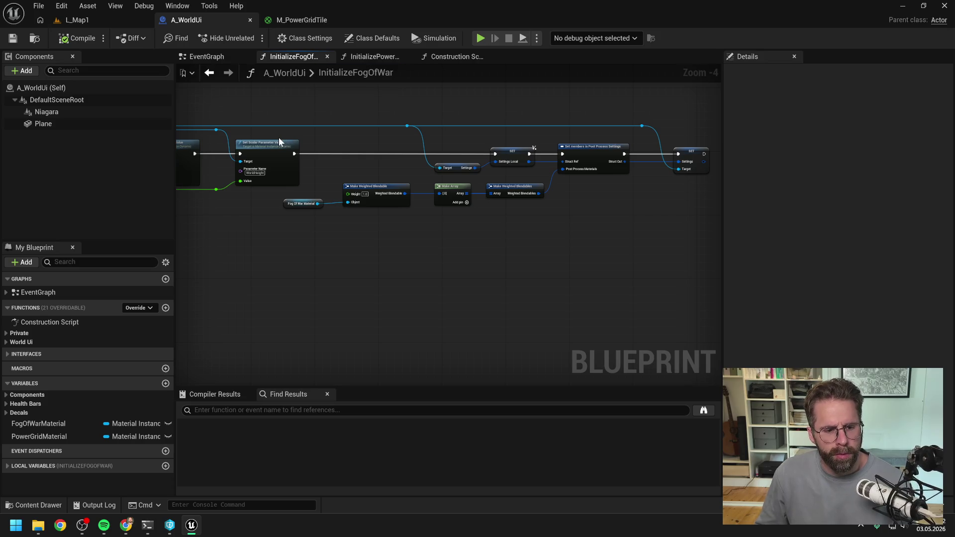
drag(280, 137, 473, 121)
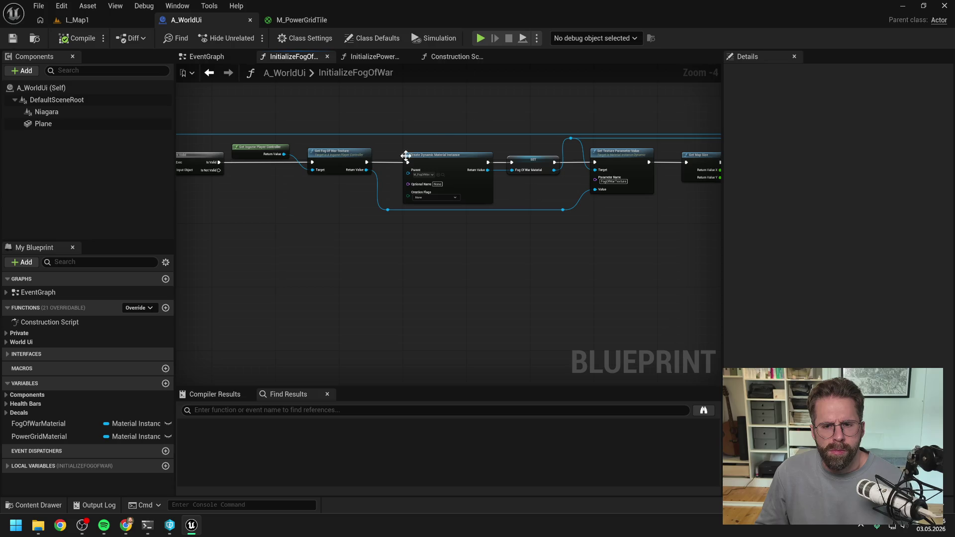
click(337, 166)
key(F9)
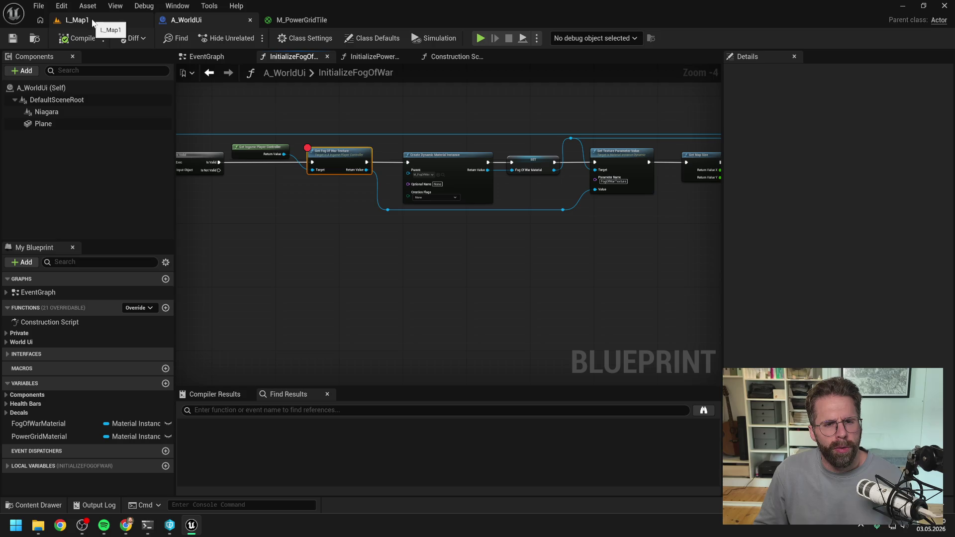
In L_Map1, select the FogOfWar post process volume and tick its Enabled property, found via 'enabl'.
click(92, 21)
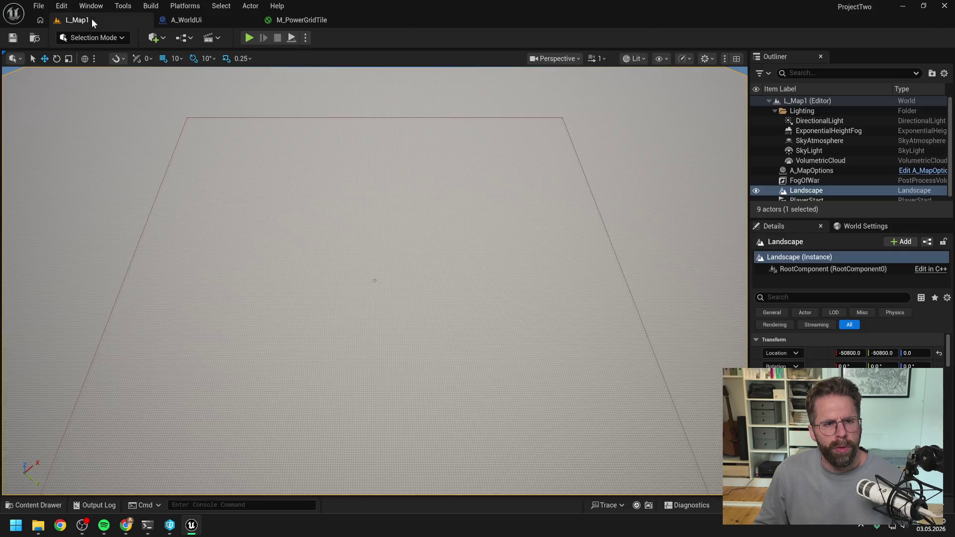
click(831, 180)
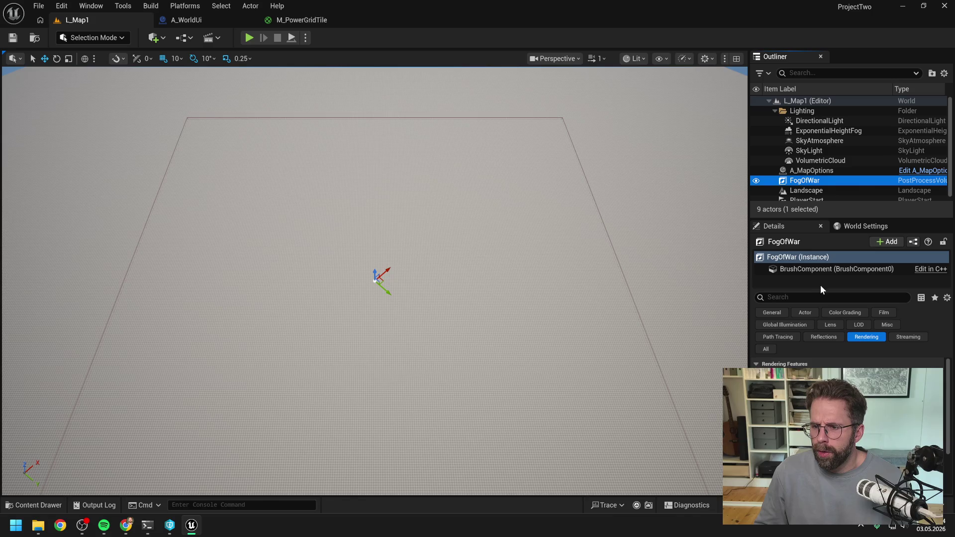
click(815, 300)
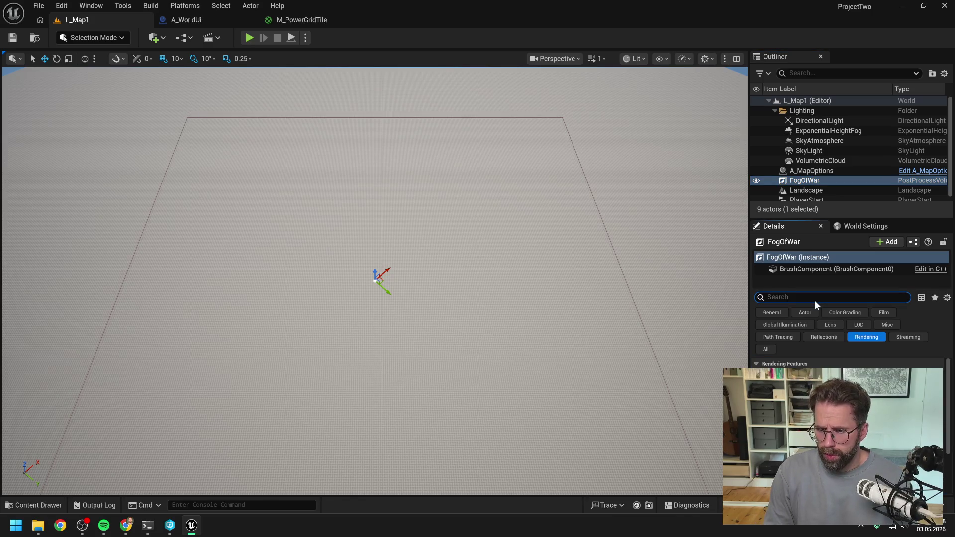
text(hidd)
key(BackSpace)
key(BackSpace)
key(BackSpace)
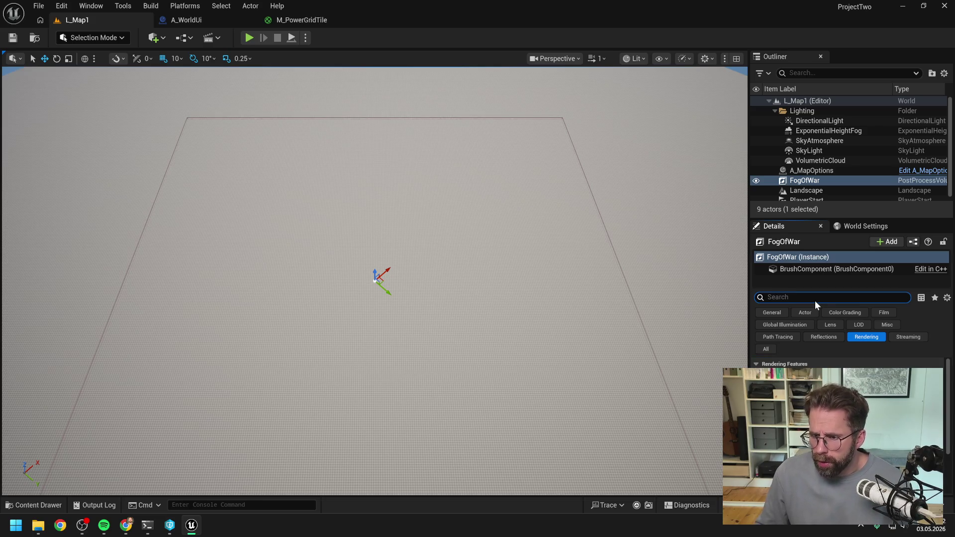
click(766, 349)
scroll(848, 427, down, 1)
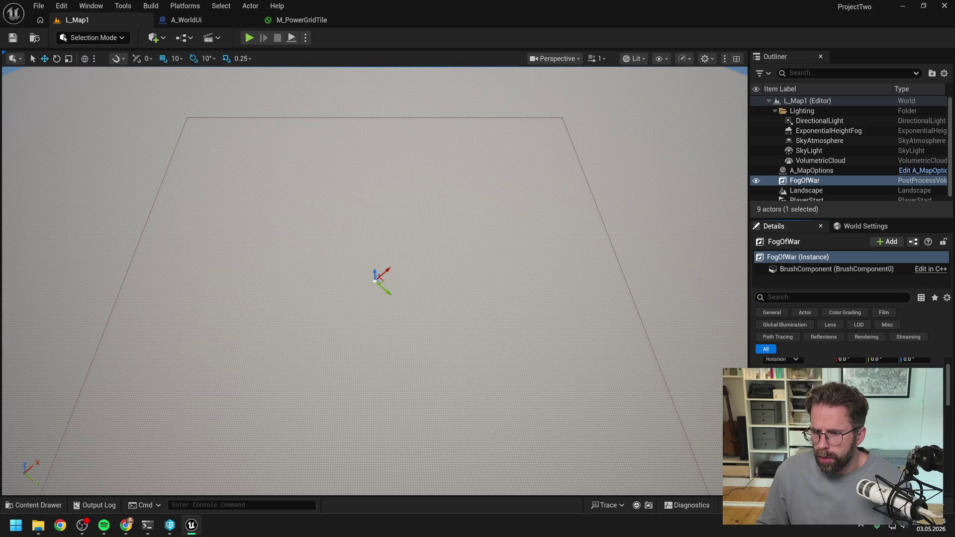
scroll(847, 428, down, 1)
scroll(848, 428, down, 3)
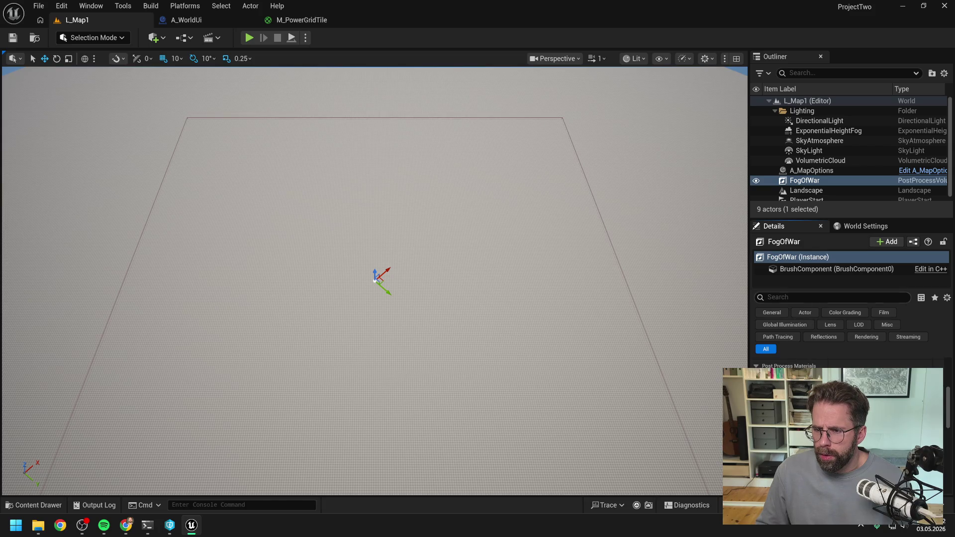
click(796, 297)
text(enabl)
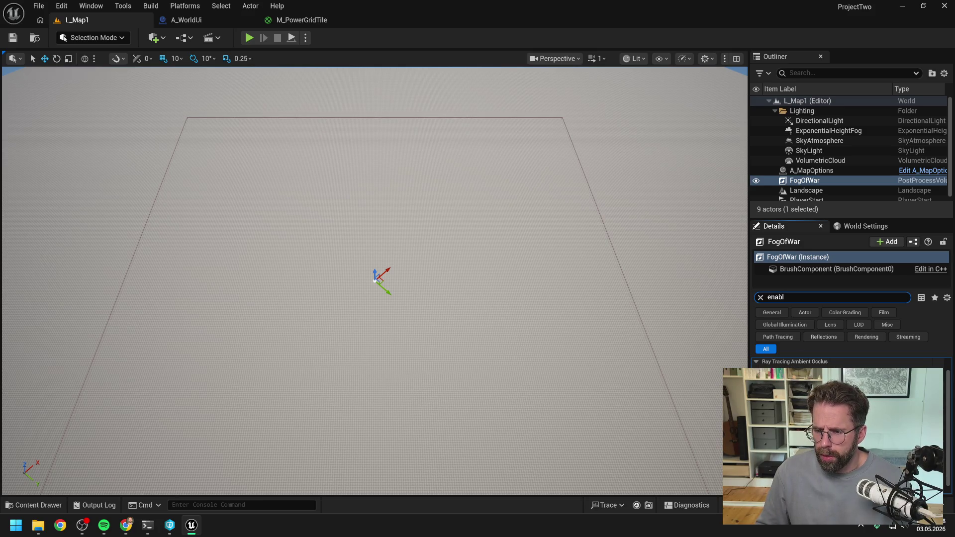
click(830, 384)
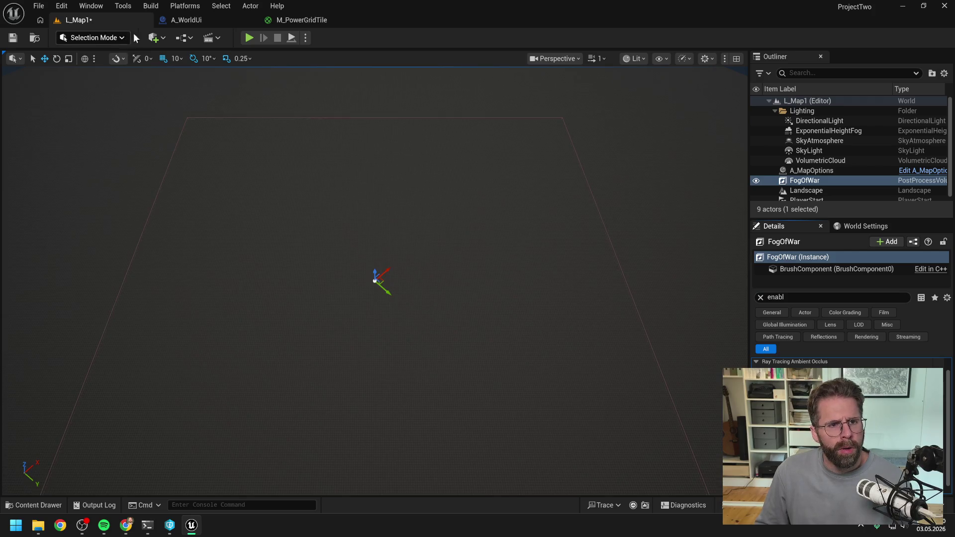
Play the level, resume past the fog-of-war breakpoint, stop, then open the Content Drawer over A_WorldUi.
click(249, 38)
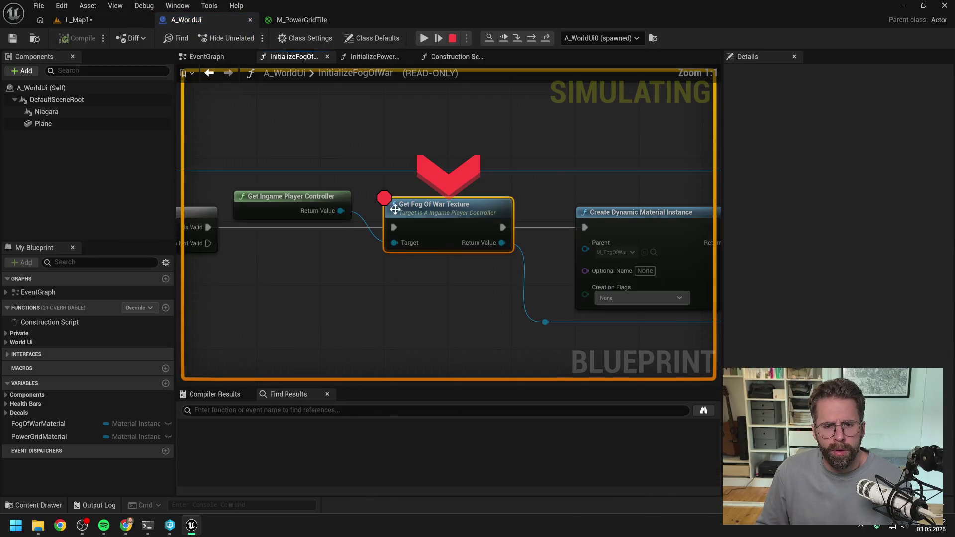
click(423, 38)
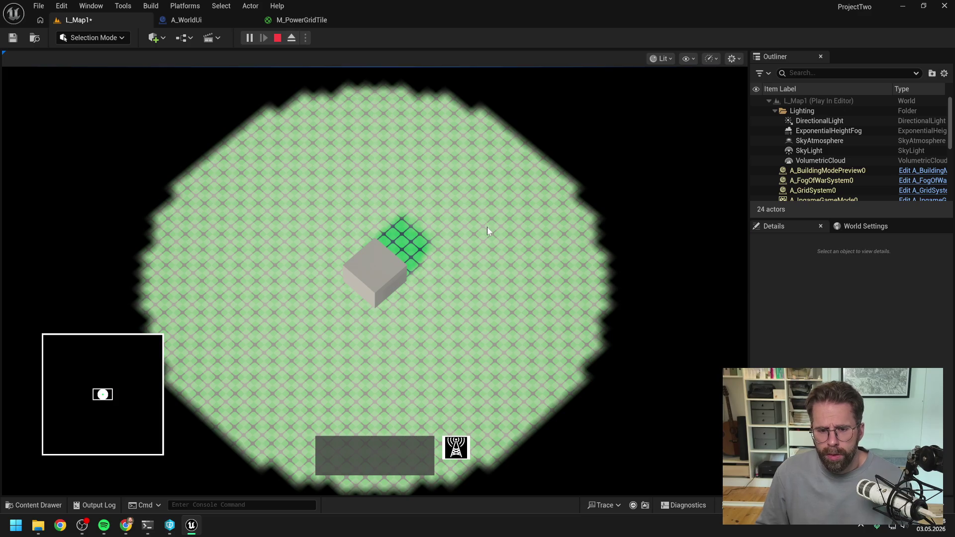
key(Escape)
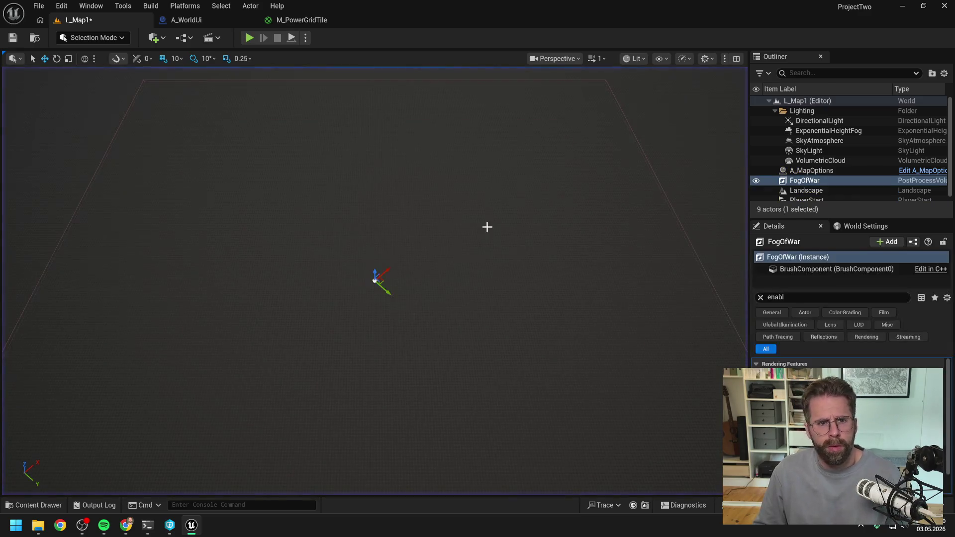
click(181, 20)
key(ctrl+space)
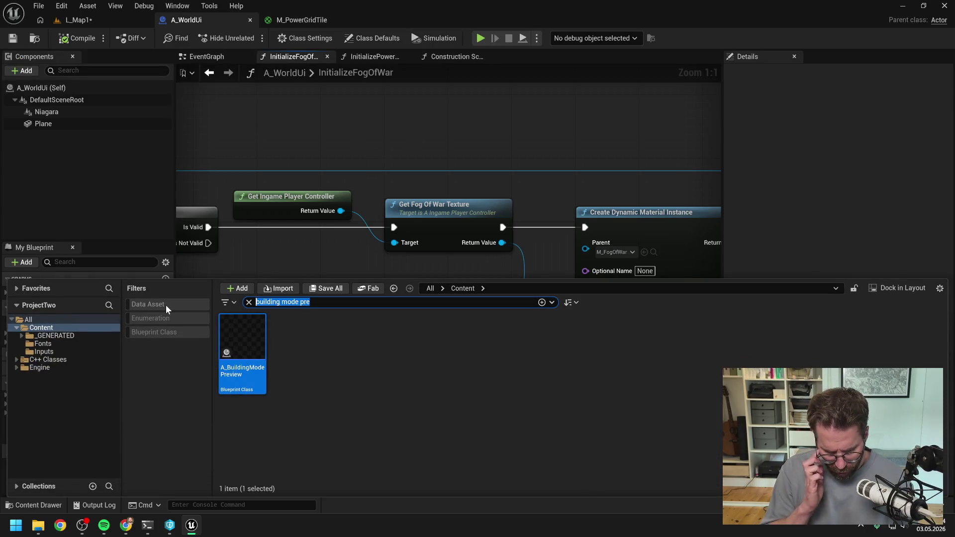
Search 'ingame player contr' and open the A_IngamePlayerController blueprint's event graph.
text(ingame player contr)
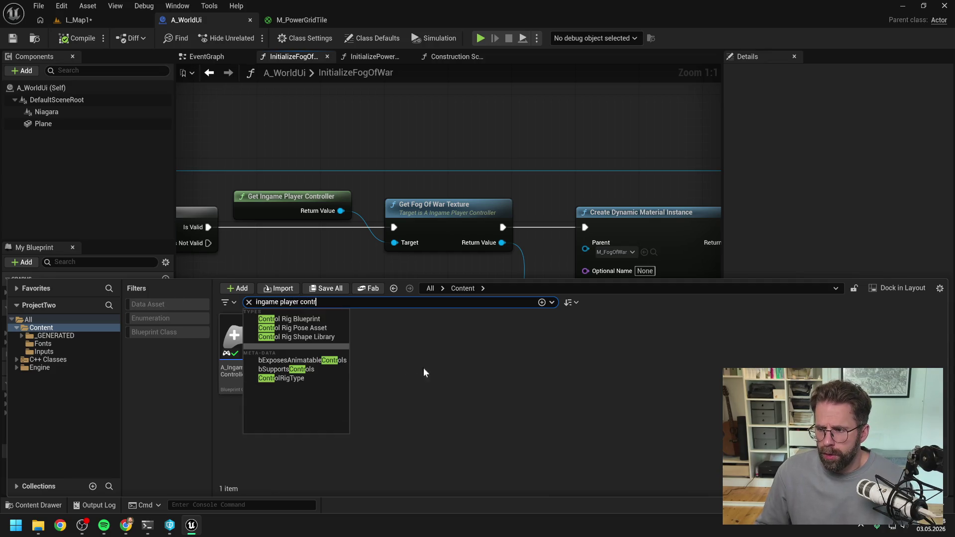
click(473, 393)
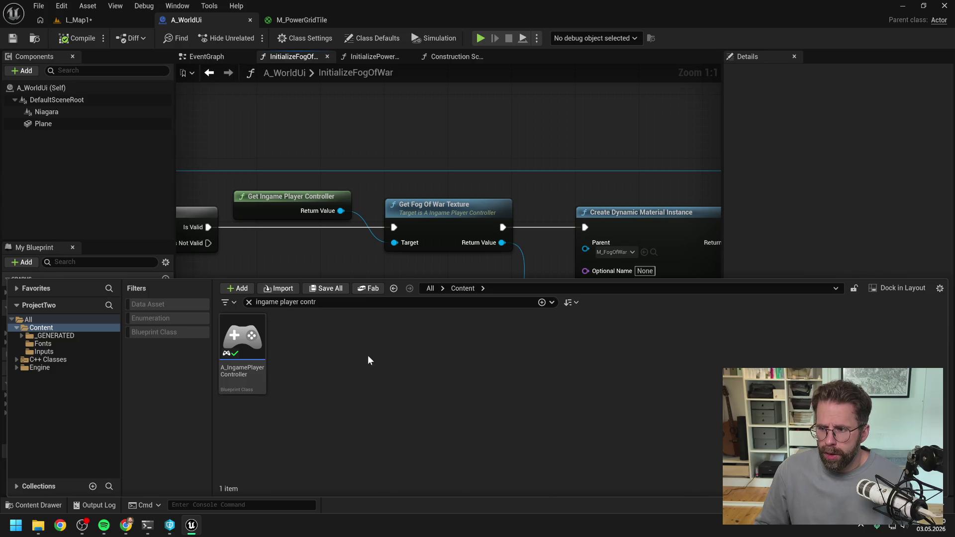
double_click(242, 341)
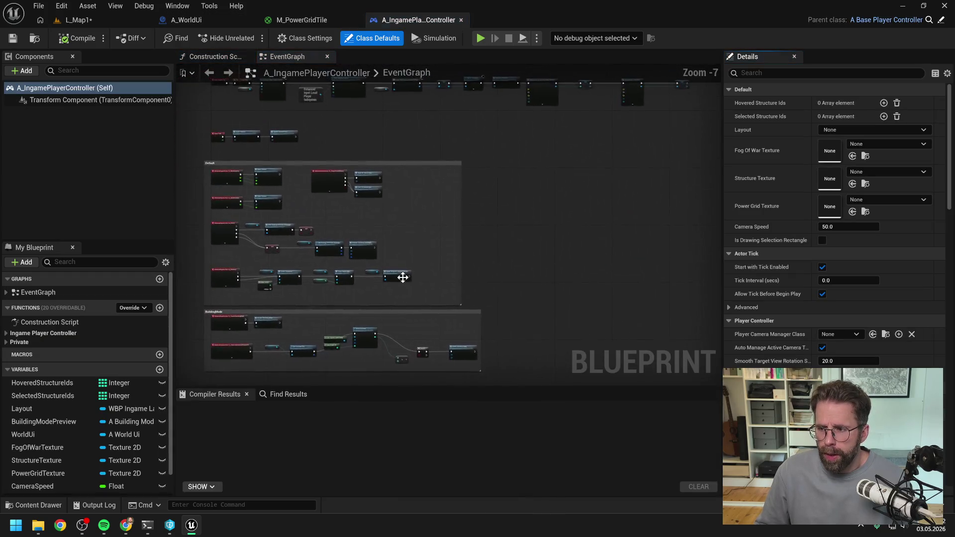
scroll(500, 219, up, 4)
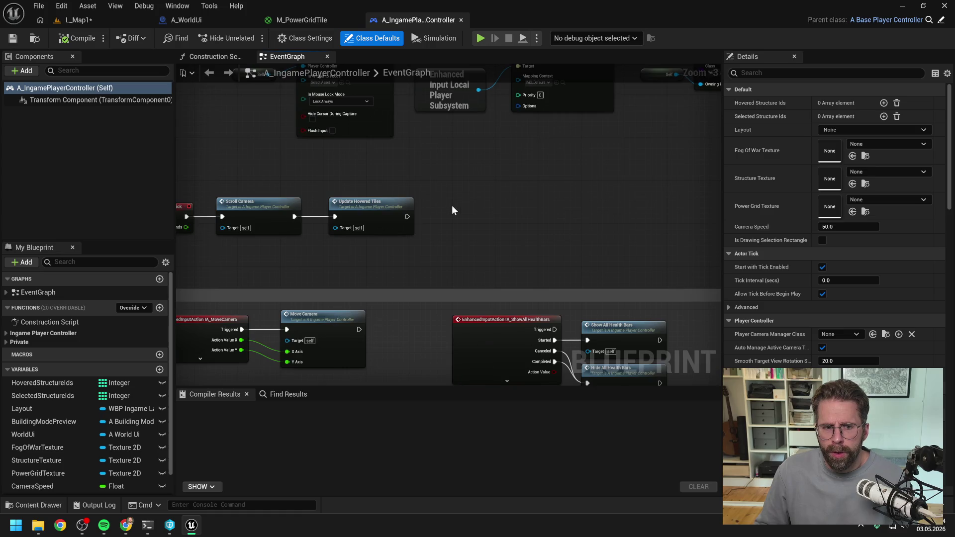
mouse_move(452, 205)
mouse_down()
mouse_move(526, 200)
mouse_move(525, 183)
mouse_up()
scroll(525, 198, down, 2)
scroll(486, 226, up, 2)
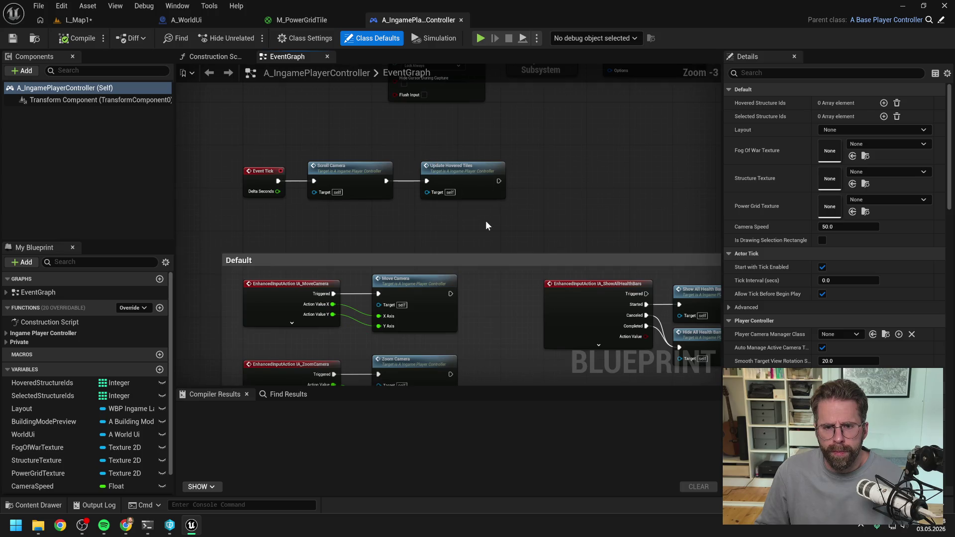
scroll(485, 226, down, 2)
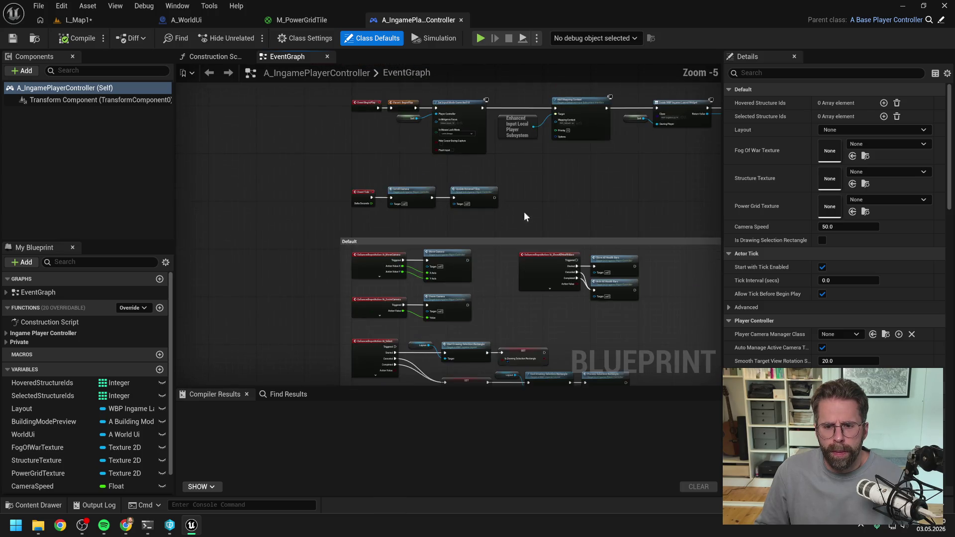
drag(523, 210, 540, 145)
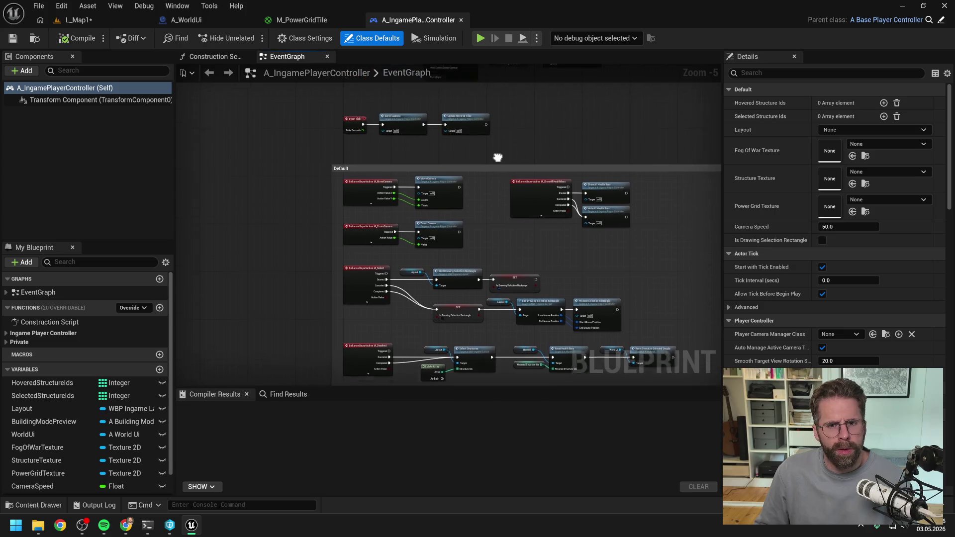
scroll(441, 177, up, 2)
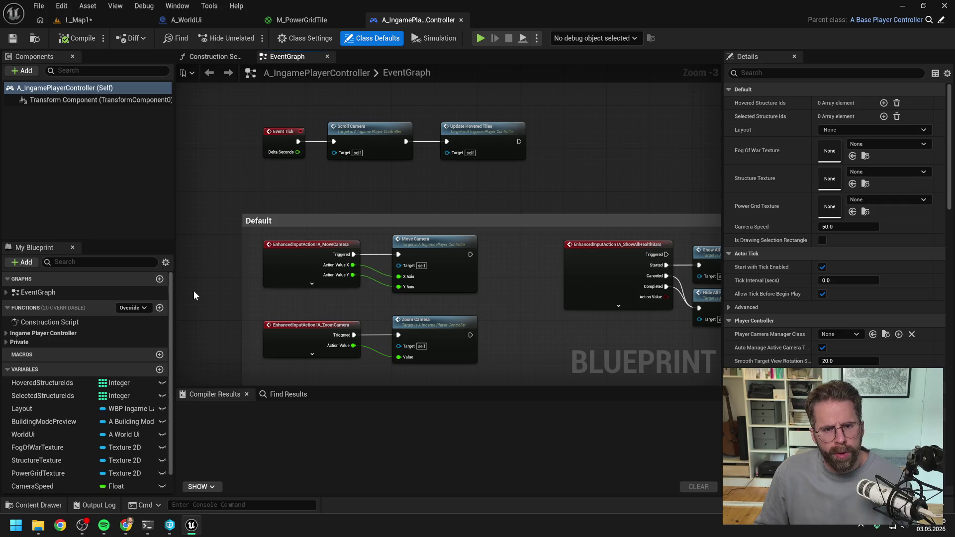
Open HandleStructureBuilt, then open GetPoweredTiles from its Get Powered Tiles node.
click(58, 333)
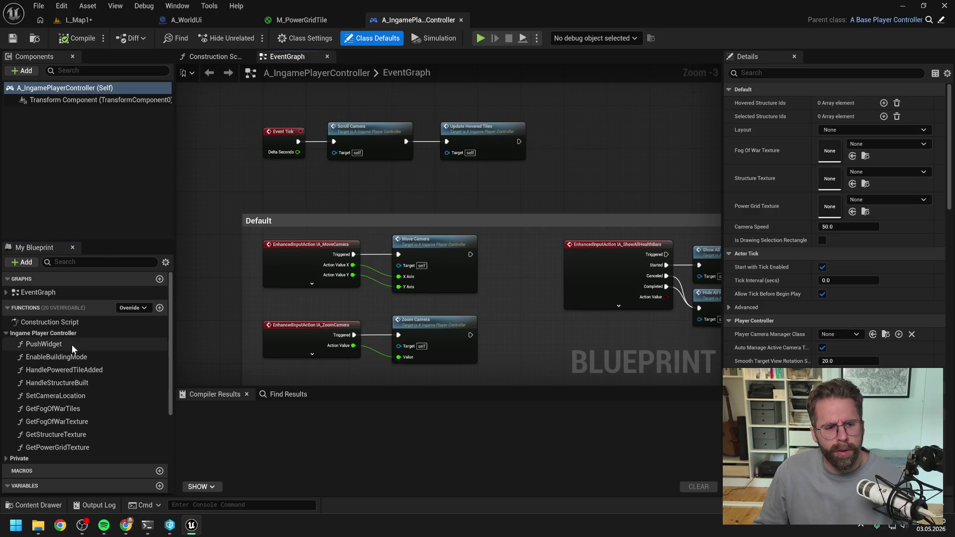
double_click(79, 382)
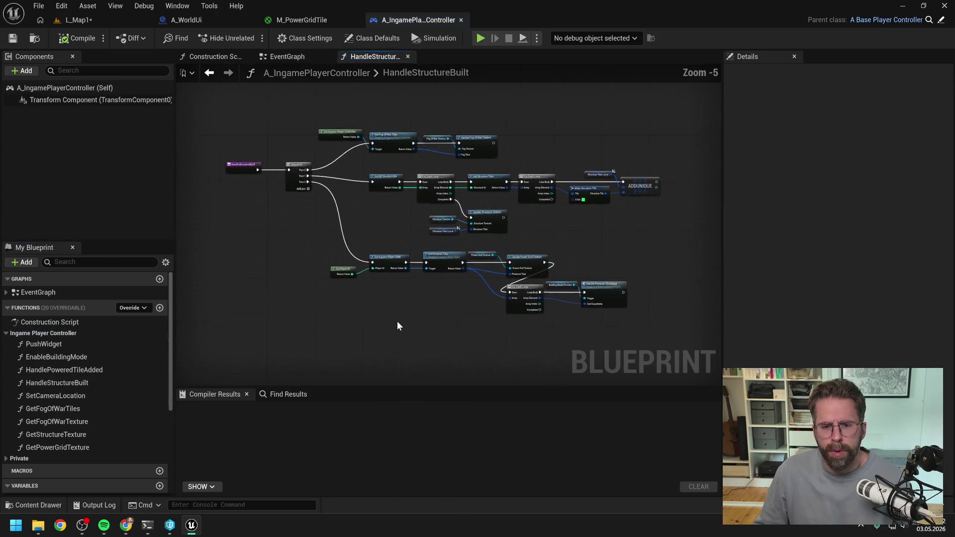
scroll(497, 308, up, 3)
mouse_move(455, 316)
mouse_down()
mouse_move(409, 296)
mouse_move(347, 305)
mouse_up()
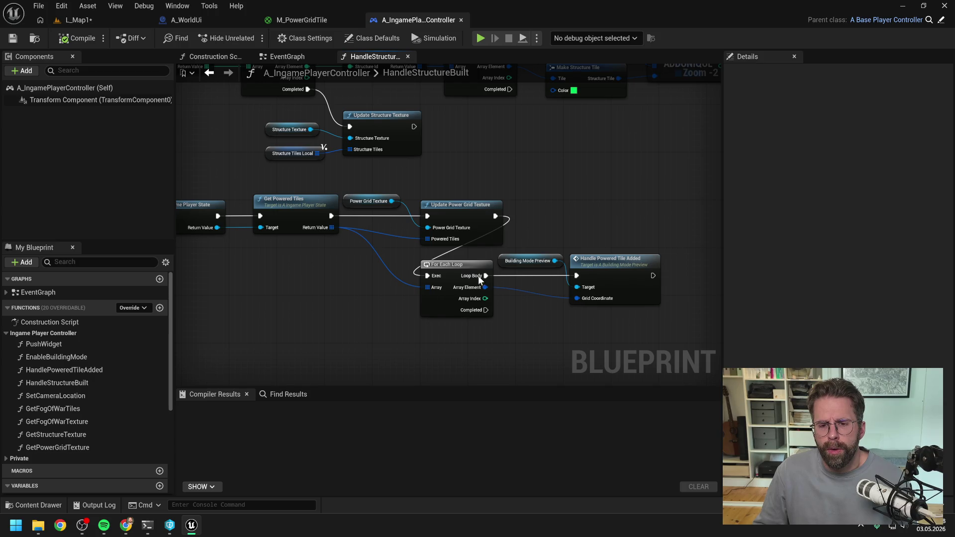
drag(320, 299, 458, 301)
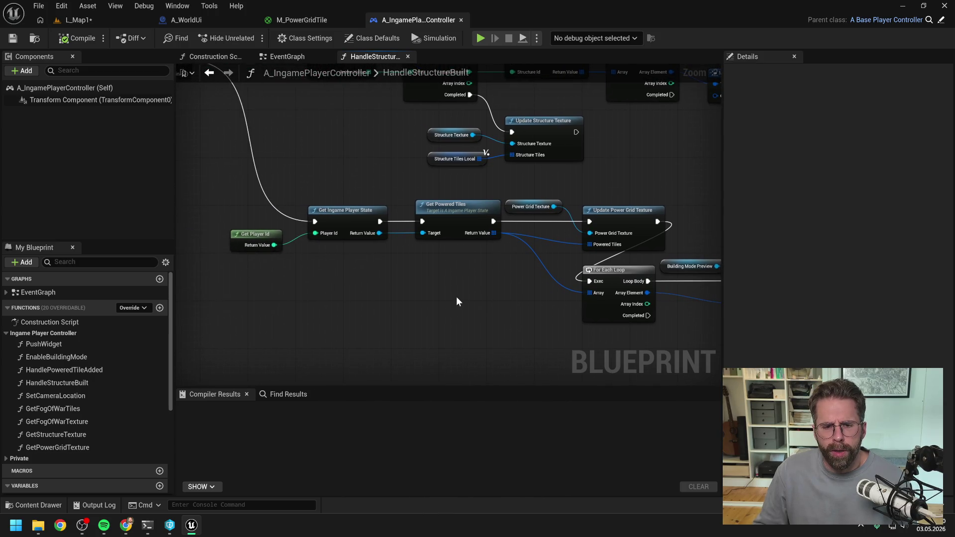
double_click(455, 211)
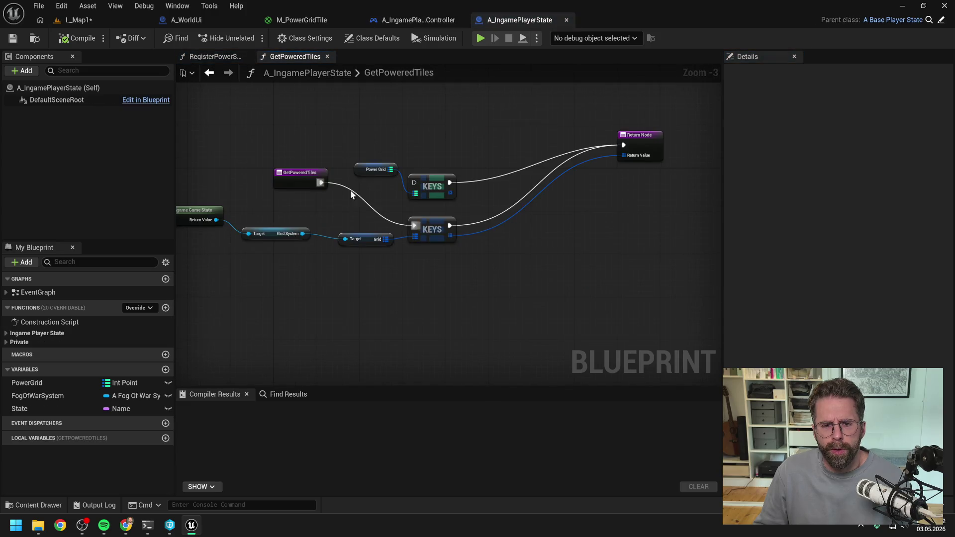
Rewire GetPoweredTiles to return the Power Grid keys, deleting the old Get Ingame Game State chain.
mouse_move(321, 183)
mouse_down()
mouse_move(412, 188)
mouse_move(508, 147)
mouse_up()
drag(372, 166, 424, 134)
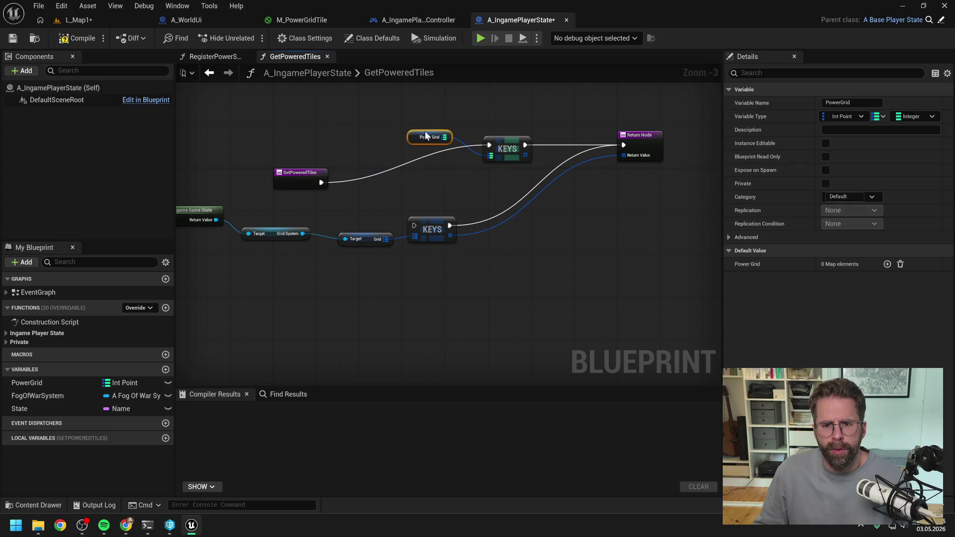
drag(293, 183, 351, 145)
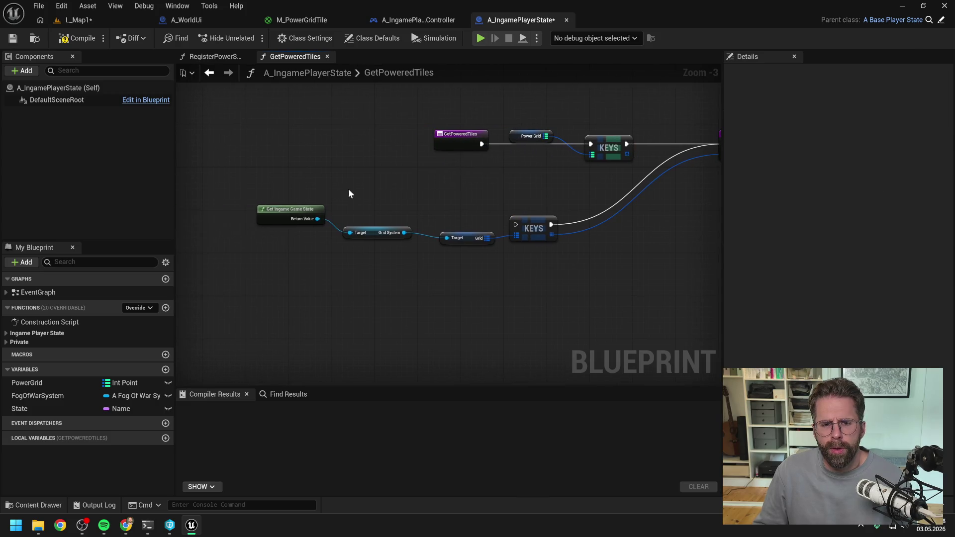
drag(324, 194, 538, 272)
key(Delete)
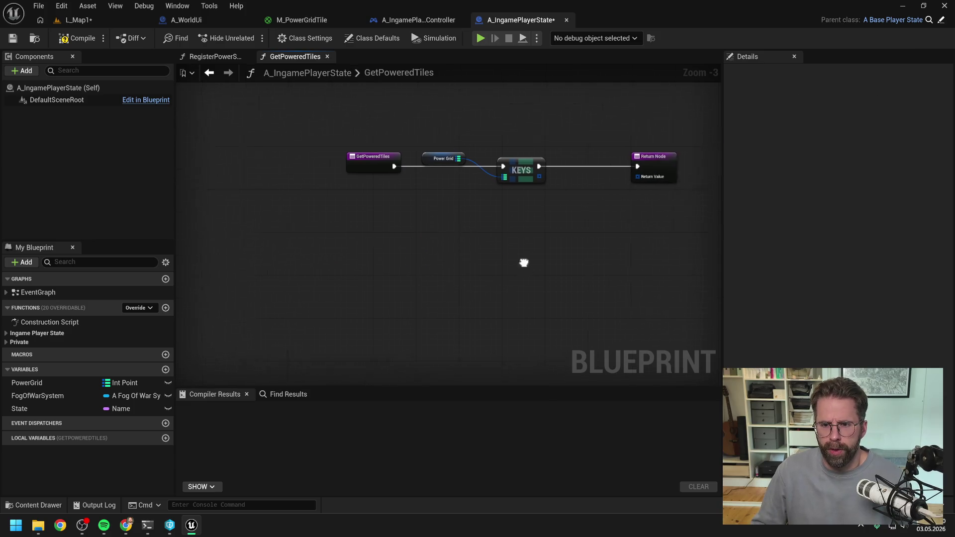
mouse_move(478, 187)
mouse_down()
mouse_move(579, 186)
mouse_move(546, 168)
mouse_up()
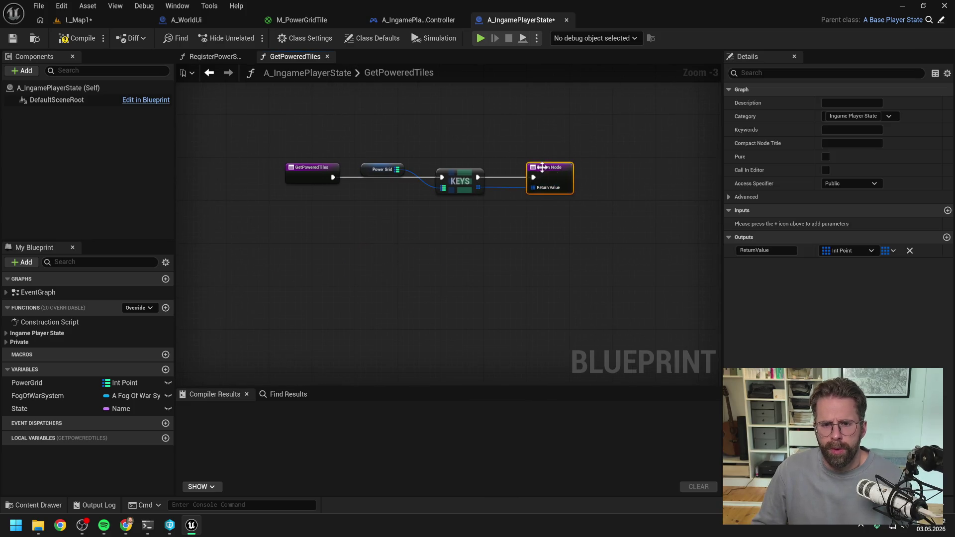
Compile and save A_IngamePlayerState, confirming the asset check-out.
click(77, 38)
key(ctrl+s)
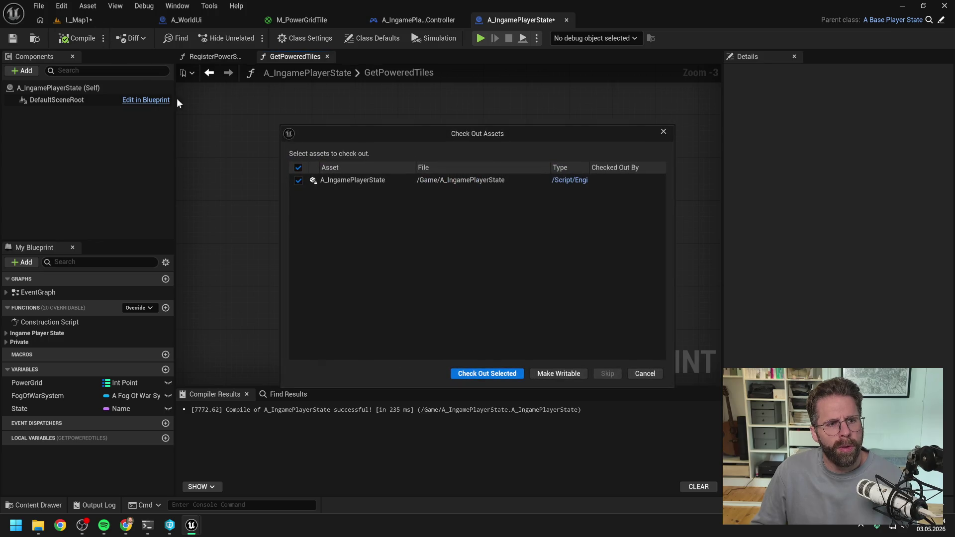
click(487, 373)
click(92, 20)
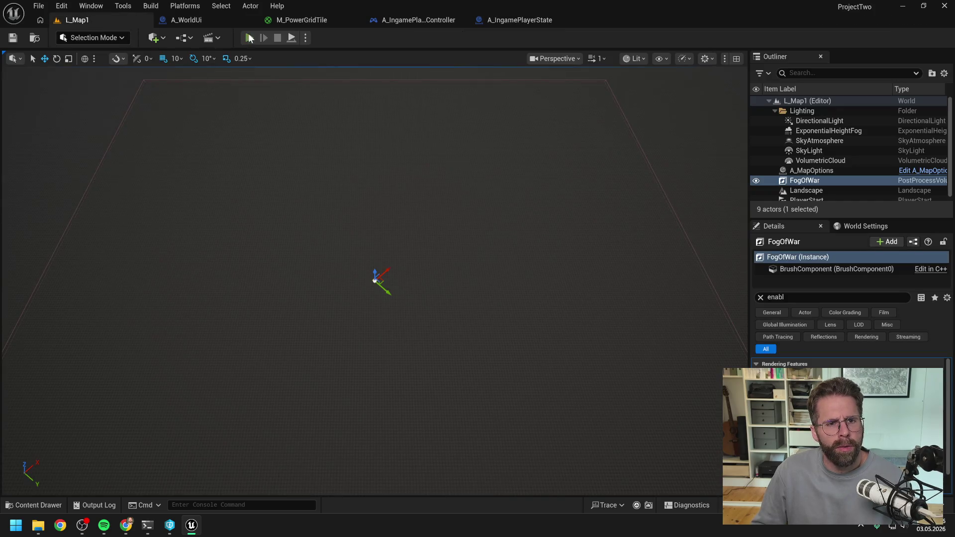
Play-test L_Map1, panning the camera with WASD to check the green preview tiles, then stop.
click(248, 35)
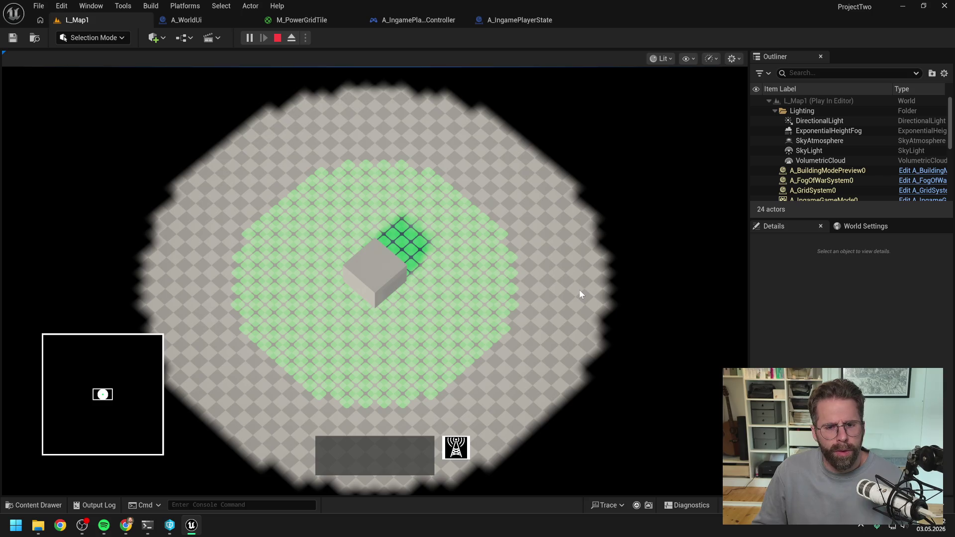
scroll(577, 288, up, 2)
scroll(576, 288, down, 2)
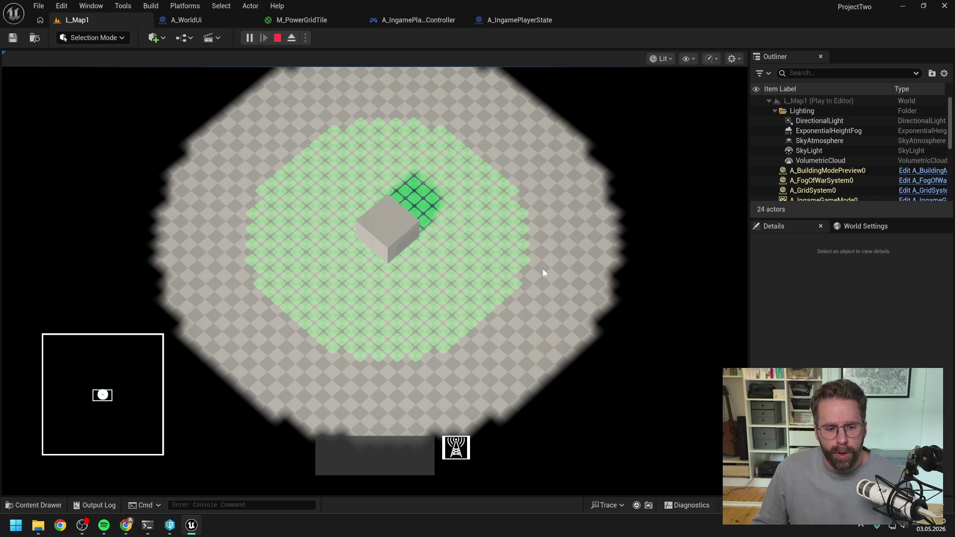
key(w)
key(d)
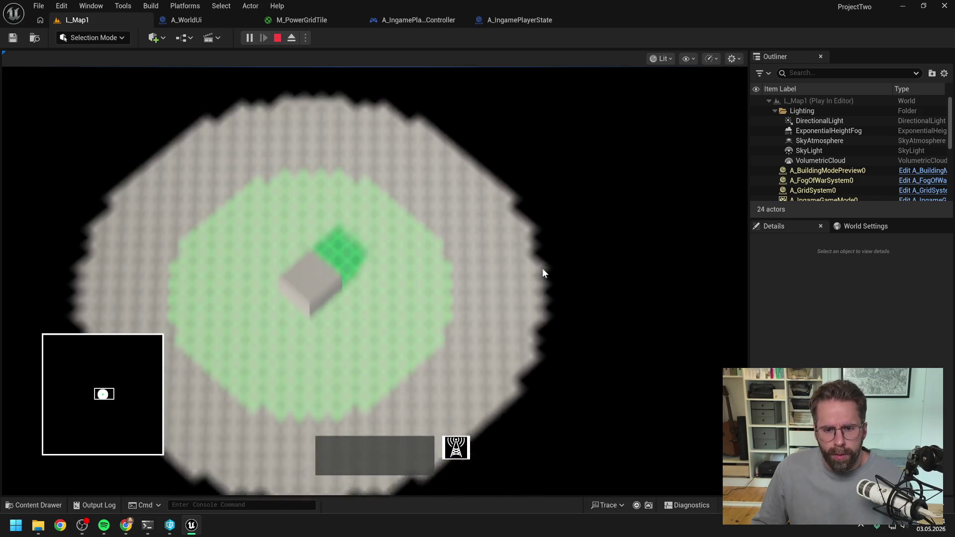
key(s)
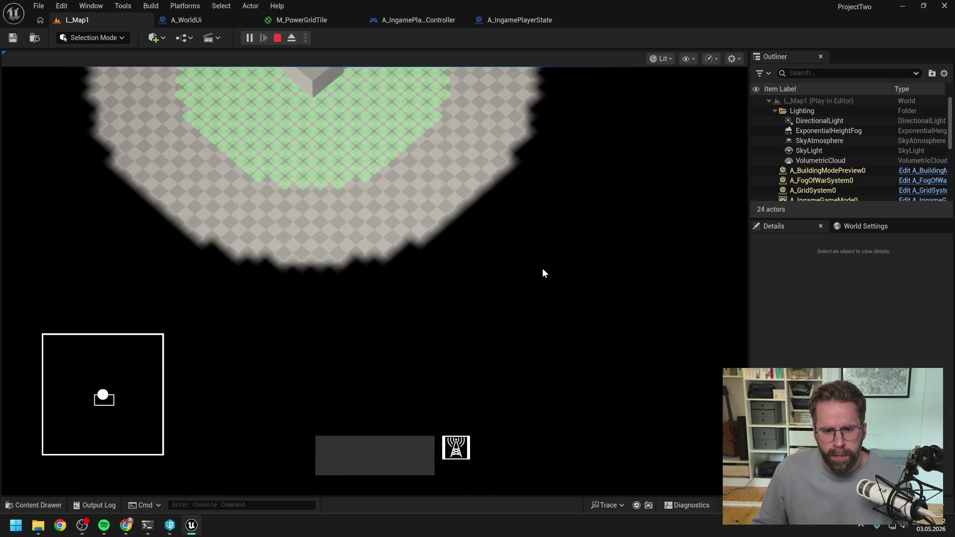
key(d)
key(w)
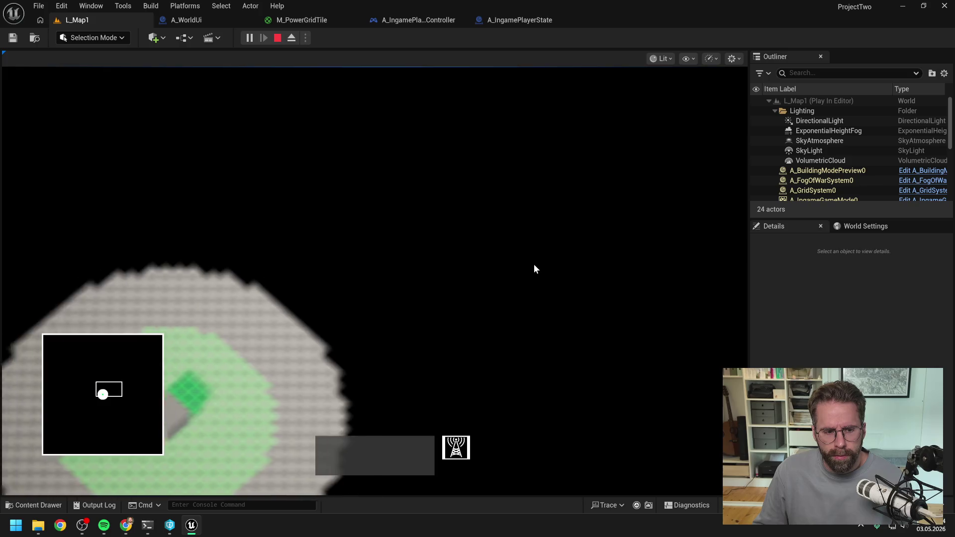
key(a)
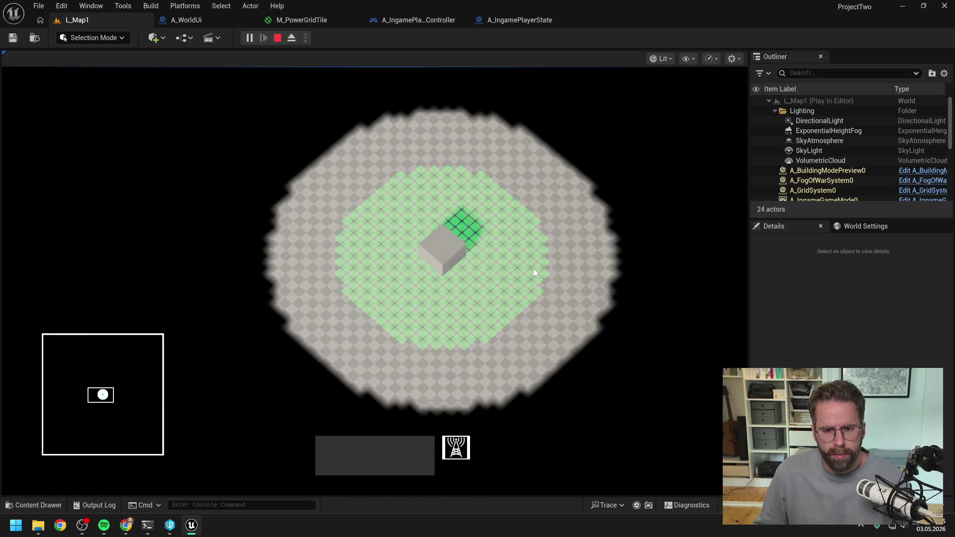
scroll(532, 310, up, 3)
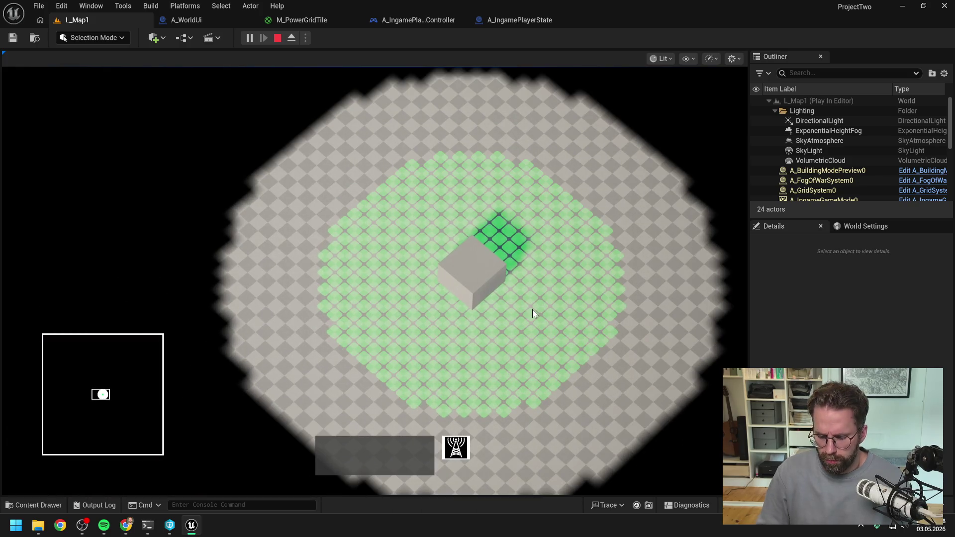
key(Escape)
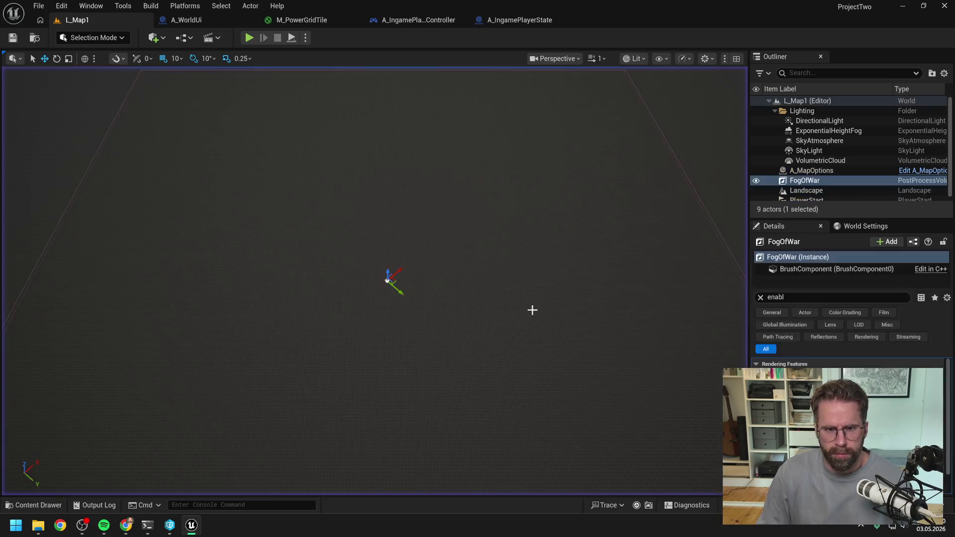
click(510, 19)
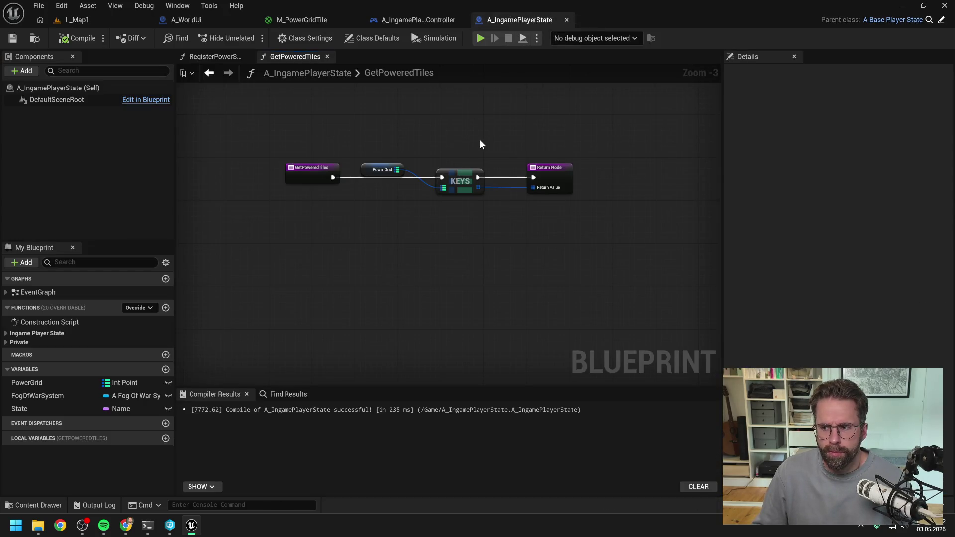
Review the HandleStructureBuilt graph and A_WorldUi's fog-of-war material setup nodes.
click(418, 20)
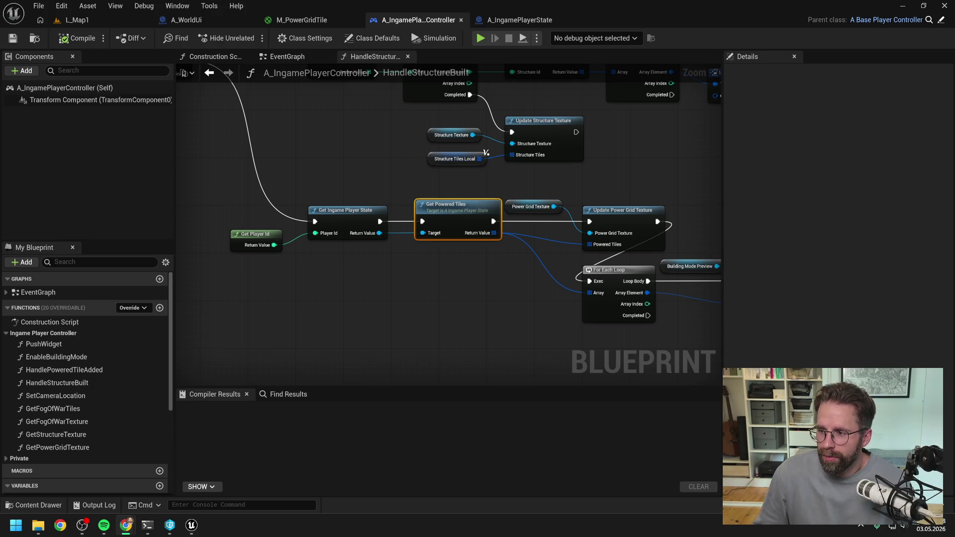
right_click(581, 175)
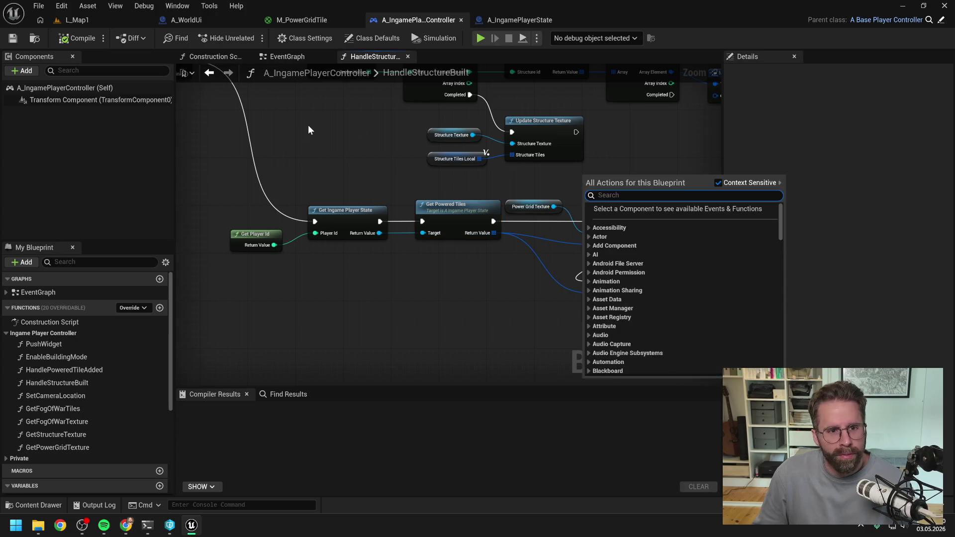
click(192, 23)
scroll(457, 140, down, 5)
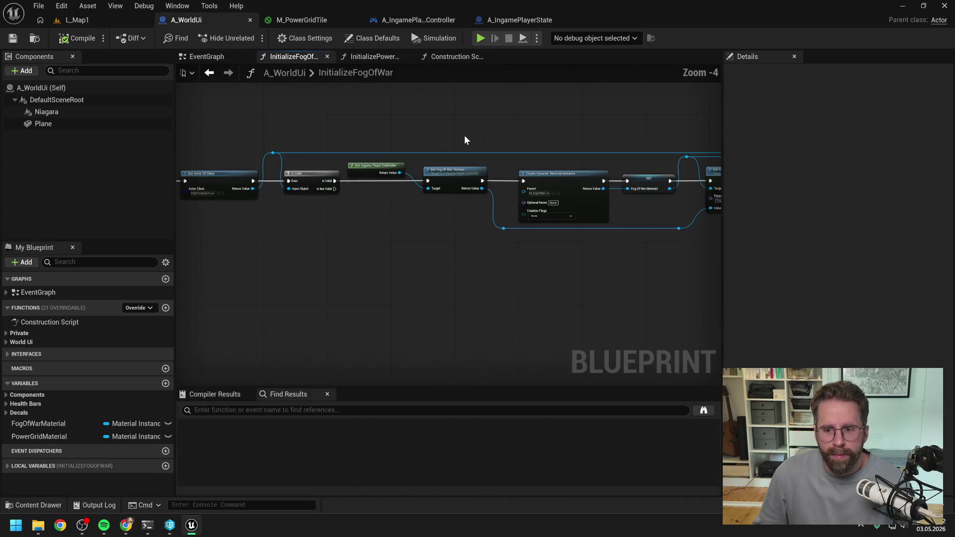
mouse_move(538, 128)
mouse_down()
mouse_move(279, 115)
mouse_move(490, 115)
mouse_move(439, 119)
mouse_up()
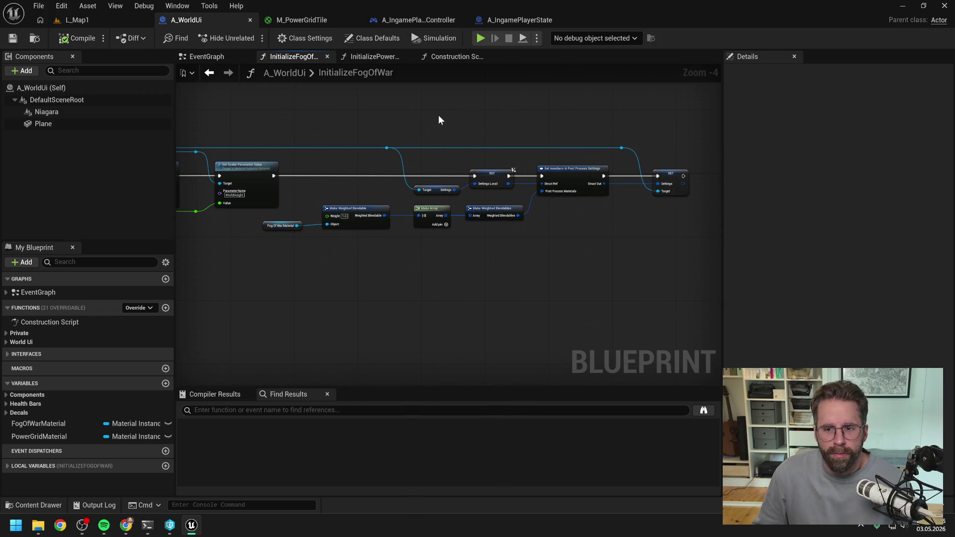
click(88, 22)
Nudge the For Each Loop nodes in HandleStructureBuilt and compile A_IngamePlayerController.
click(523, 20)
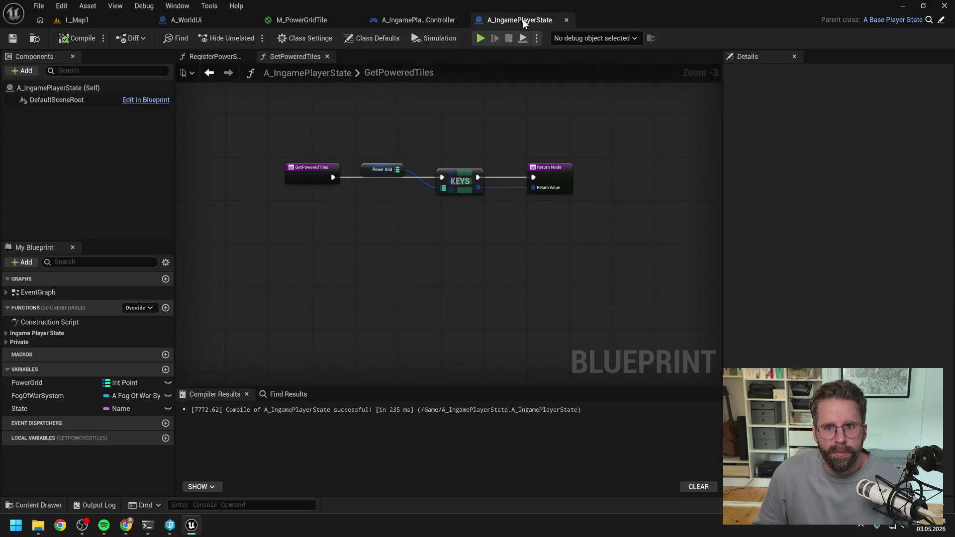
click(414, 20)
mouse_move(383, 145)
mouse_down()
mouse_move(220, 105)
mouse_move(195, 85)
mouse_up()
mouse_move(589, 302)
mouse_down()
mouse_move(391, 196)
mouse_move(440, 221)
mouse_move(430, 217)
mouse_up()
drag(377, 203, 490, 198)
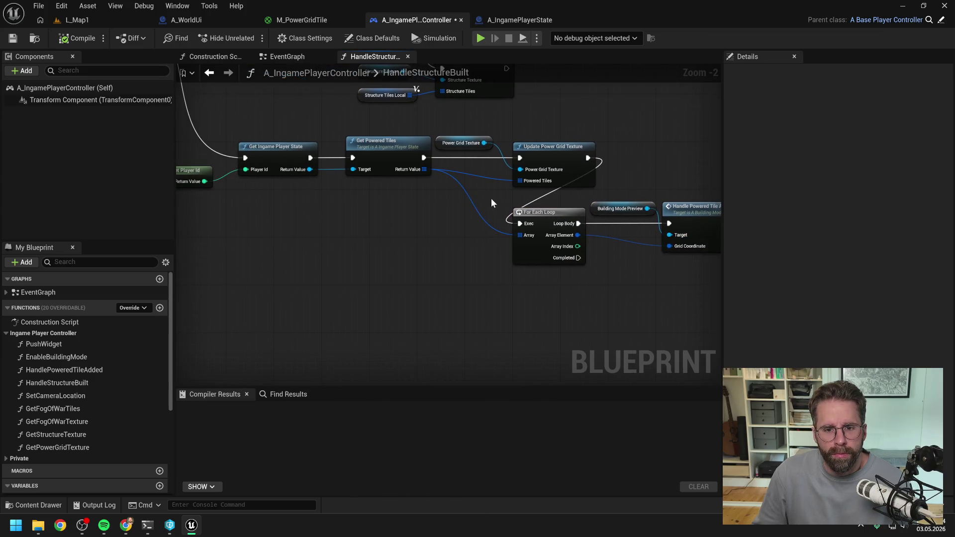
click(74, 40)
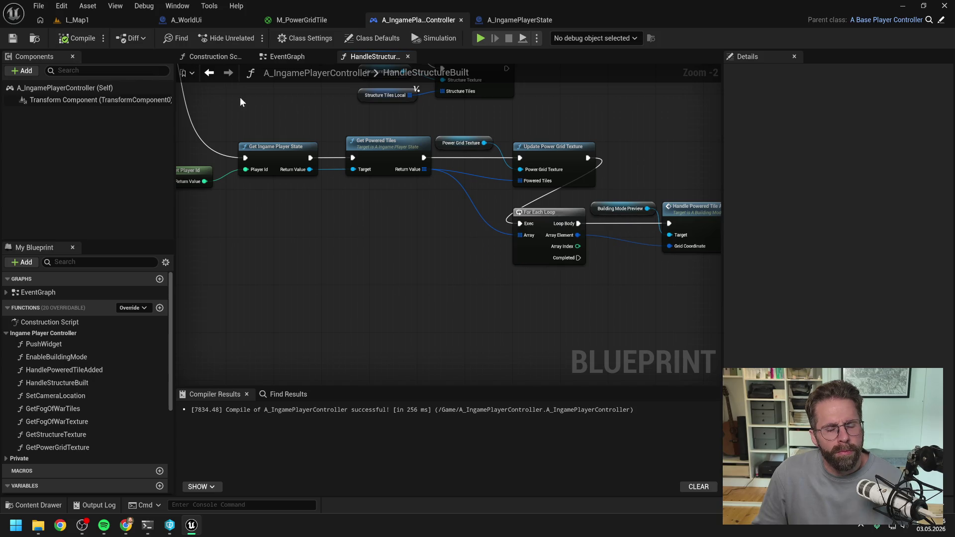
Start a new play session of L_Map1.
click(182, 17)
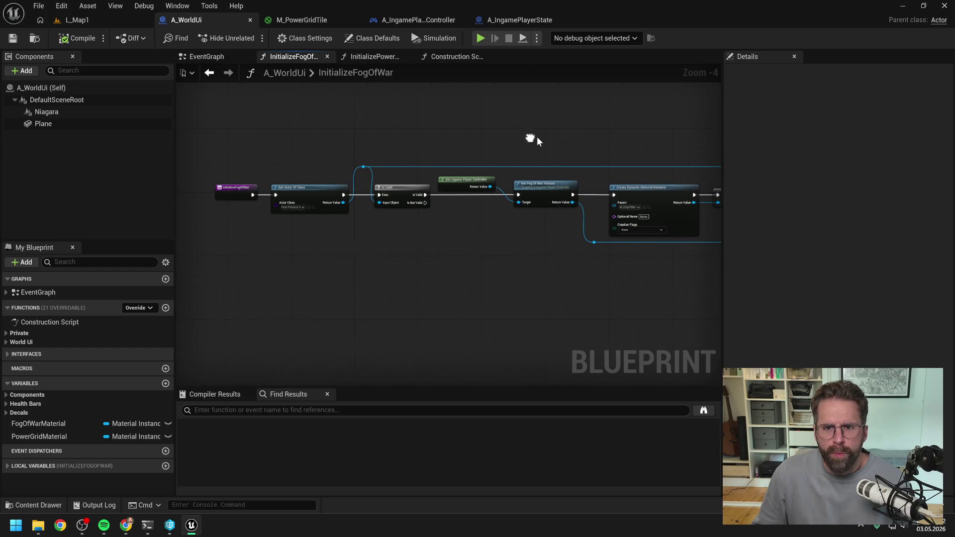
click(511, 20)
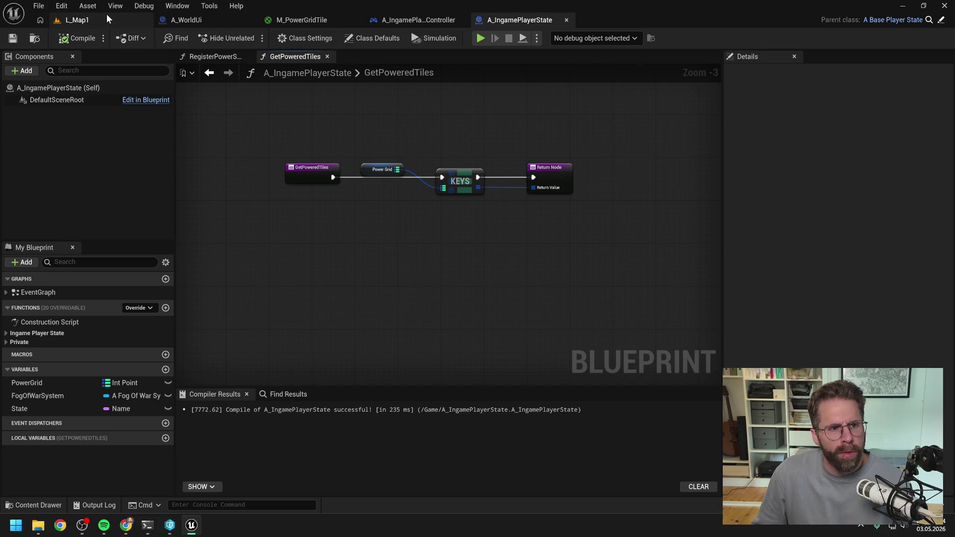
click(106, 15)
click(249, 38)
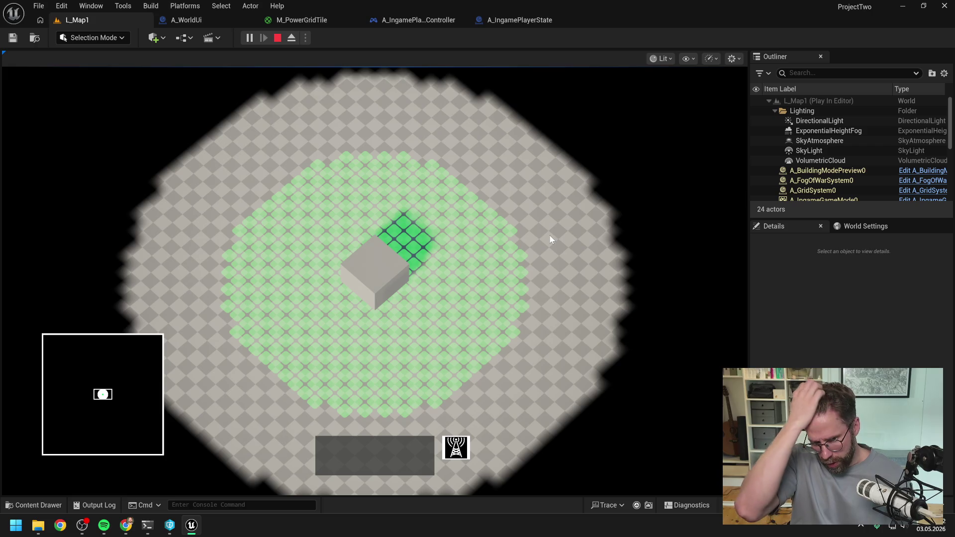
Stop the play session and open the Content Drawer, selecting the previous search text.
key(Escape)
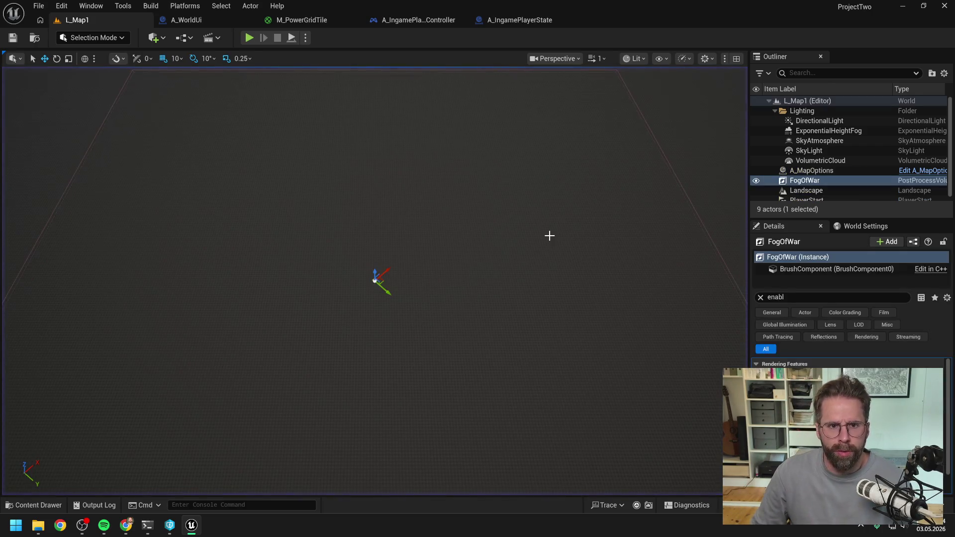
key(ctrl+space)
key(ctrl+a)
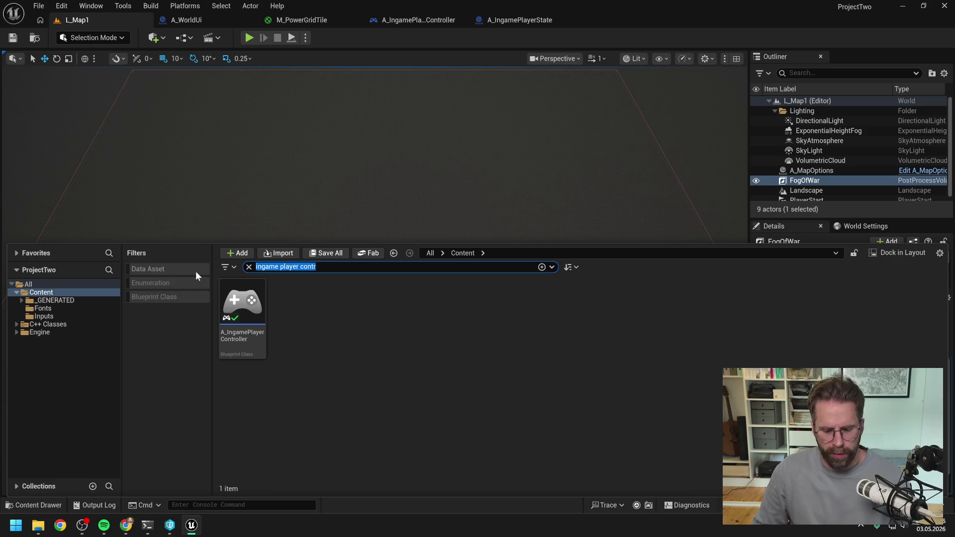
Shift the Update Power Grid Texture and loop nodes slightly right in HandleStructureBuilt.
key(BackSpace)
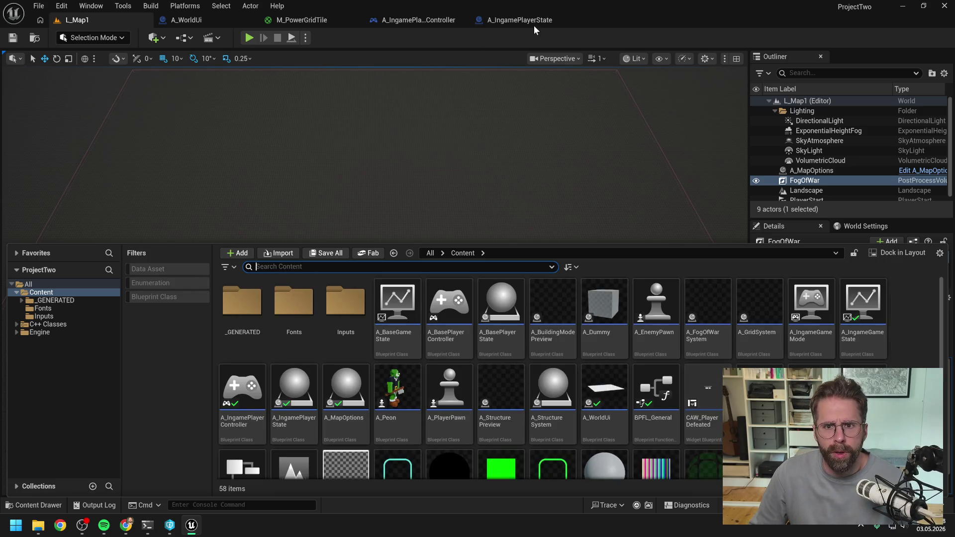
click(211, 21)
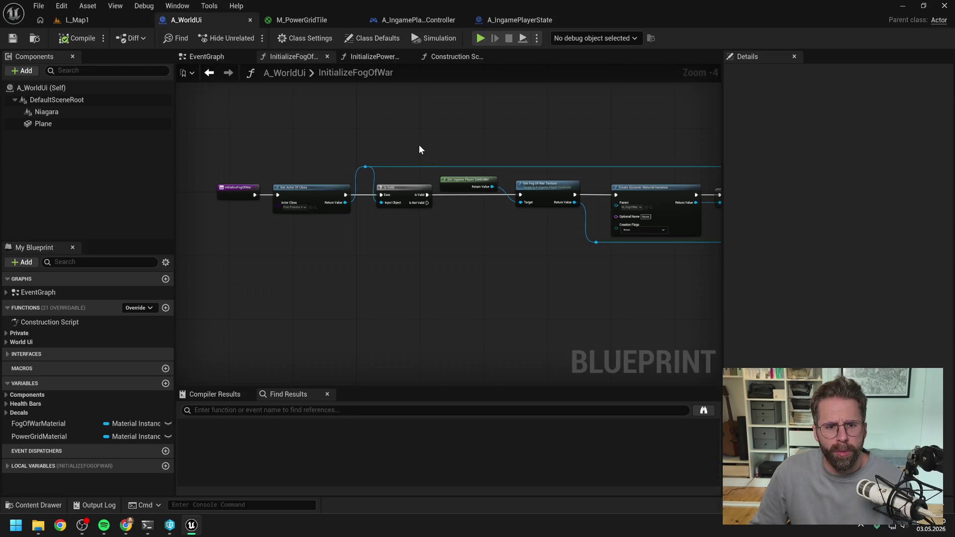
drag(456, 149, 426, 141)
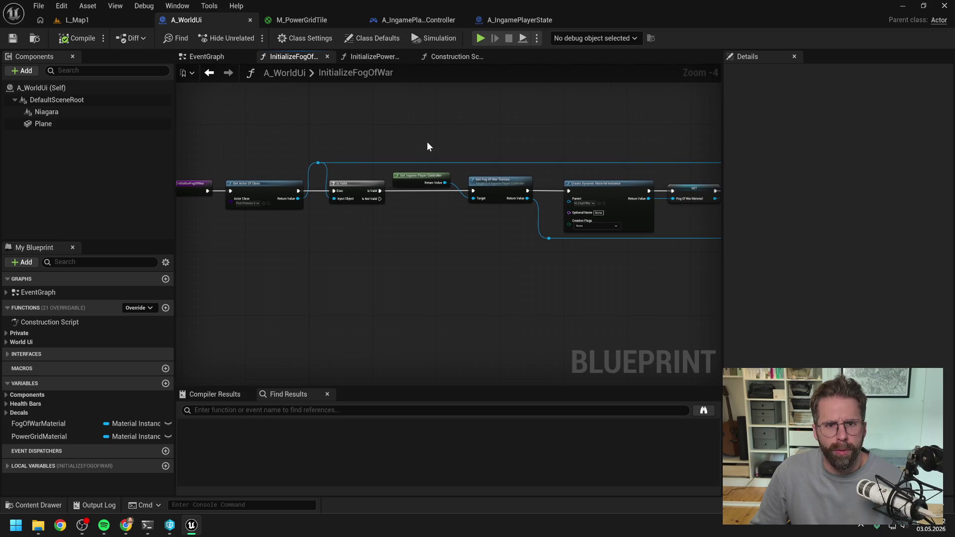
click(431, 21)
scroll(457, 128, down, 1)
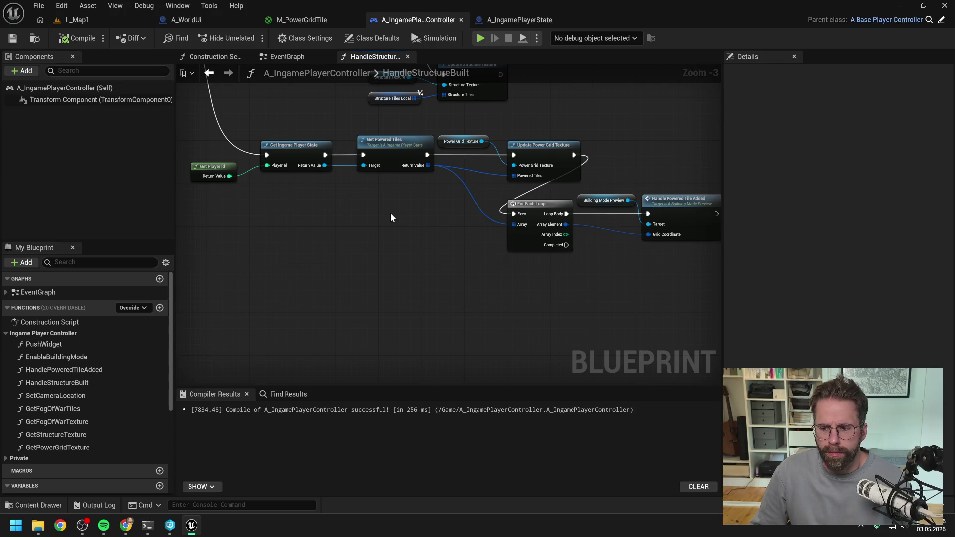
drag(393, 205, 275, 222)
mouse_move(352, 137)
mouse_down()
mouse_move(372, 139)
mouse_move(561, 263)
mouse_up()
drag(423, 170, 439, 169)
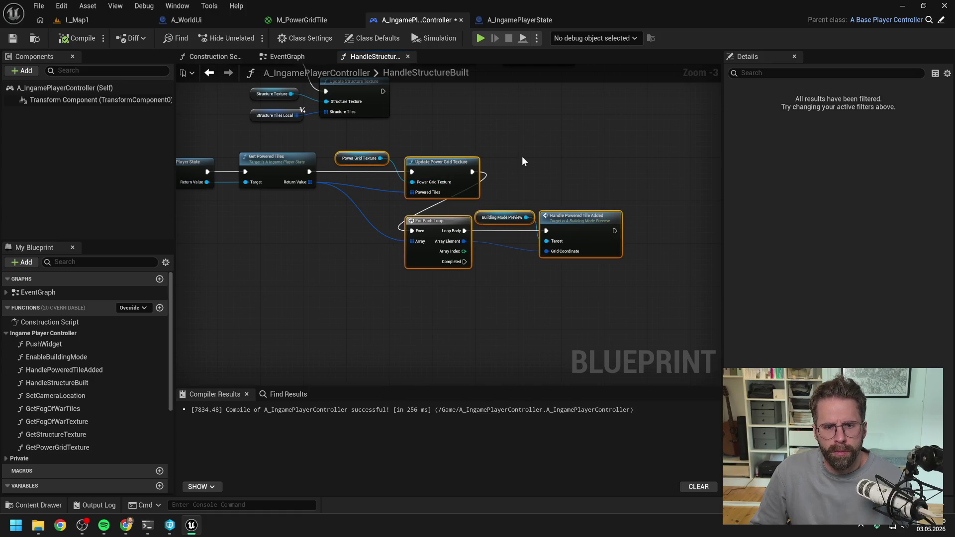
click(521, 156)
Compile A_IngamePlayerController and open HandlePoweredTileAdded from its call node.
key(F7)
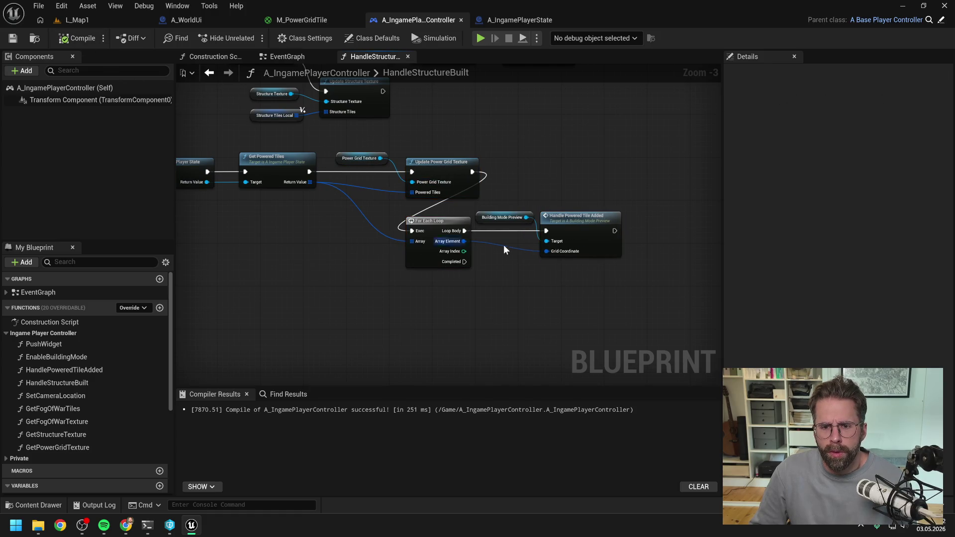
click(590, 227)
double_click(590, 228)
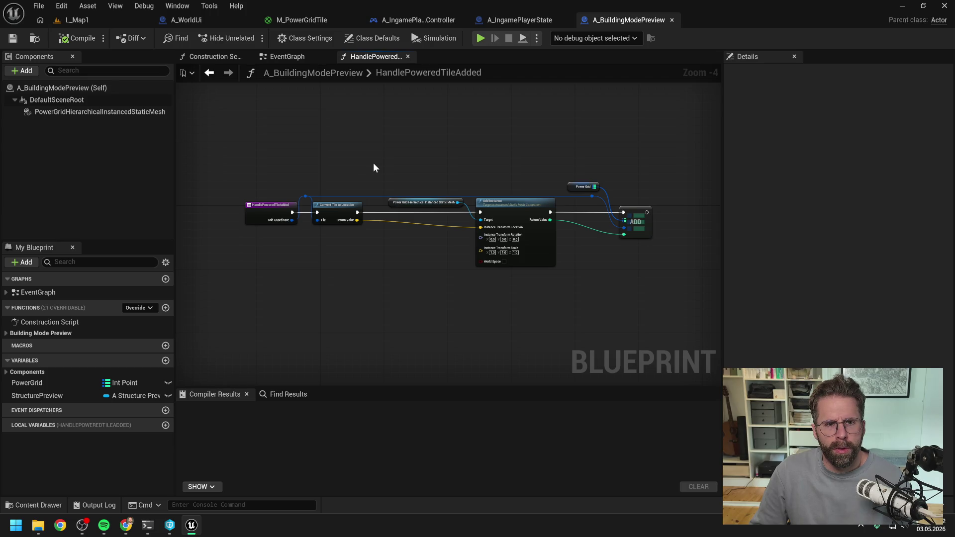
click(233, 20)
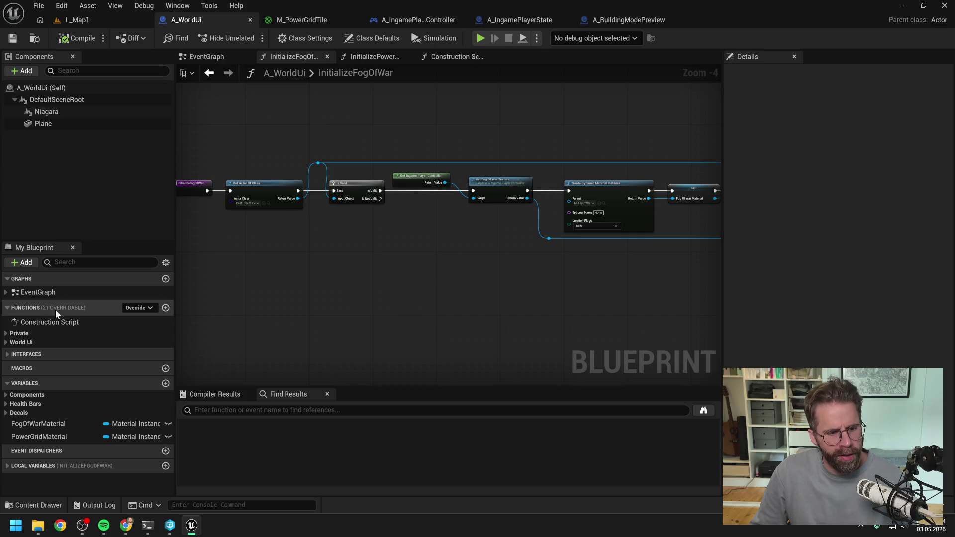
click(8, 343)
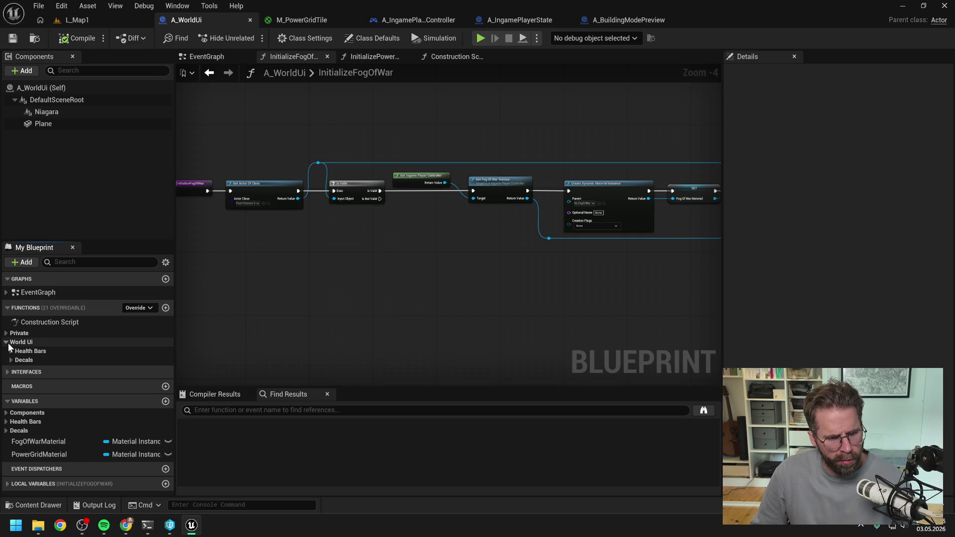
click(6, 333)
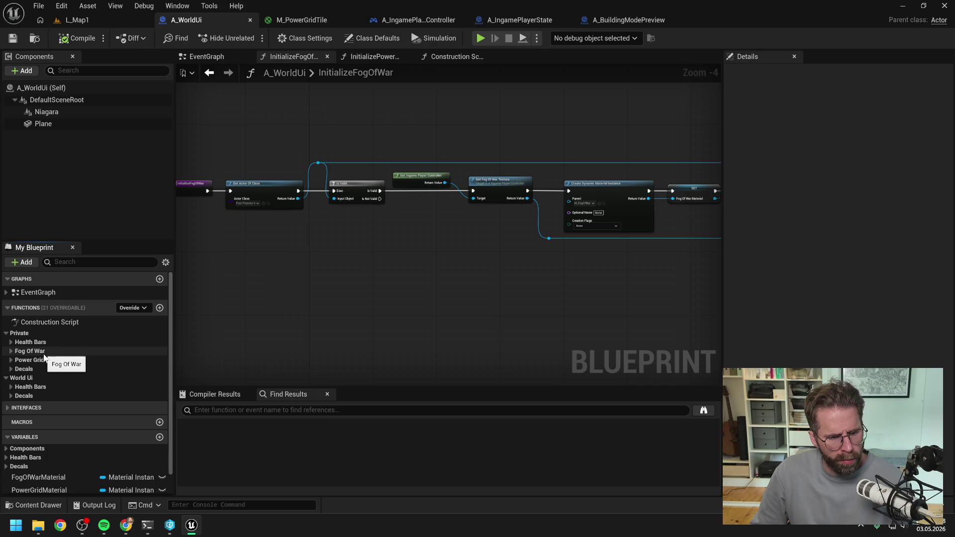
click(12, 359)
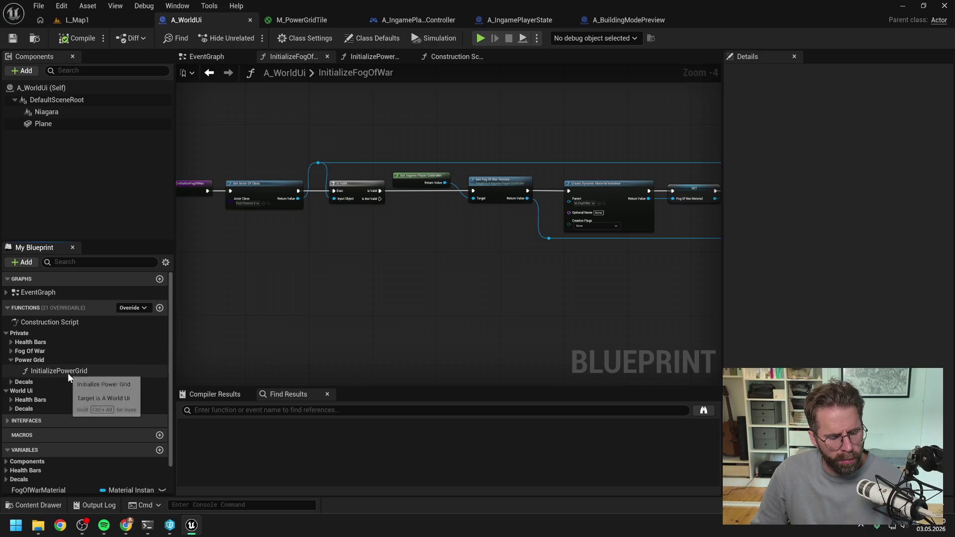
click(11, 382)
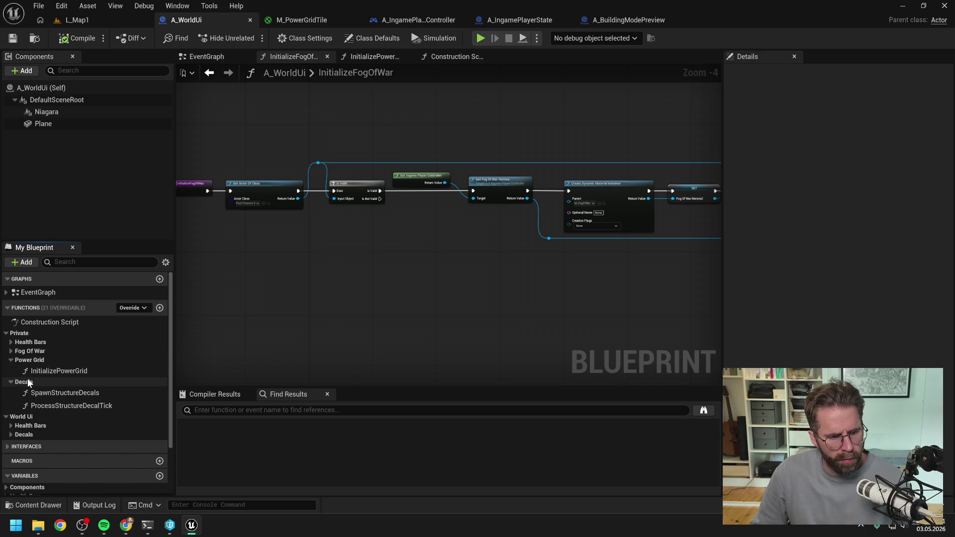
click(11, 351)
click(10, 342)
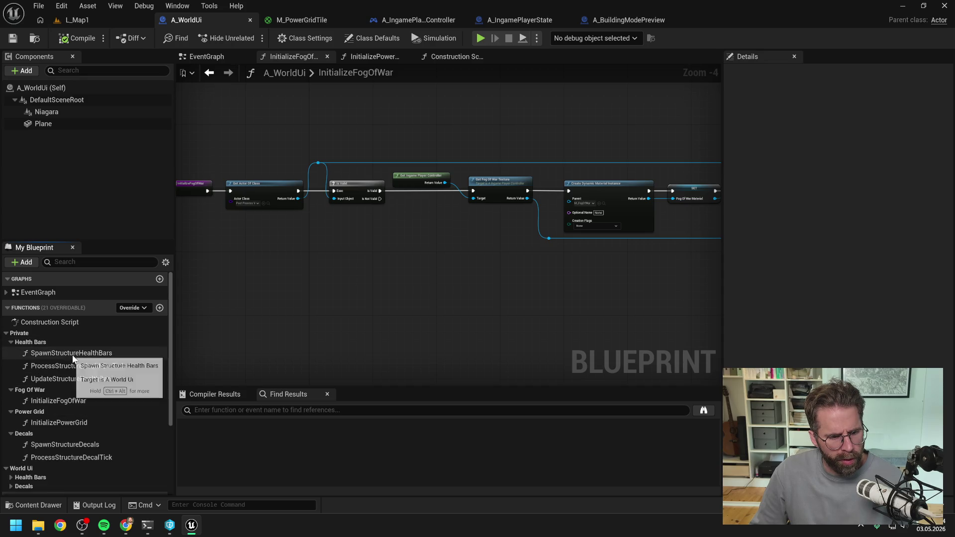
scroll(75, 339, down, 2)
scroll(114, 338, down, 3)
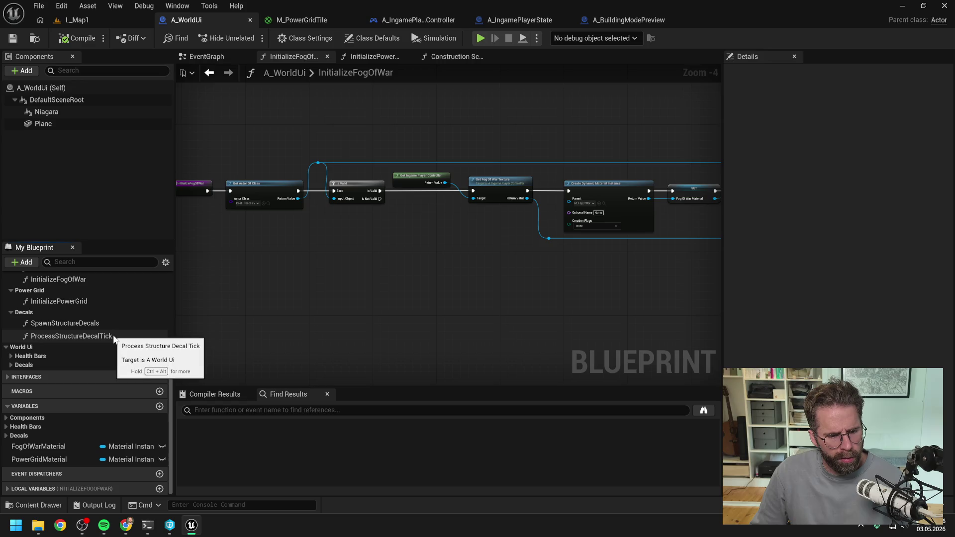
click(6, 436)
click(6, 435)
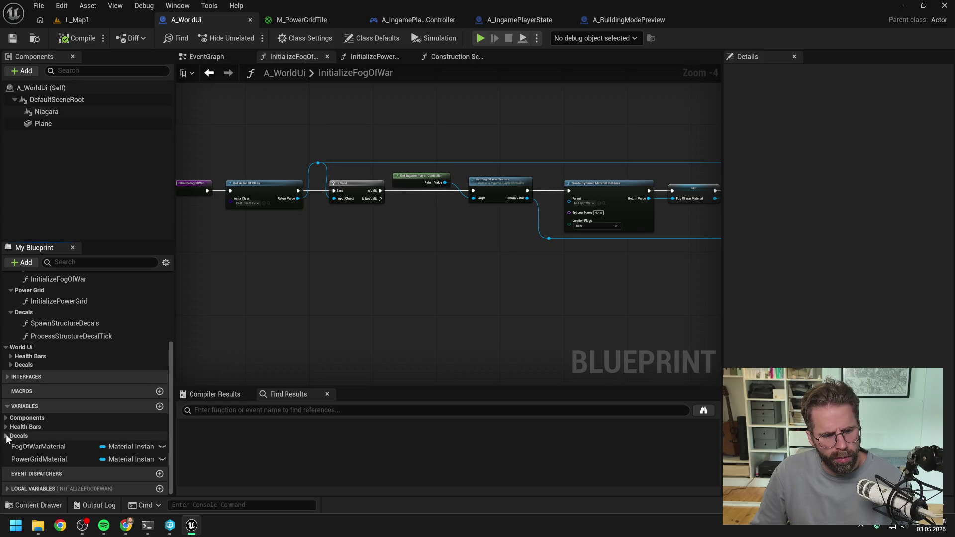
click(25, 434)
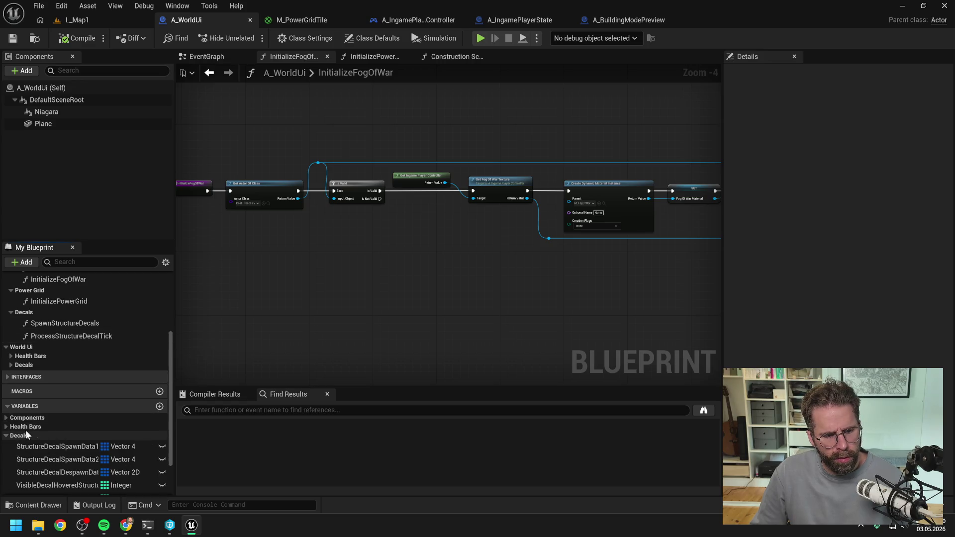
scroll(55, 435, down, 2)
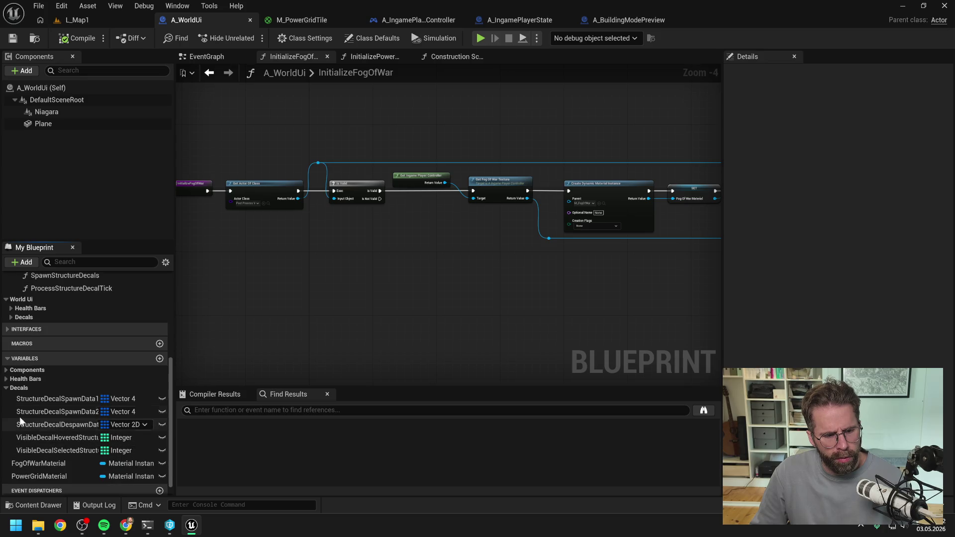
click(6, 388)
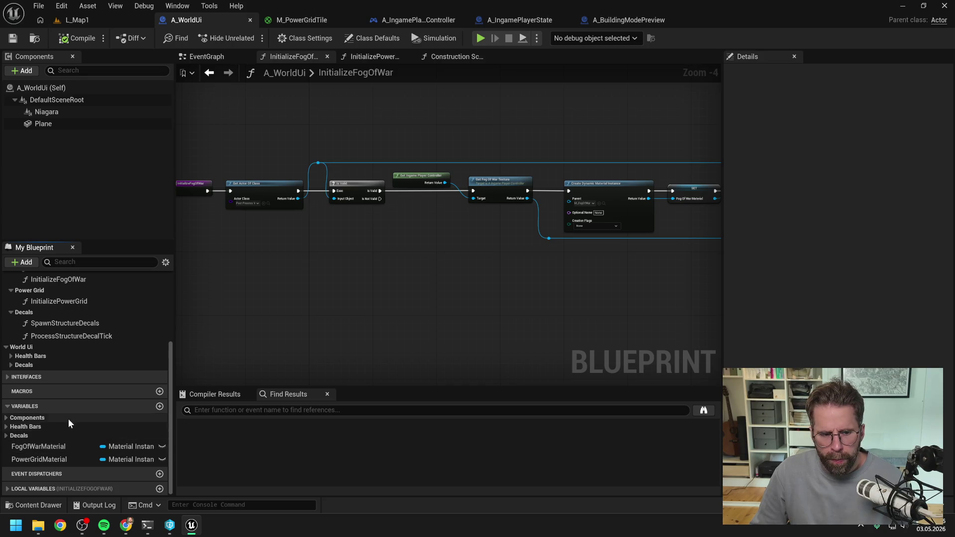
click(9, 365)
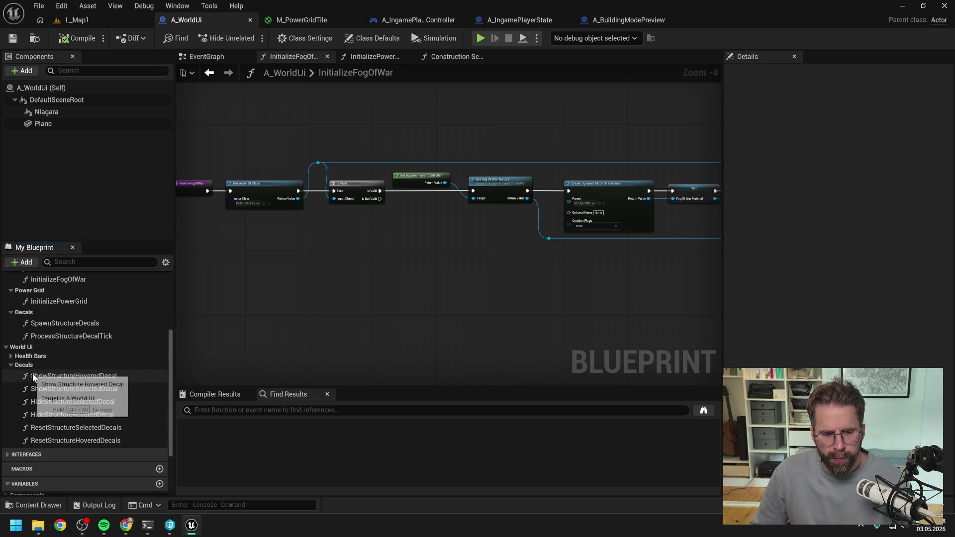
click(10, 365)
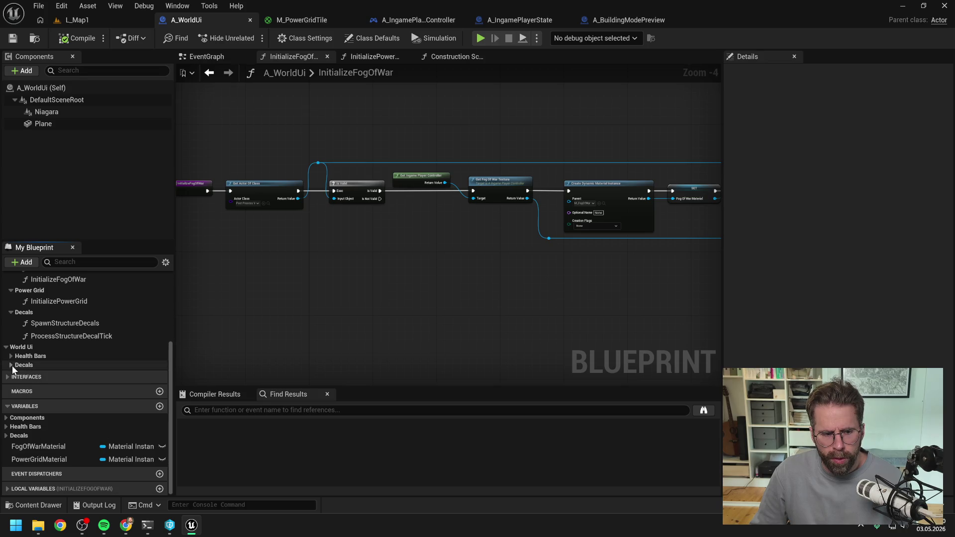
click(6, 348)
scroll(55, 357, up, 4)
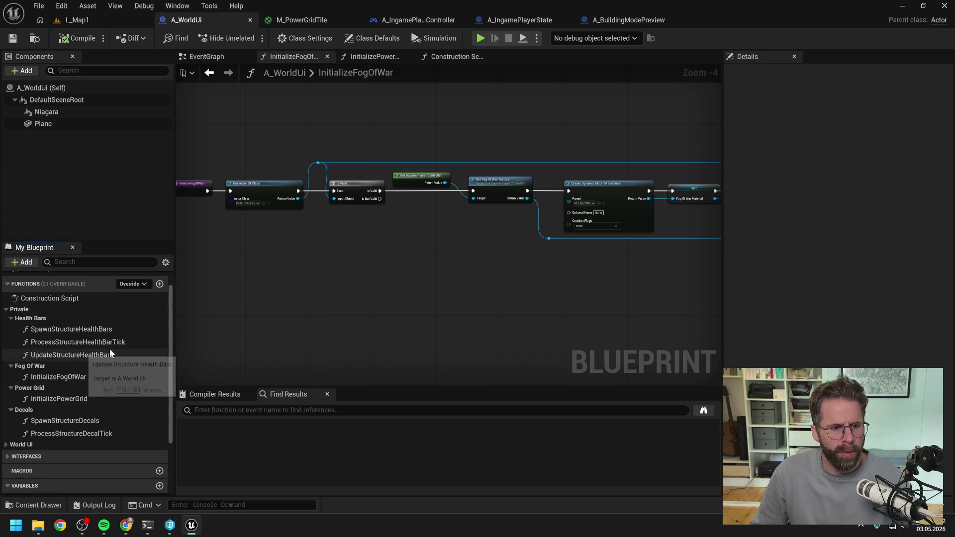
click(624, 19)
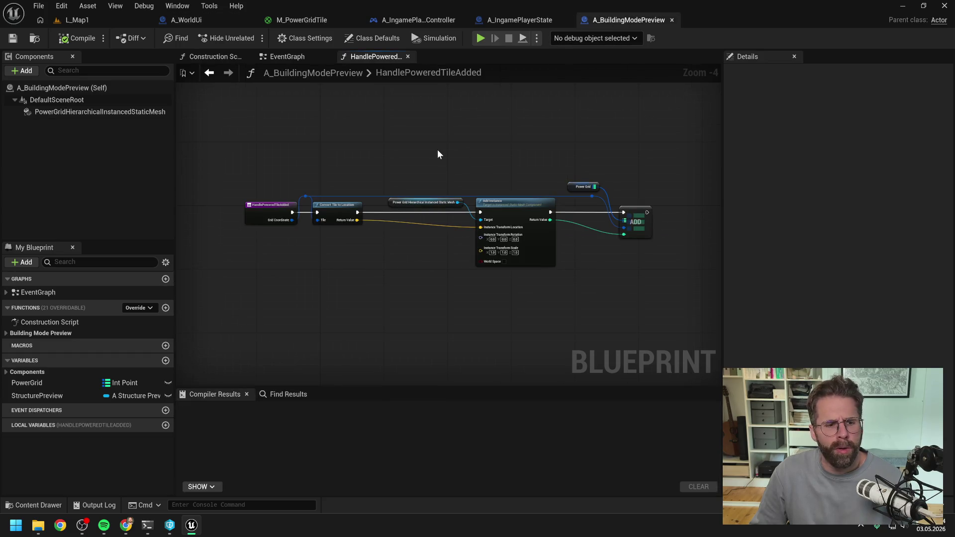
Open Building Mode Preview's GetSelectedTile, then A_StructurePreview's GetSelectedTile function from it.
click(35, 332)
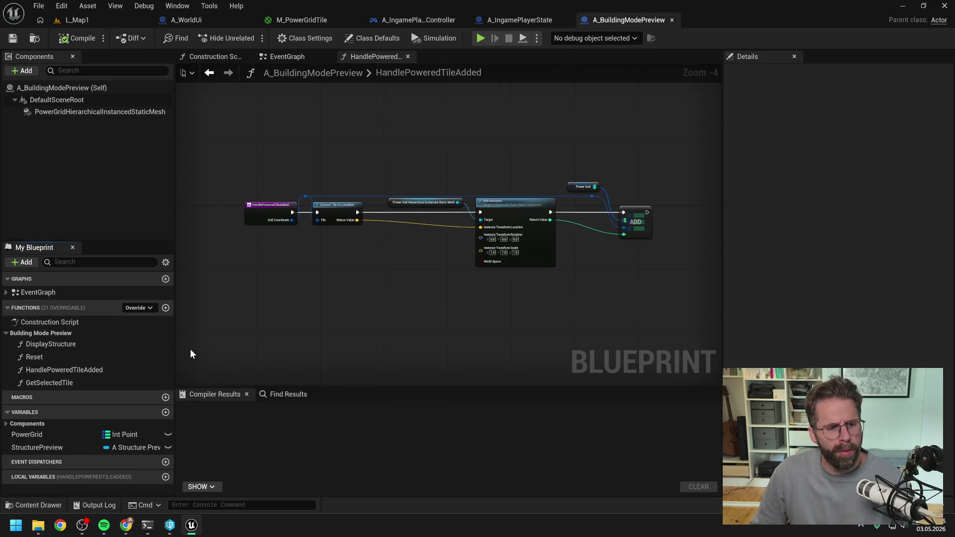
double_click(71, 381)
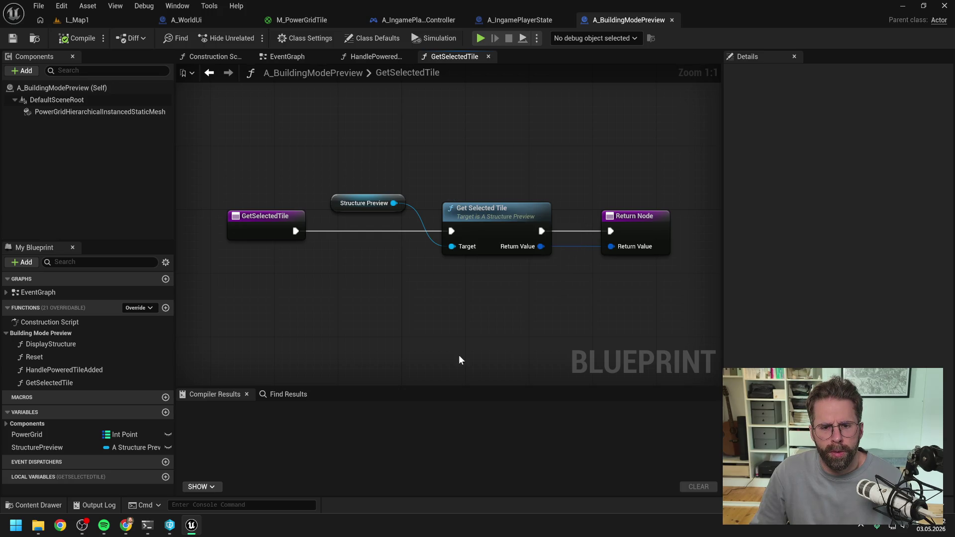
double_click(485, 208)
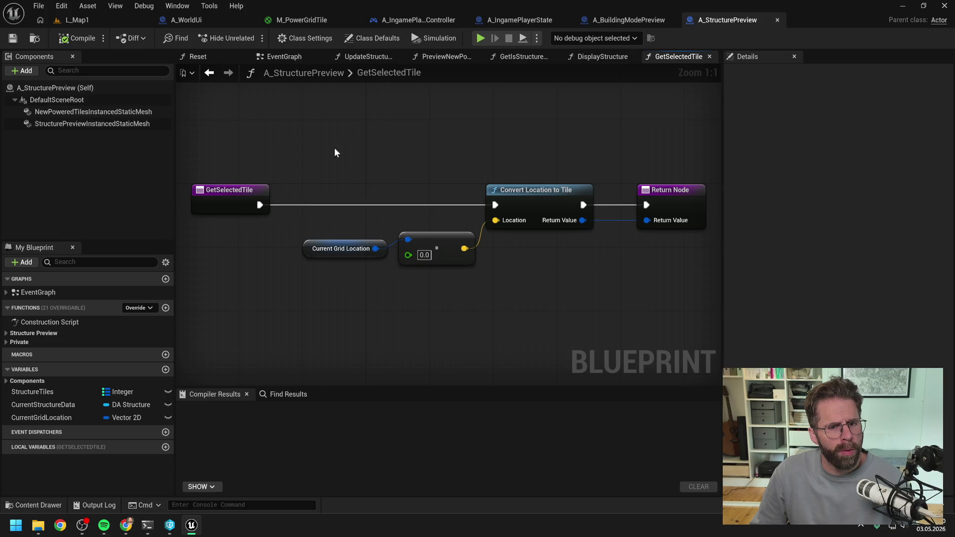
Nudge the Current Grid Location and multiply nodes slightly left, then view UpdateStructureTiles.
scroll(390, 151, down, 1)
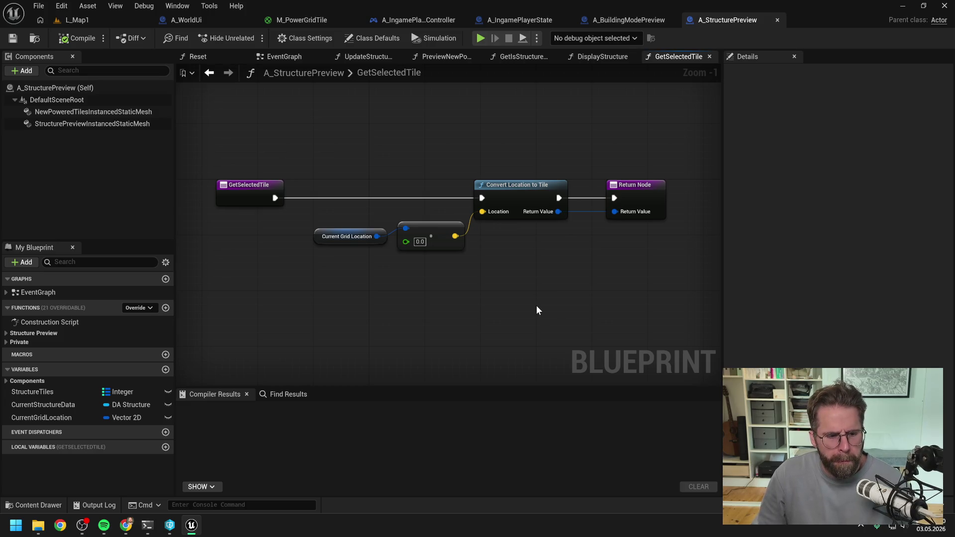
drag(435, 289, 348, 226)
drag(430, 233, 401, 232)
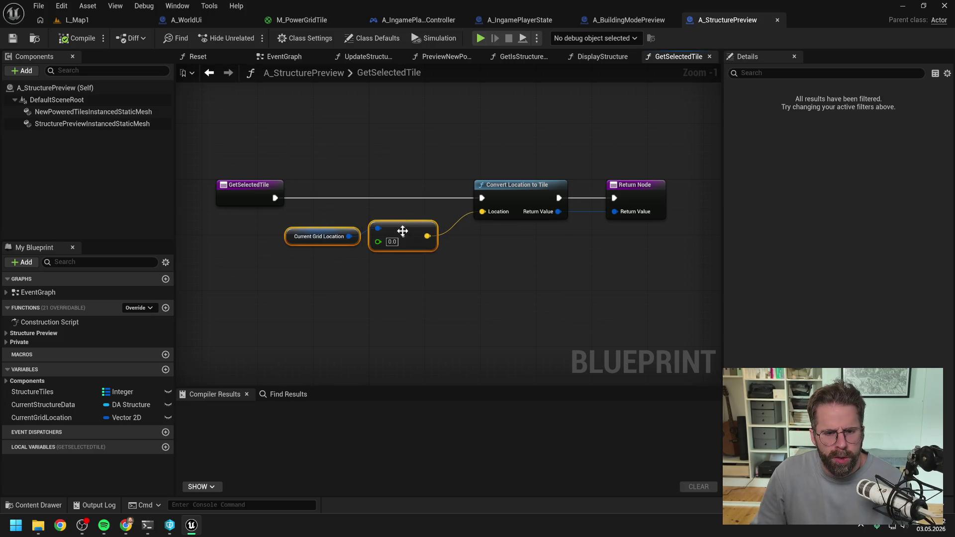
click(466, 288)
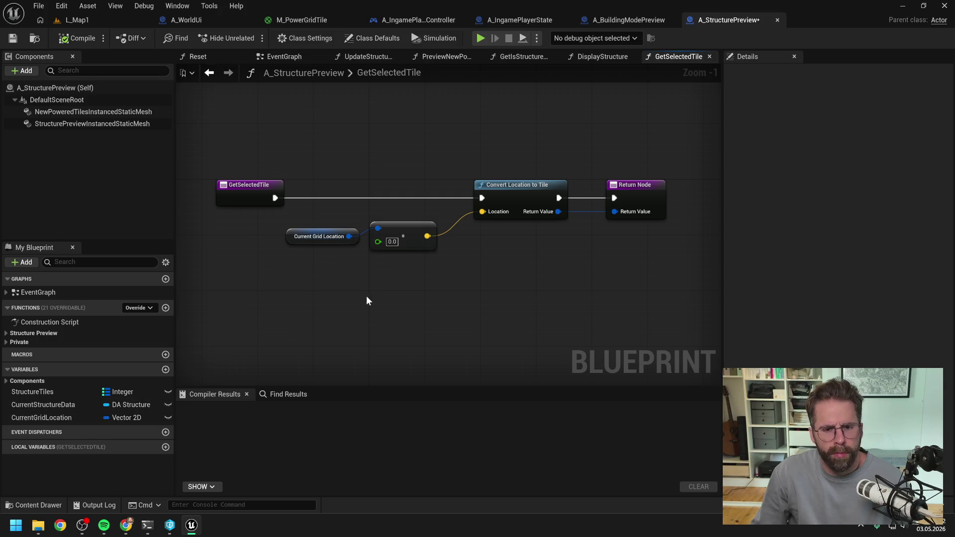
drag(481, 256, 459, 255)
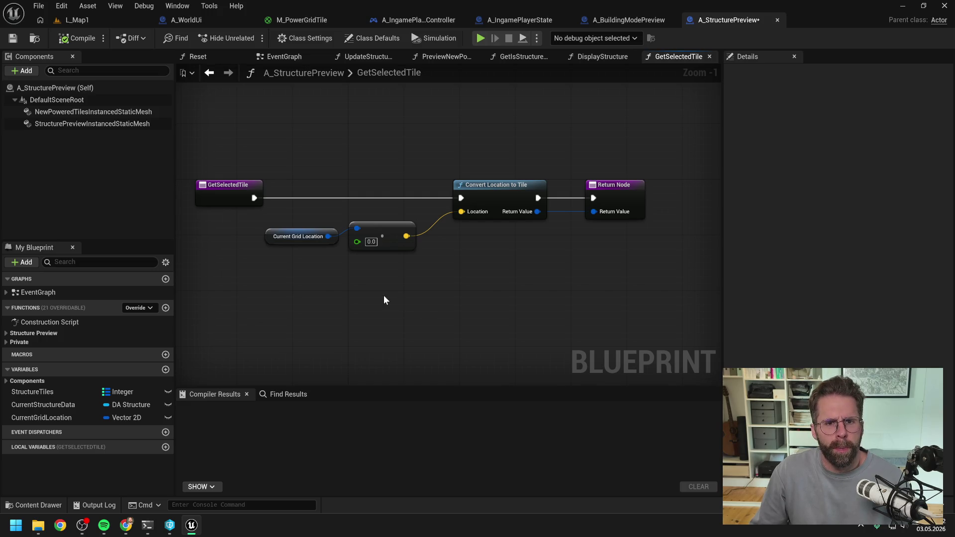
click(368, 57)
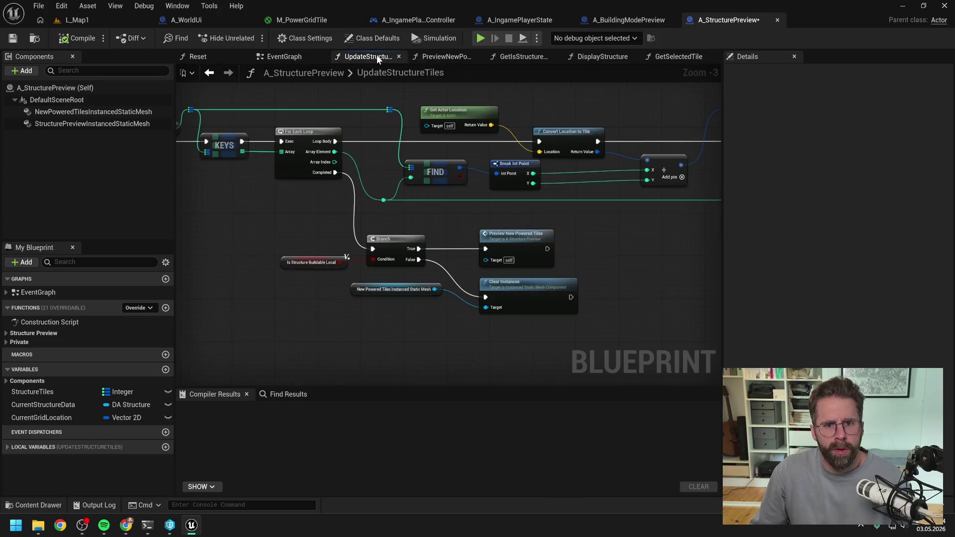
Review the Event Tick chain in the event graph and reopen UpdateStructureTiles from its call.
mouse_move(370, 90)
mouse_down()
mouse_move(287, 212)
mouse_move(461, 220)
mouse_move(234, 76)
mouse_up()
click(279, 56)
mouse_move(343, 128)
mouse_down()
mouse_move(550, 126)
mouse_move(332, 136)
mouse_up()
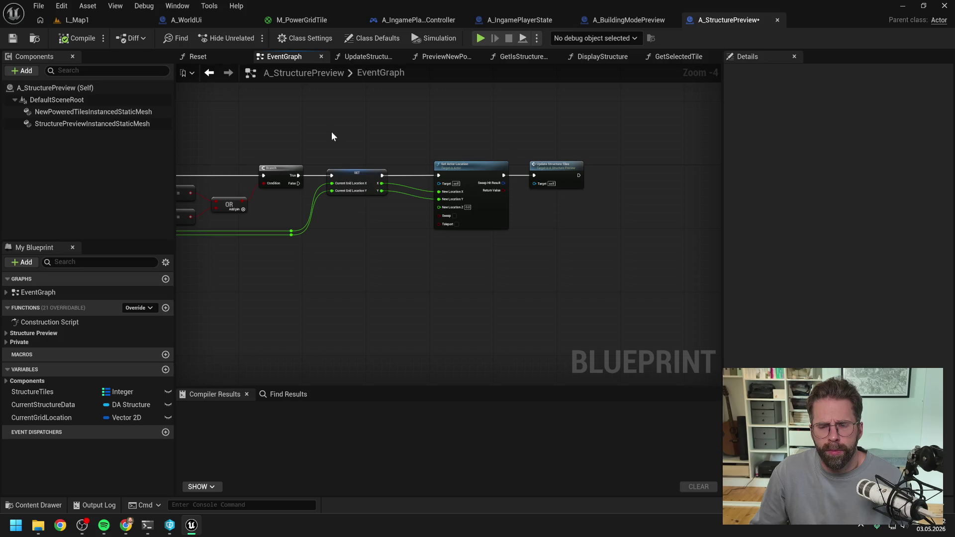
scroll(459, 137, up, 1)
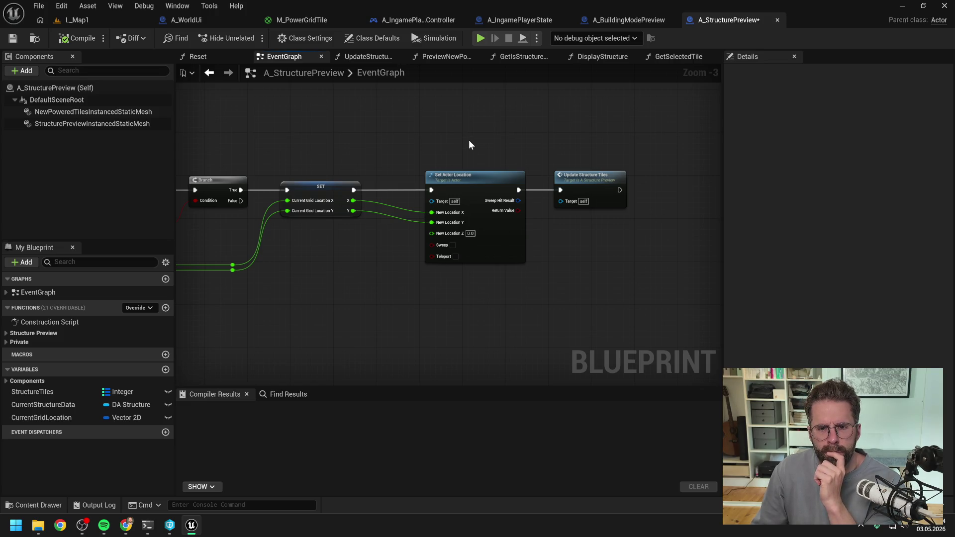
scroll(469, 141, down, 1)
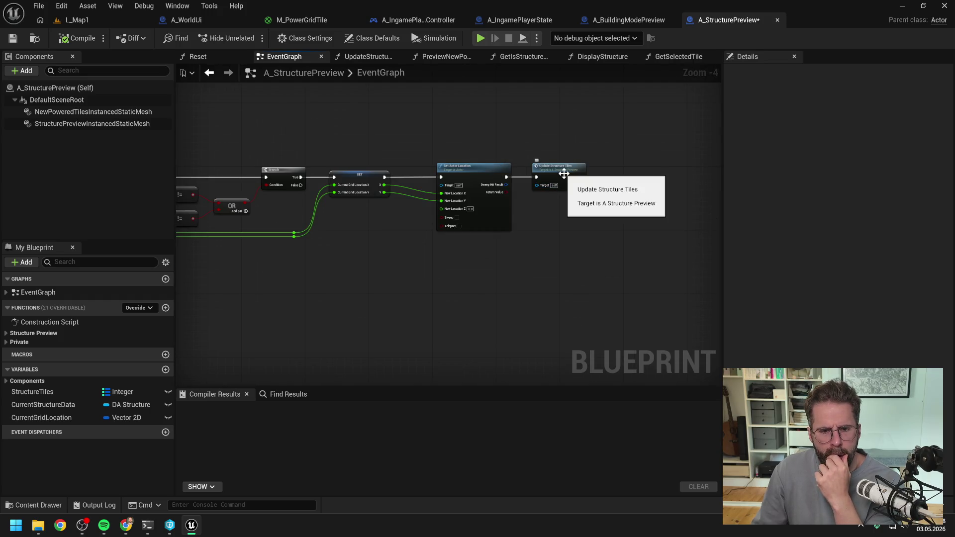
double_click(563, 173)
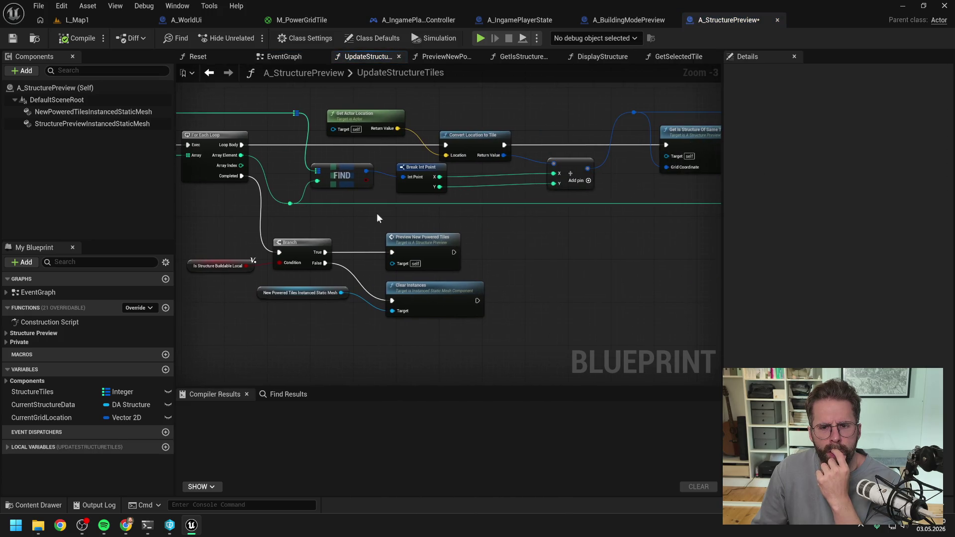
scroll(415, 215, down, 1)
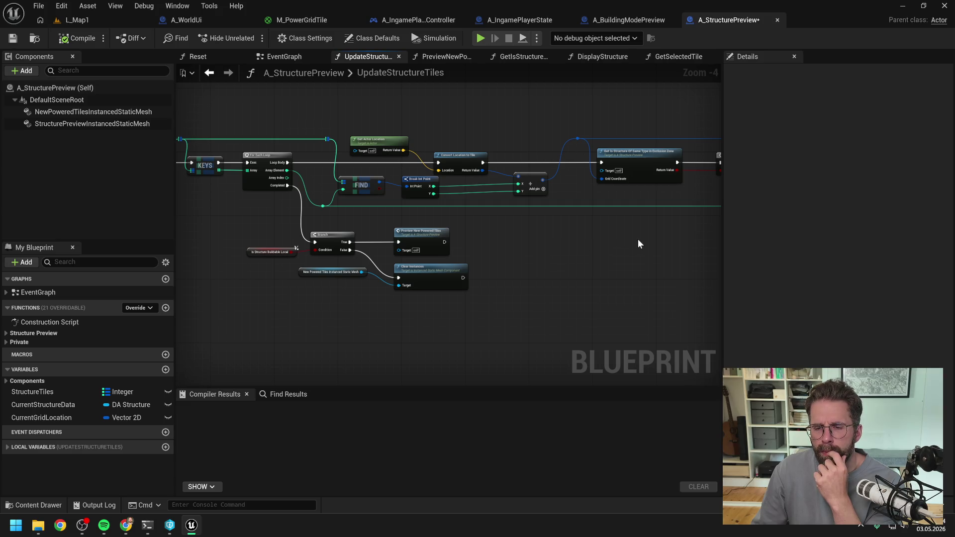
mouse_move(659, 244)
mouse_down()
mouse_move(398, 247)
mouse_move(314, 234)
mouse_up()
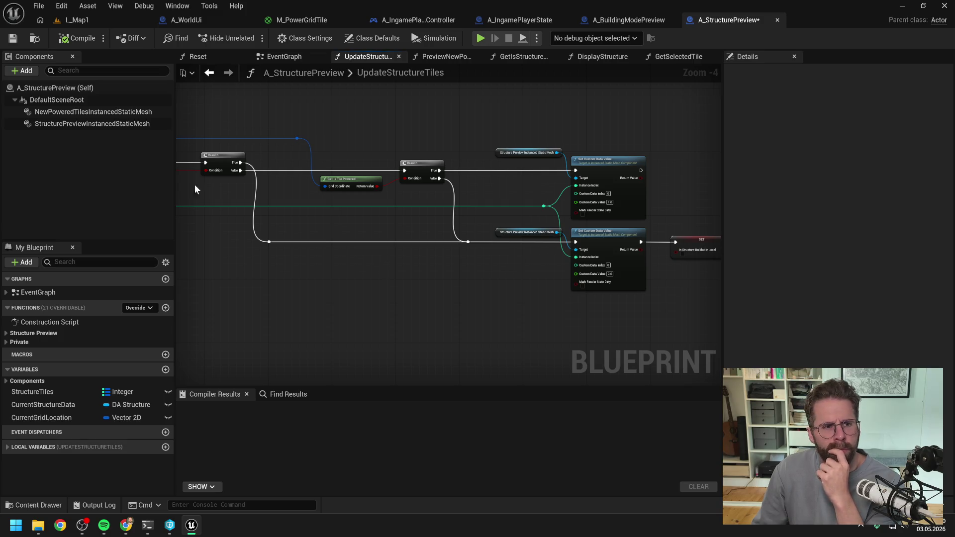
Inspect the structure preview and new powered tiles mesh components, then return to L_Map1.
click(89, 123)
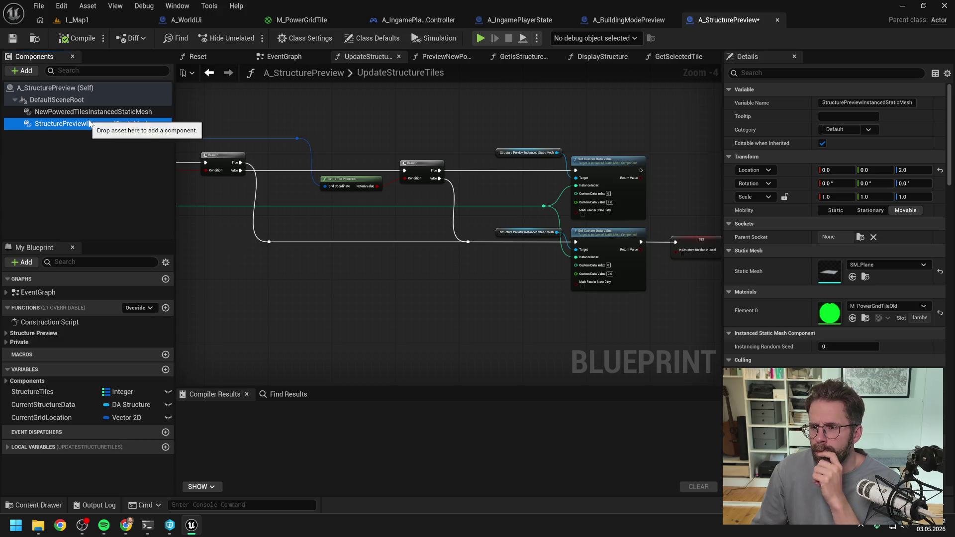
click(89, 111)
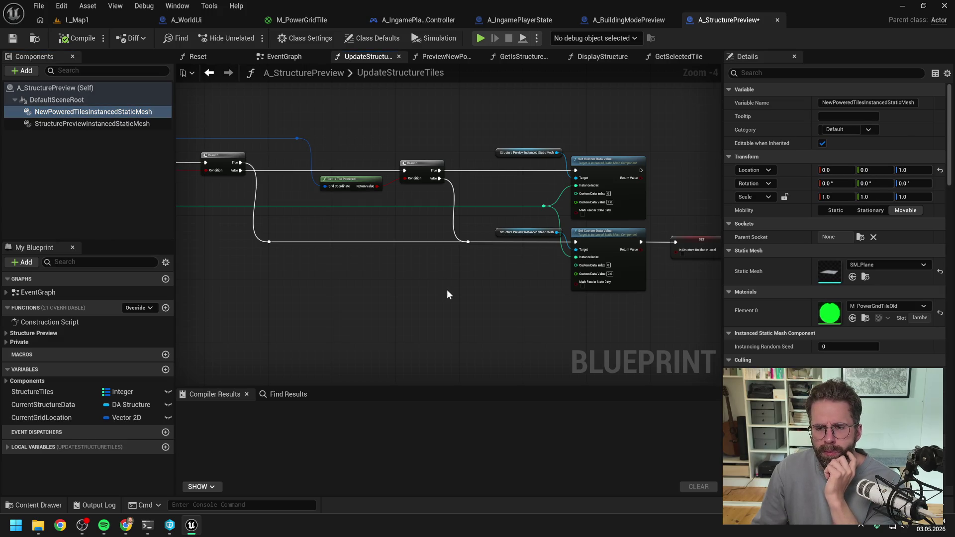
mouse_move(447, 289)
mouse_down()
mouse_move(335, 267)
mouse_move(643, 252)
mouse_move(586, 243)
mouse_move(682, 241)
mouse_up()
click(126, 23)
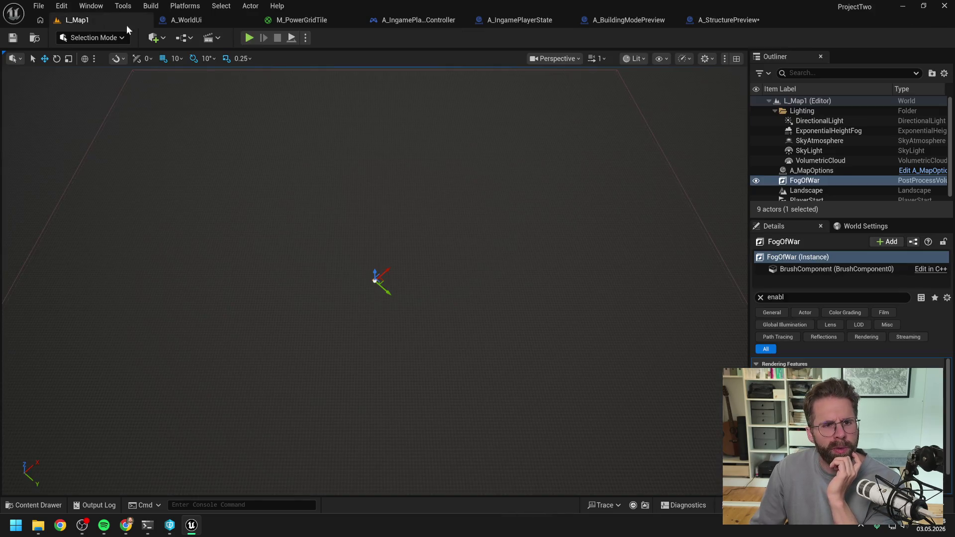
click(249, 38)
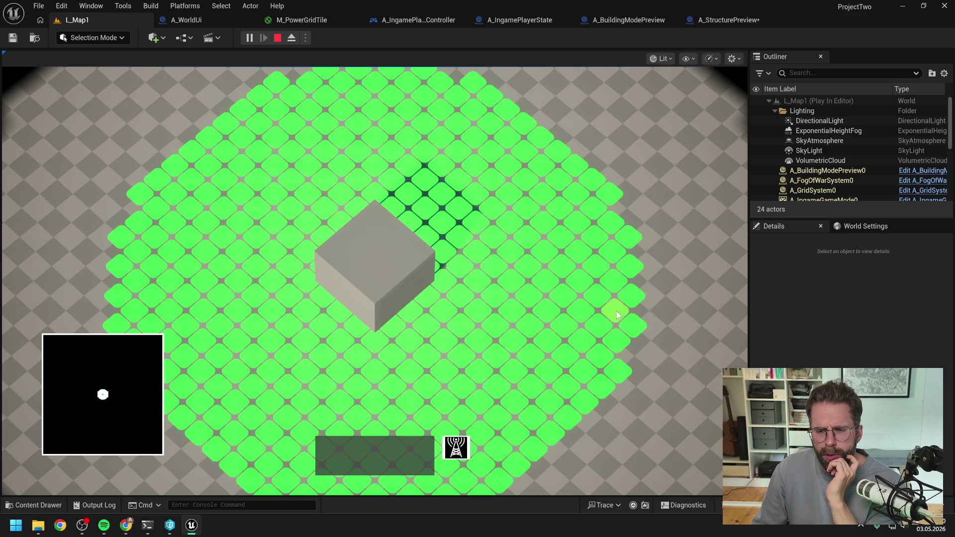
key(Escape)
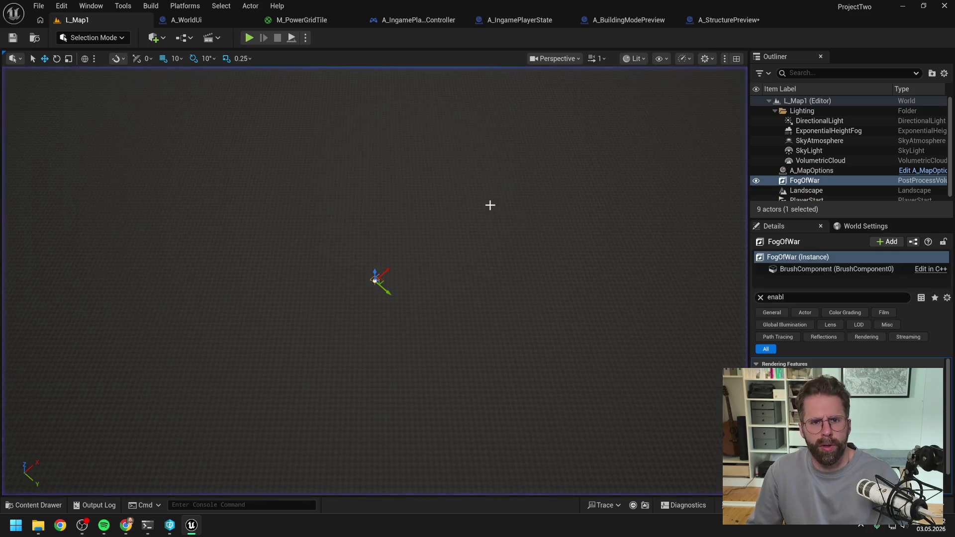
In A_StructurePreview, open the PreviewNewPoweredTiles function from its call.
click(728, 21)
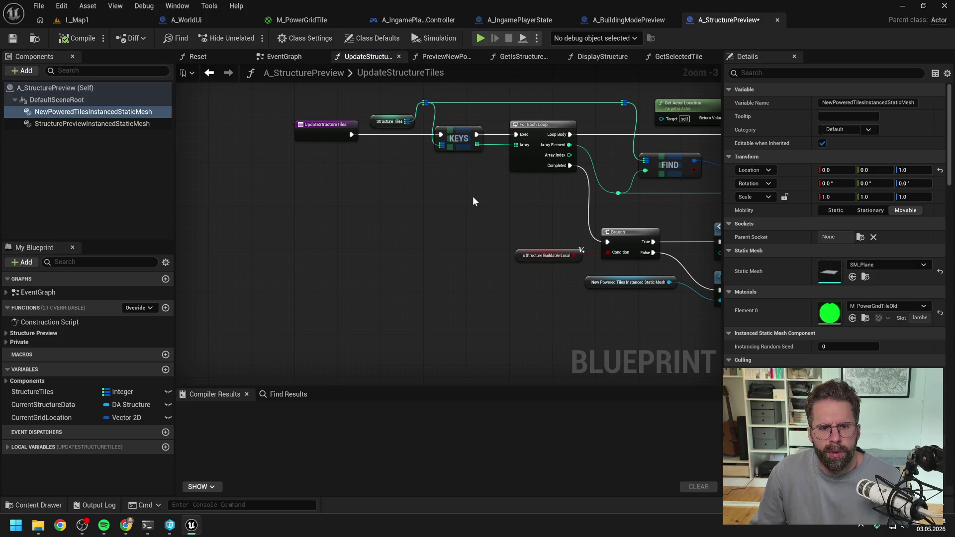
drag(553, 207, 316, 195)
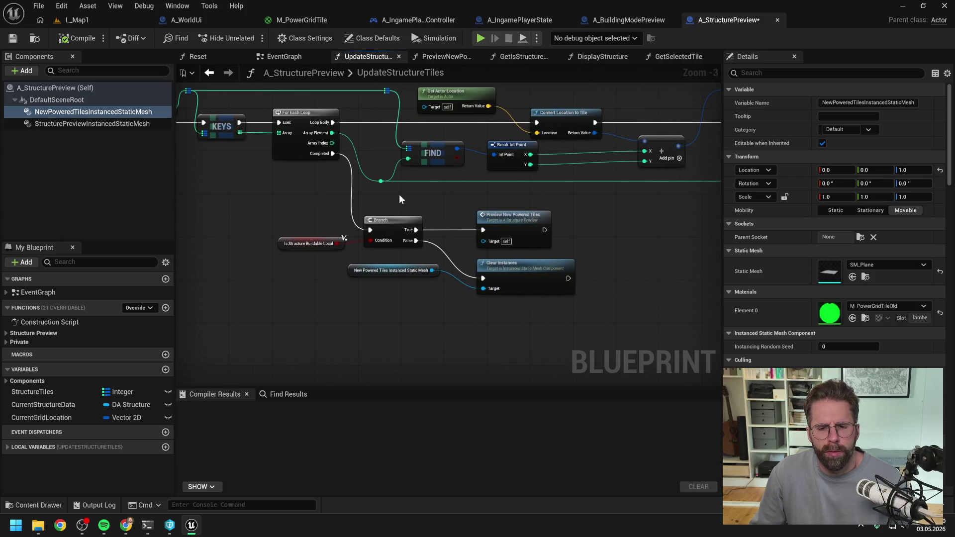
scroll(522, 233, down, 1)
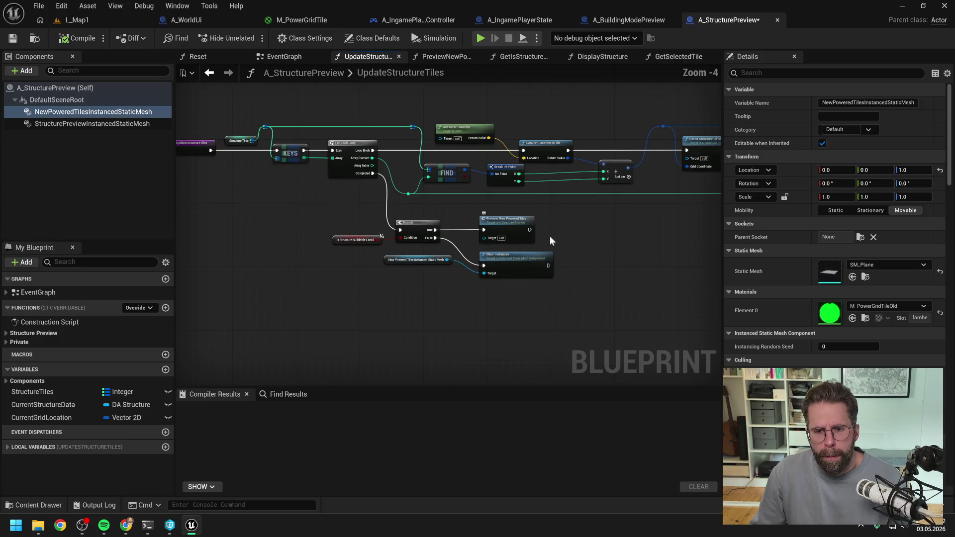
scroll(561, 230, up, 1)
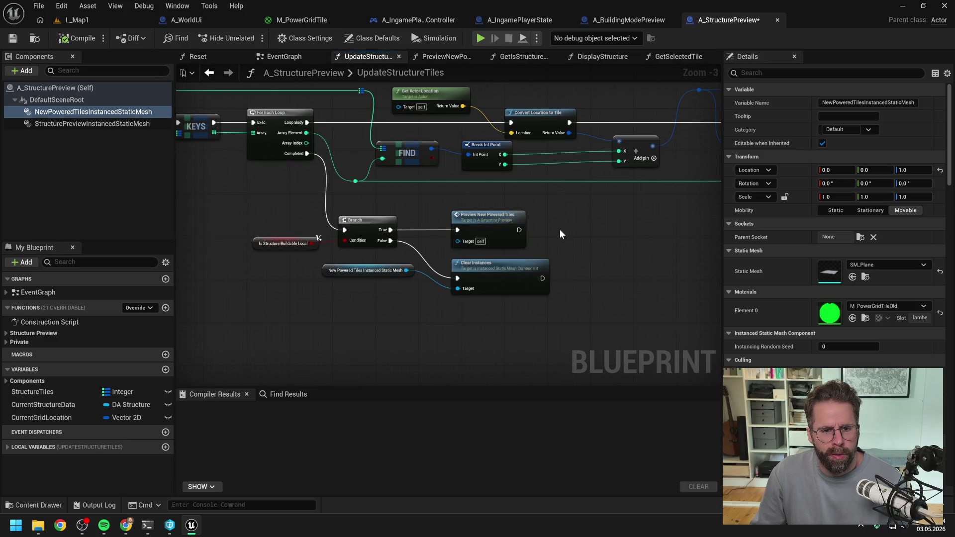
double_click(490, 219)
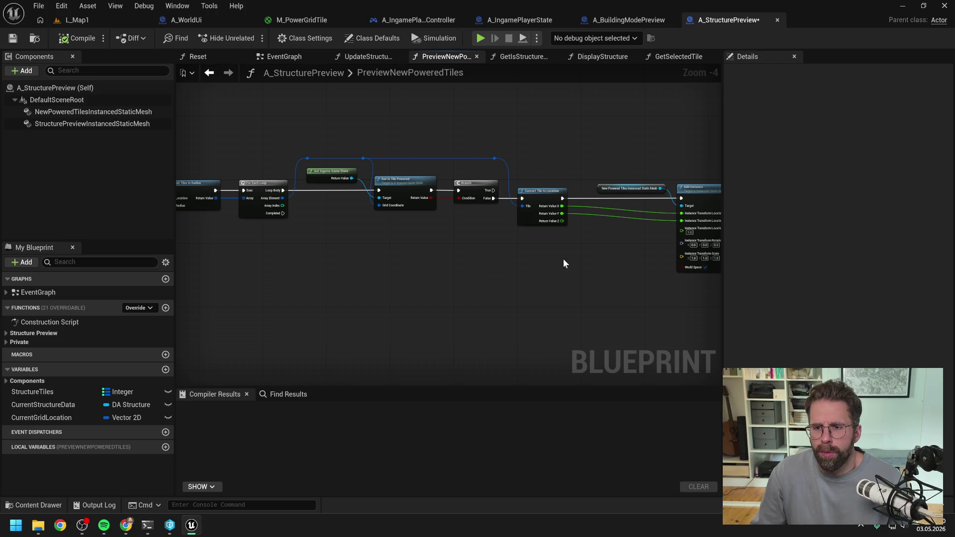
Set an F9 breakpoint on Get Power Radius and go back to L_Map1.
mouse_move(563, 259)
mouse_down()
mouse_move(454, 255)
mouse_move(625, 258)
mouse_up()
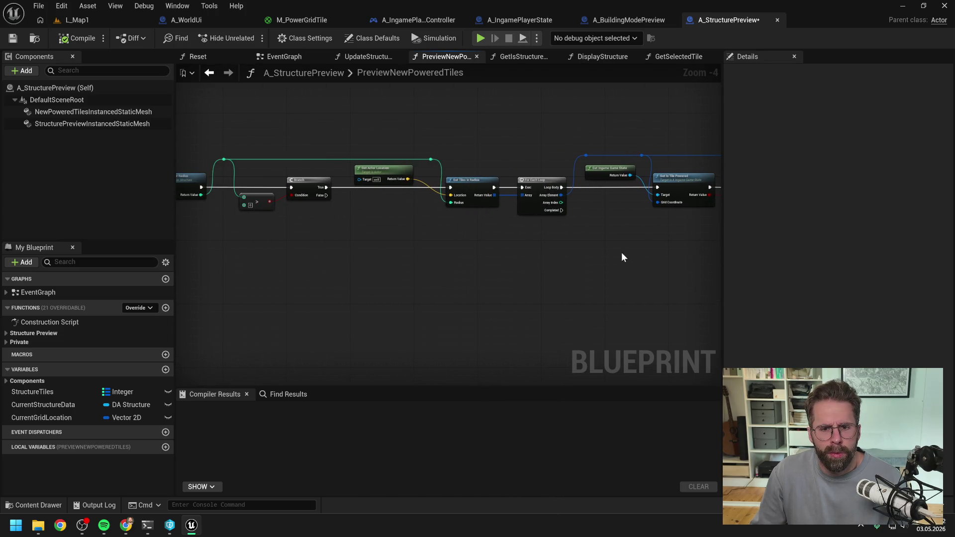
drag(469, 181, 716, 181)
click(470, 181)
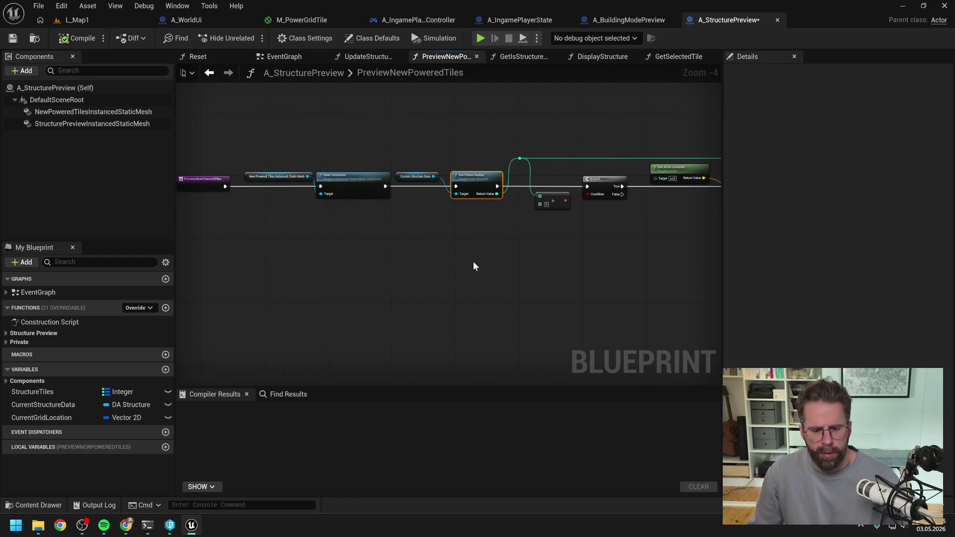
key(F9)
click(80, 21)
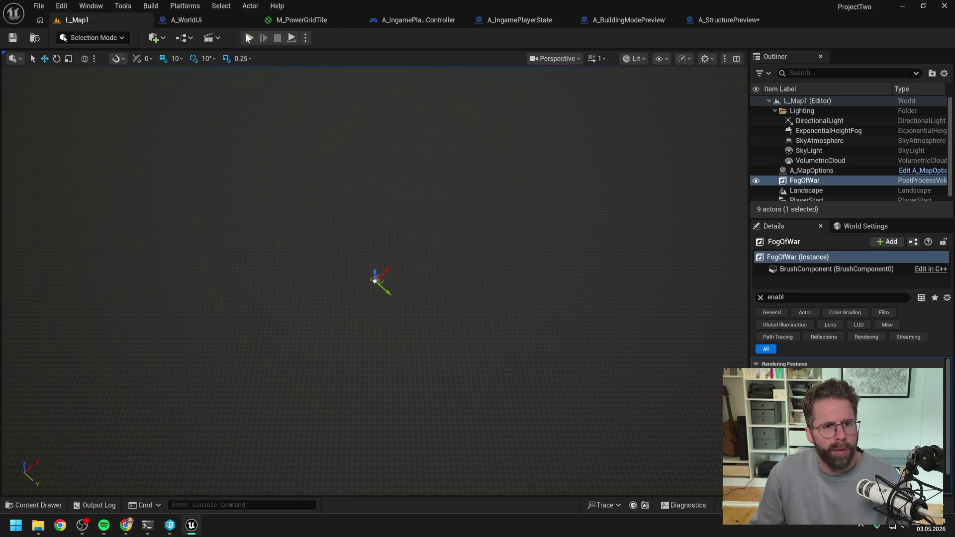
Play-test L_Map1, panning the camera with D and A, then stop and return to A_StructurePreview.
click(249, 37)
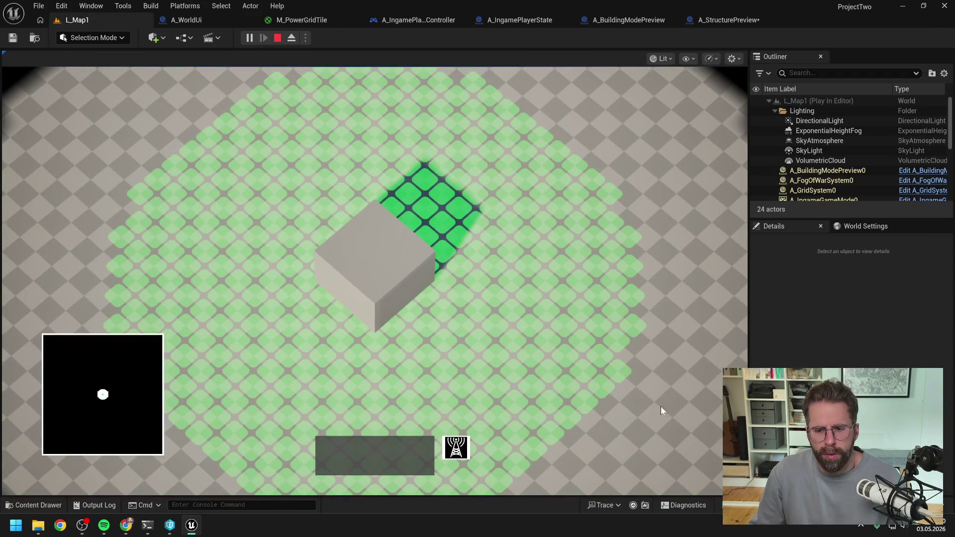
key(d)
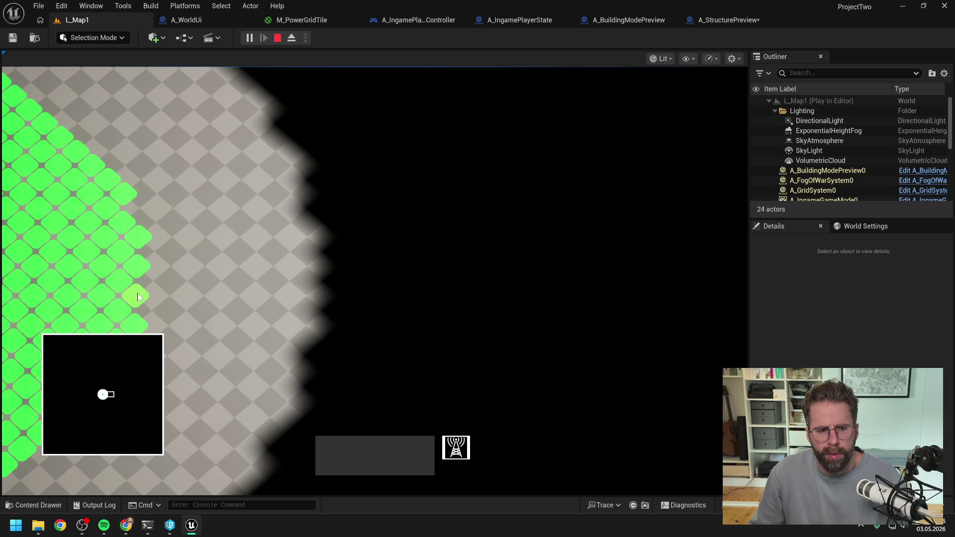
click(278, 269)
key(a)
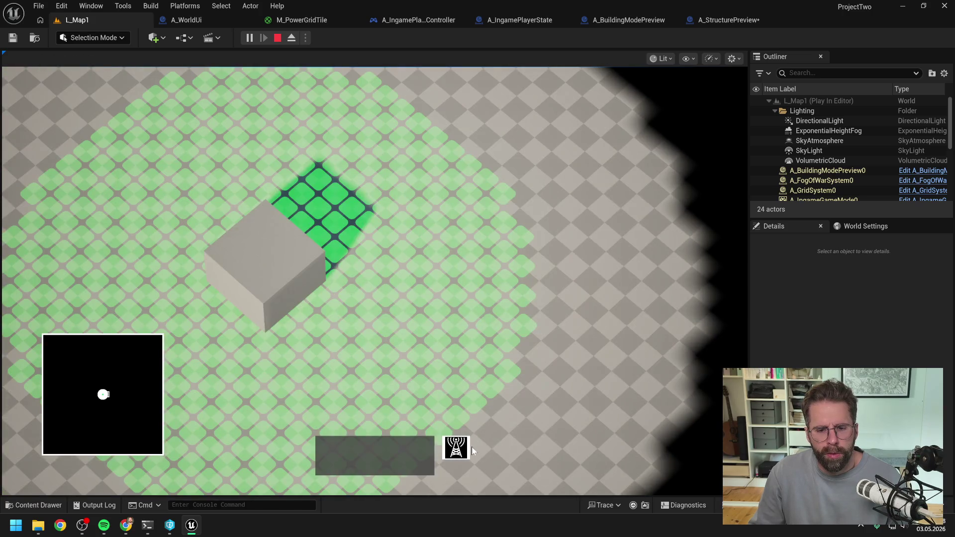
key(Escape)
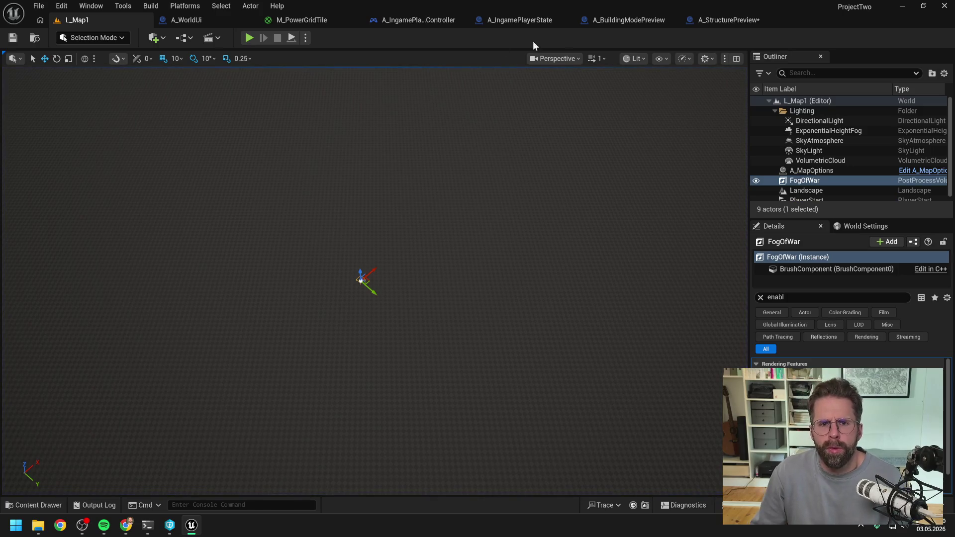
click(726, 20)
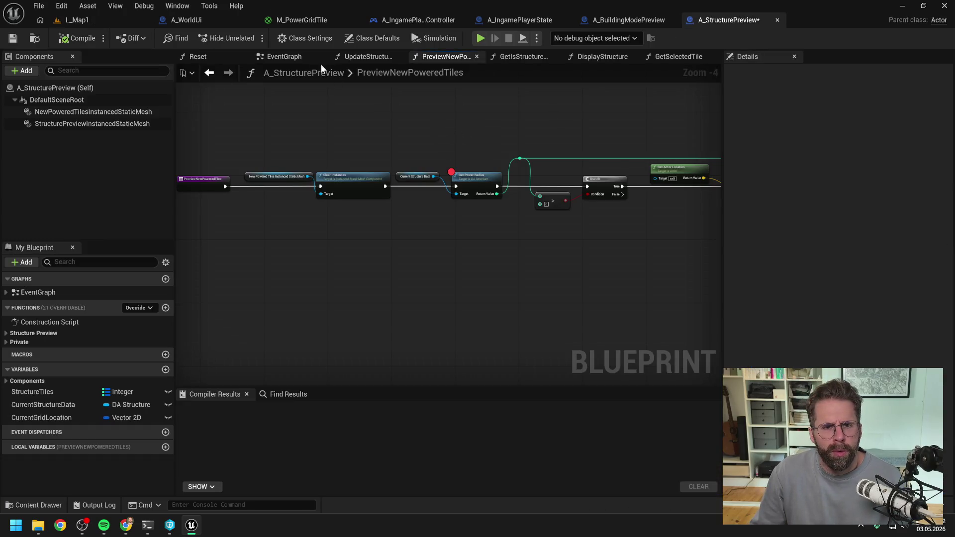
Locate and select the Update Structure Tiles call in the EventGraph.
click(279, 57)
drag(296, 123, 465, 122)
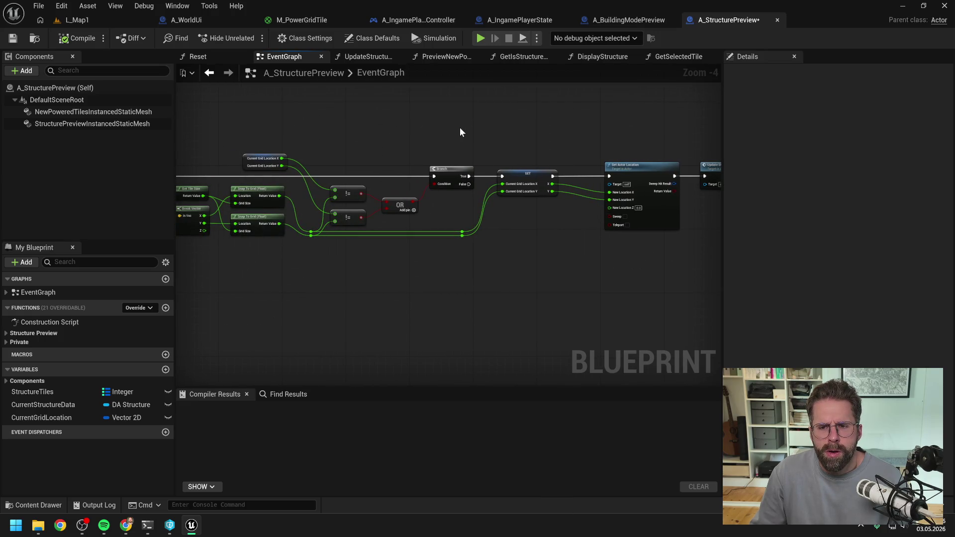
mouse_move(460, 128)
mouse_down()
mouse_move(363, 132)
mouse_move(565, 123)
mouse_move(279, 129)
mouse_up()
click(644, 166)
Play-test again, step into UpdateStructureTiles at the breakpoint and inspect the Structure Tiles keys.
click(80, 20)
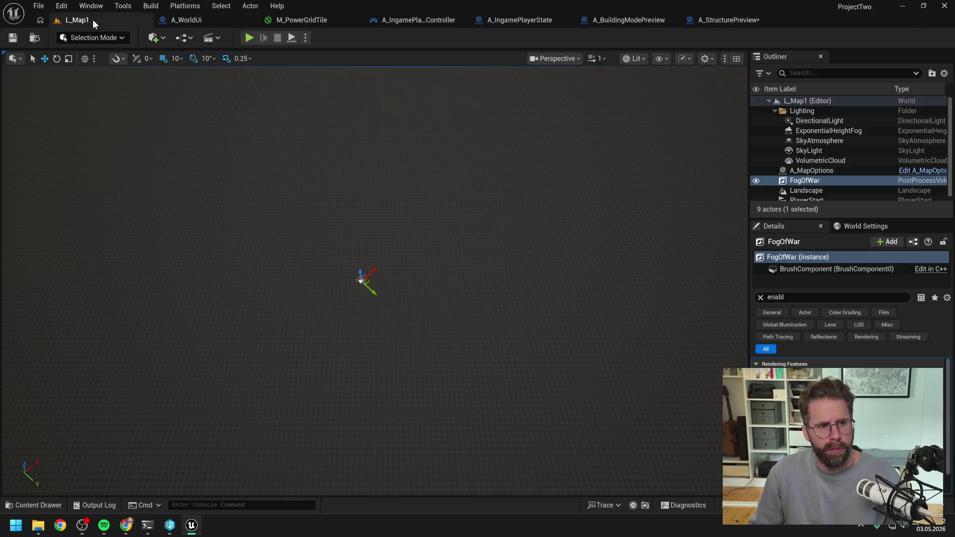
click(250, 38)
click(462, 447)
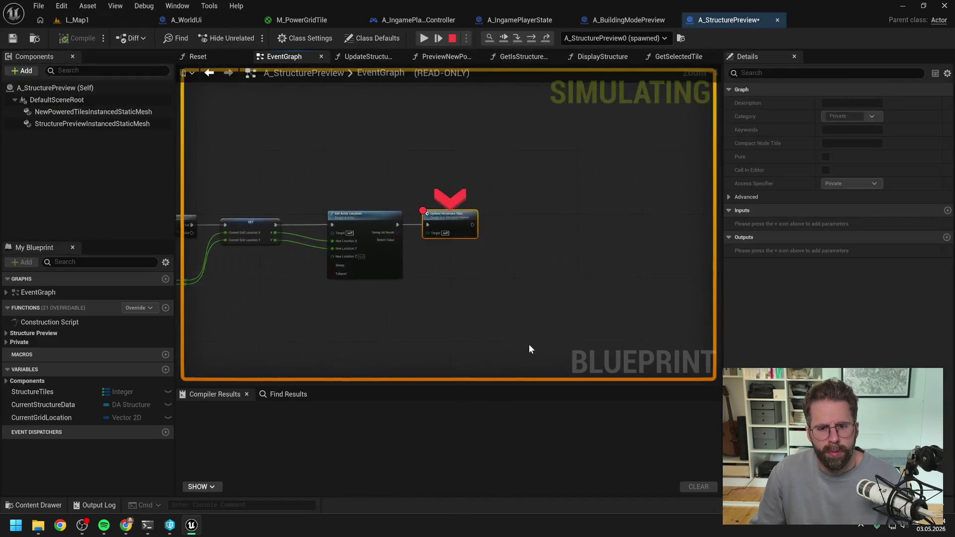
click(517, 38)
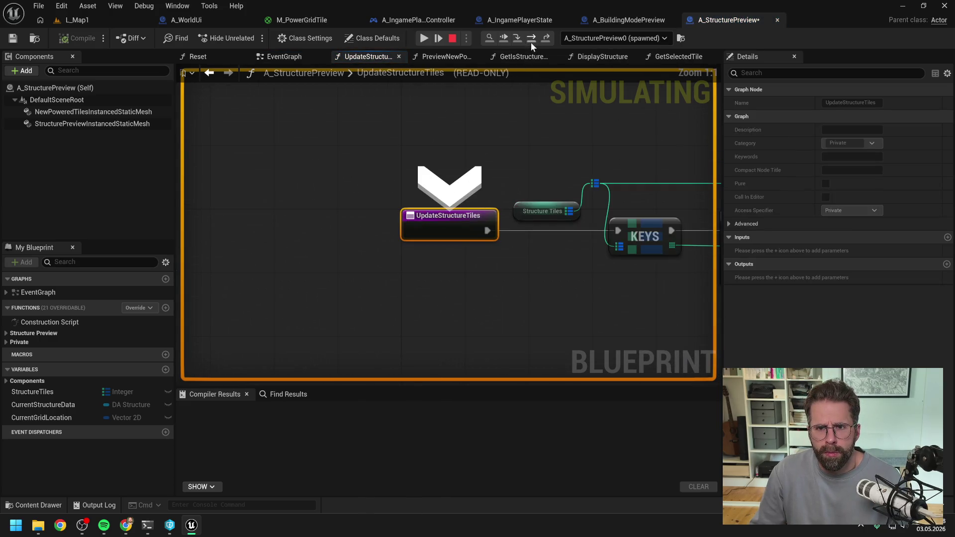
click(530, 38)
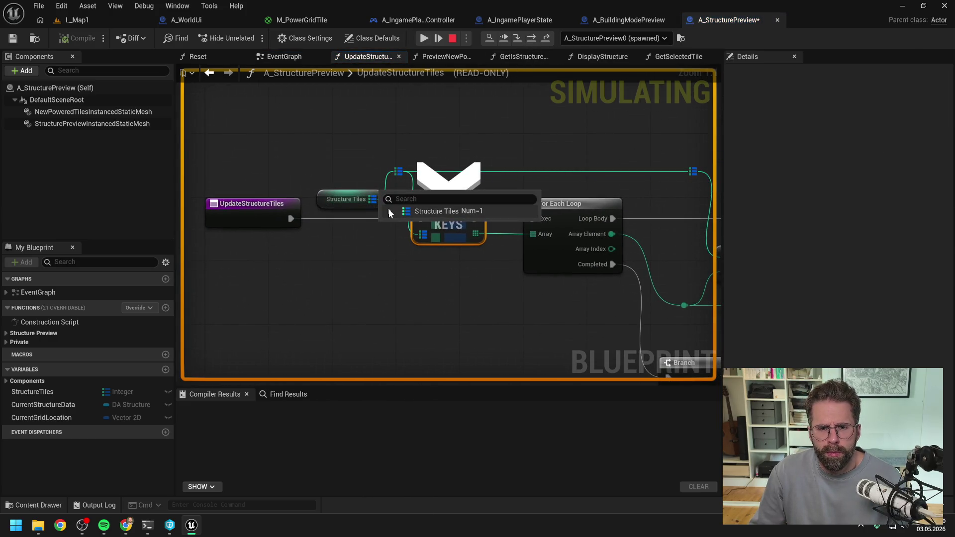
click(390, 210)
scroll(428, 154, down, 2)
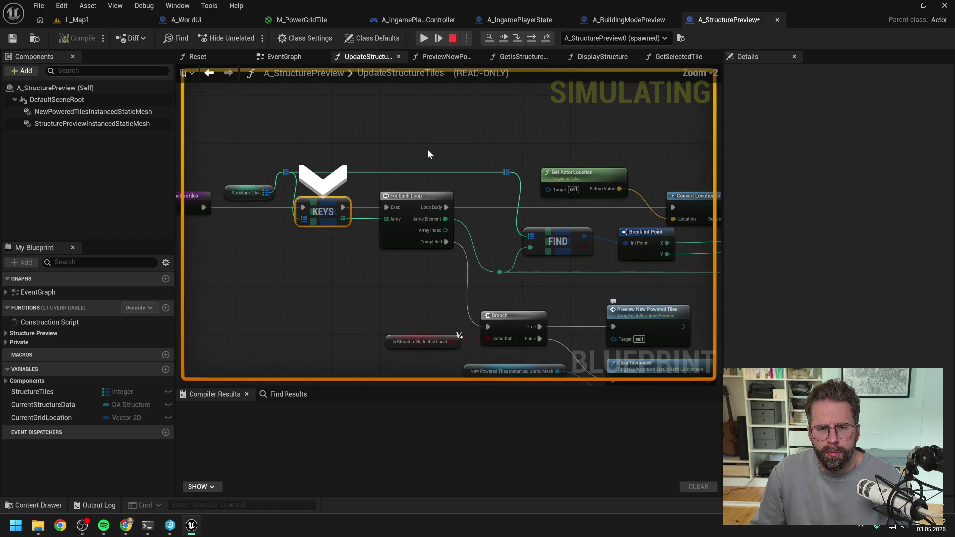
Step to the For Each Loop and check Structure Tiles element [0] and Convert Location to Tile.
click(531, 39)
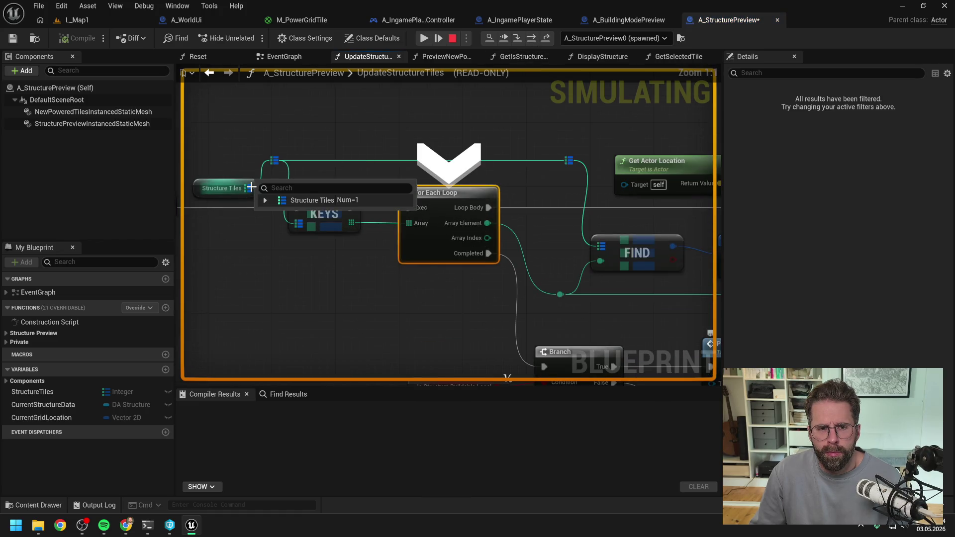
click(265, 201)
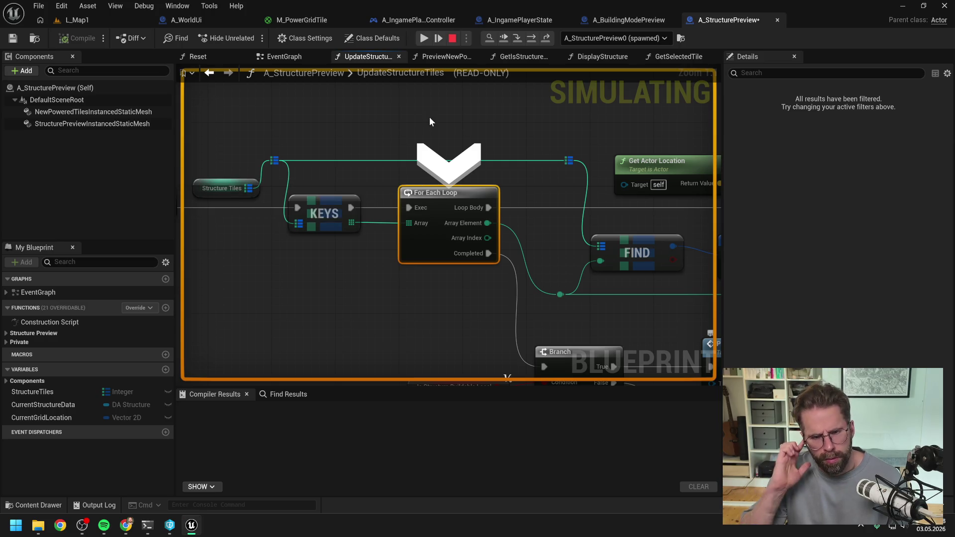
scroll(430, 120, down, 3)
drag(434, 123, 366, 124)
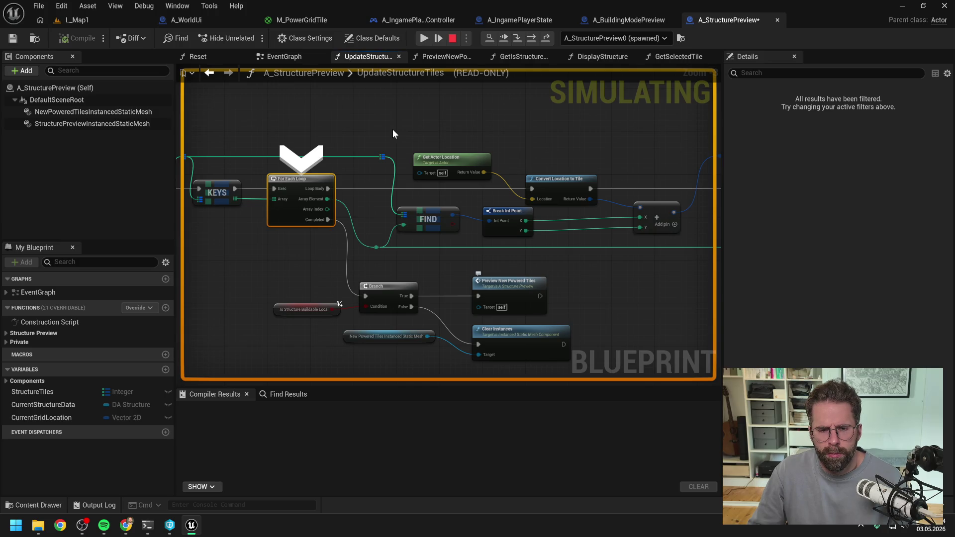
scroll(393, 131, down, 1)
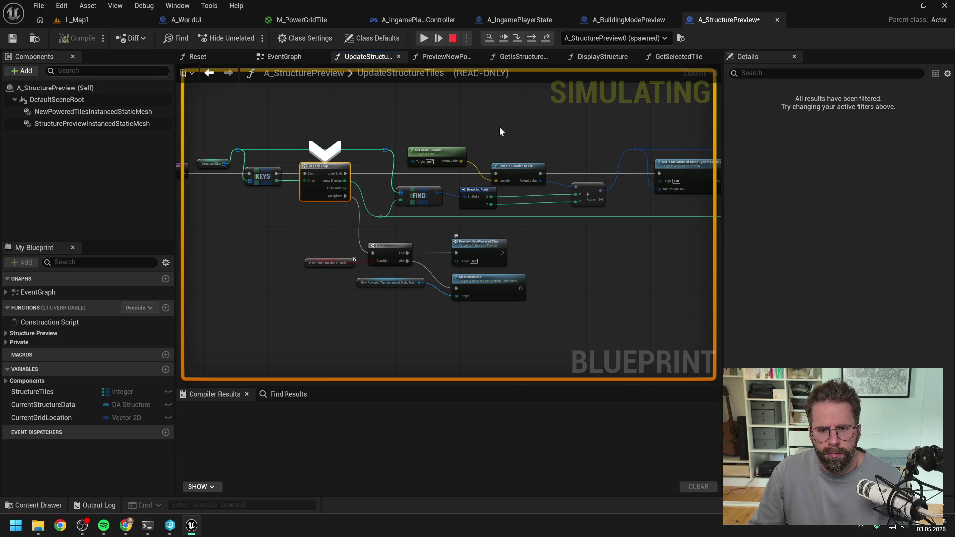
drag(505, 133, 378, 130)
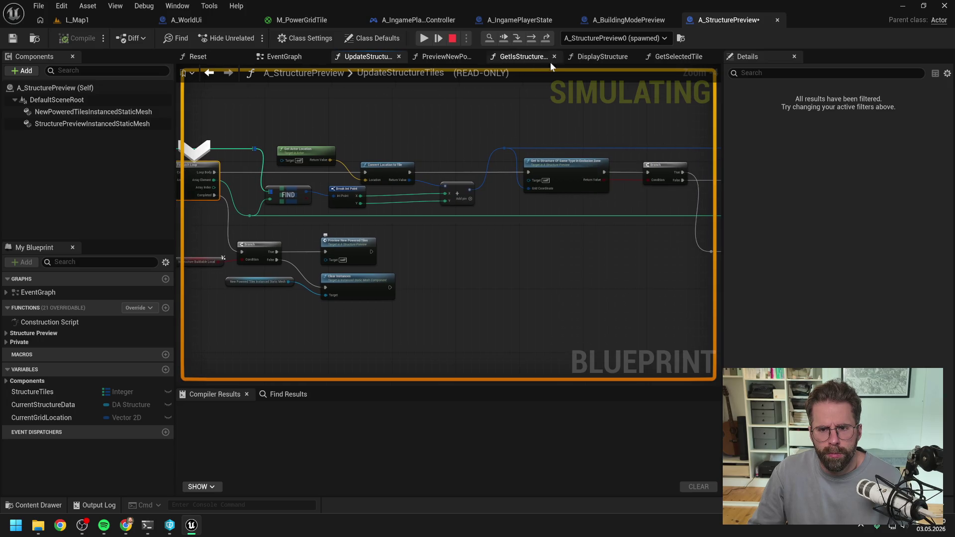
Step execution forward to the Branch and look over the Set Custom Data Value nodes.
click(532, 37)
click(532, 37)
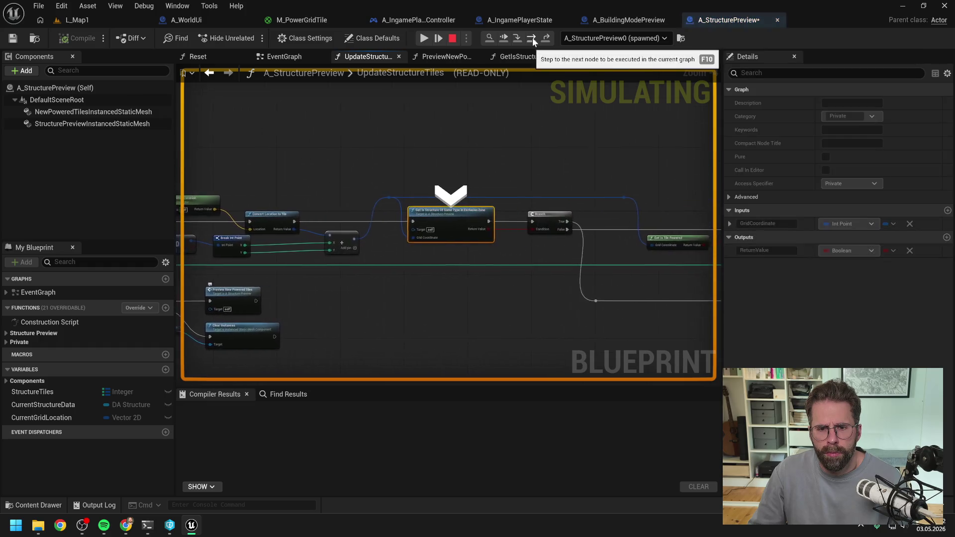
click(532, 37)
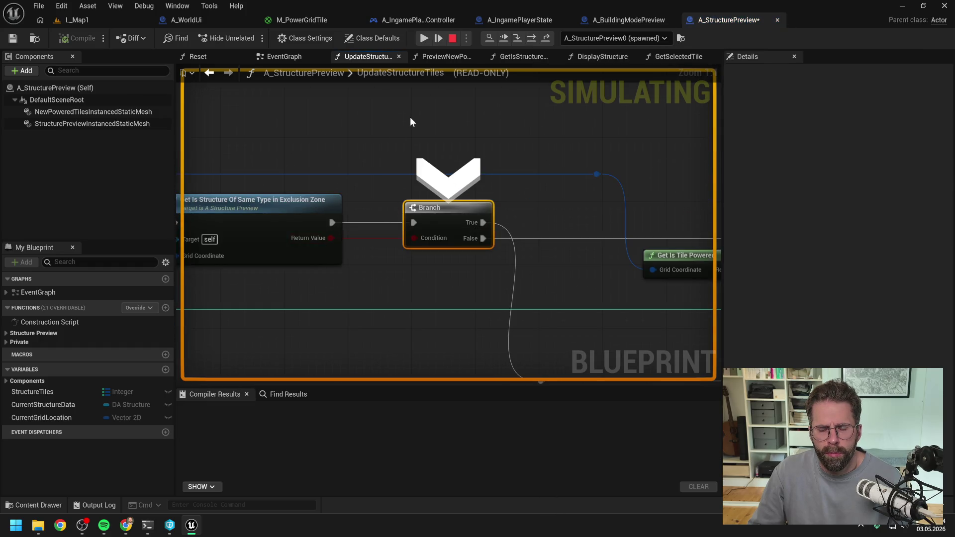
scroll(410, 117, down, 1)
drag(411, 122, 346, 110)
scroll(348, 115, down, 2)
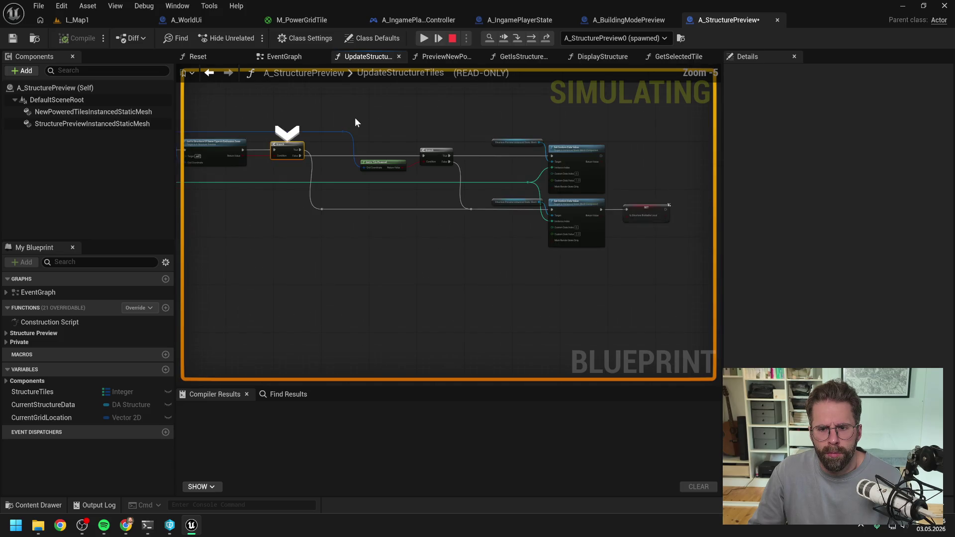
scroll(467, 165, up, 1)
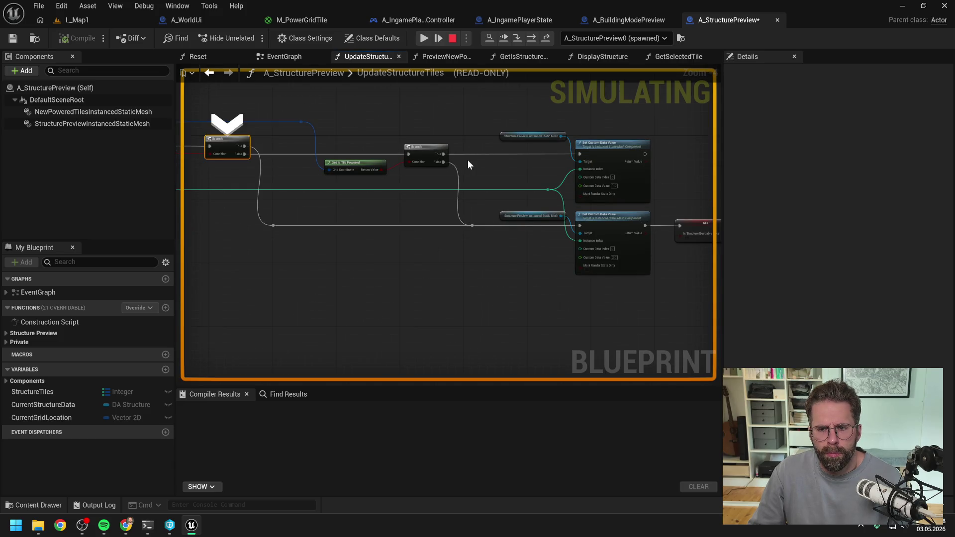
drag(468, 161, 404, 160)
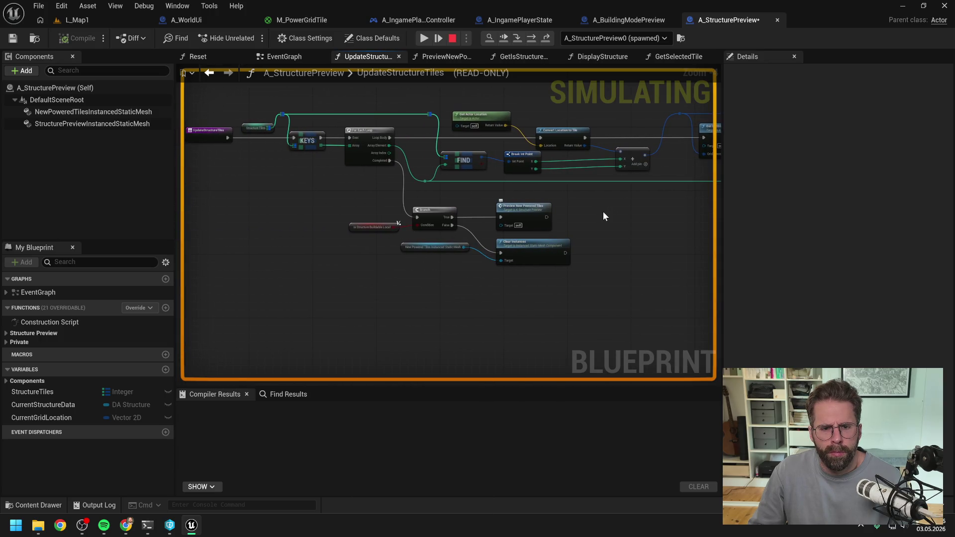
Move the breakpoint from the Branch to Preview New Powered Tiles, resume, and stop PIE.
click(423, 214)
key(F9)
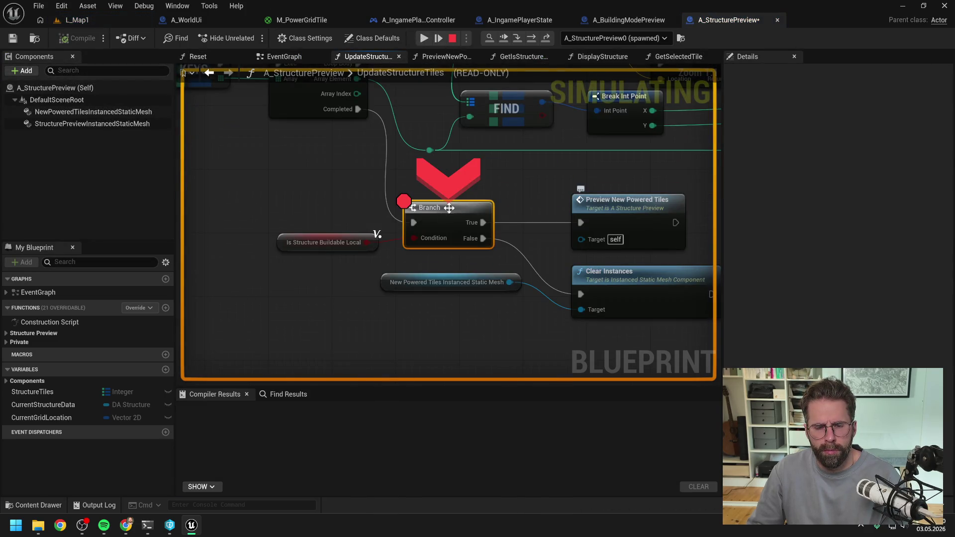
click(489, 200)
key(F9)
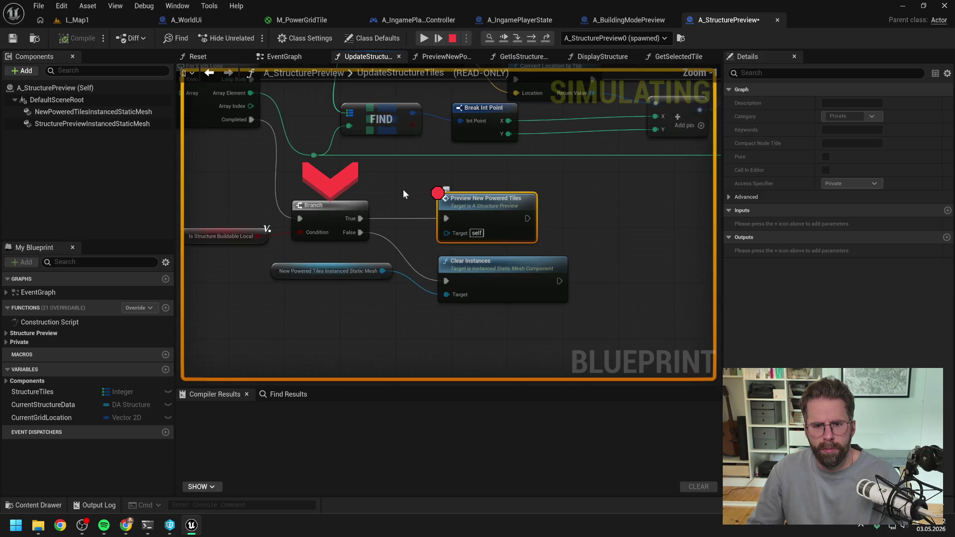
click(423, 39)
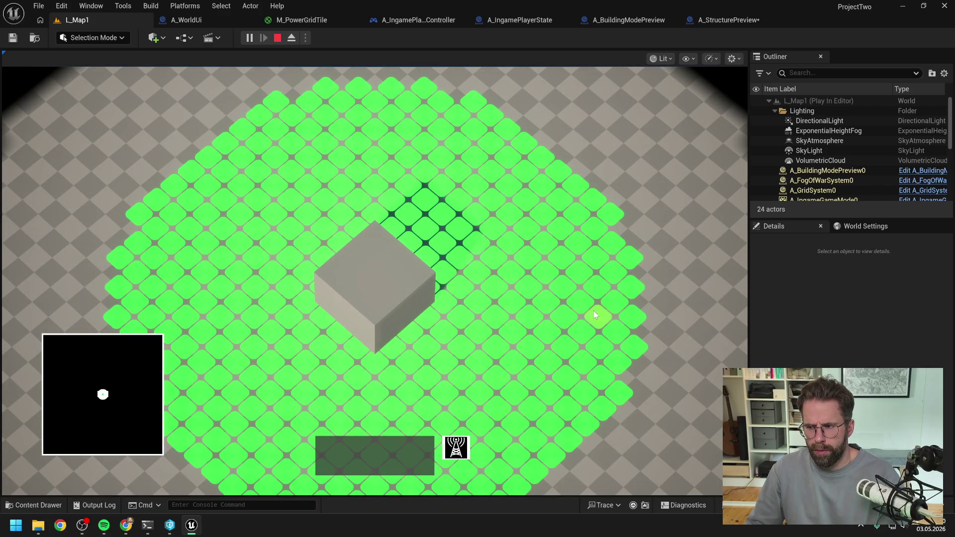
key(Escape)
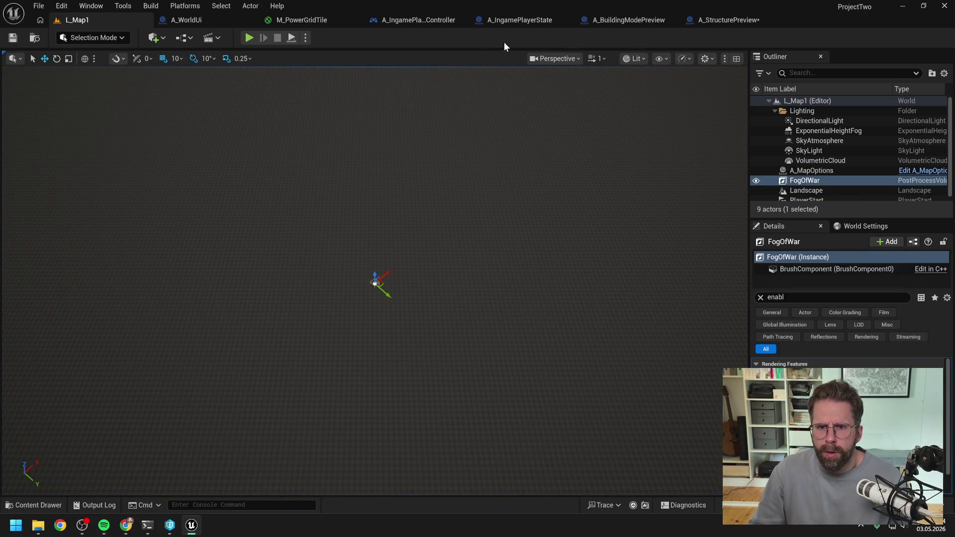
click(519, 20)
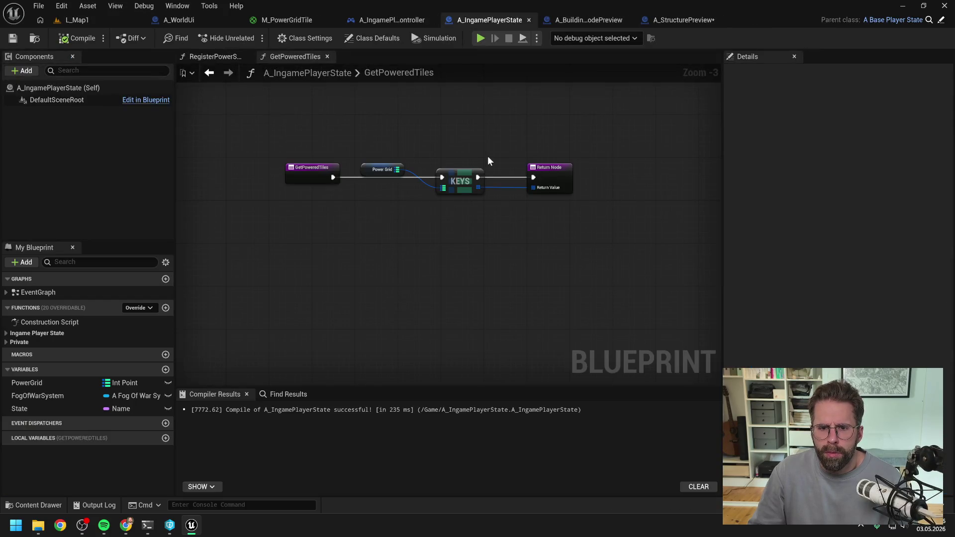
Look through the Controller, PlayerState, BuildingModePreview and WorldUi blueprints, then save A_StructurePreview.
click(399, 22)
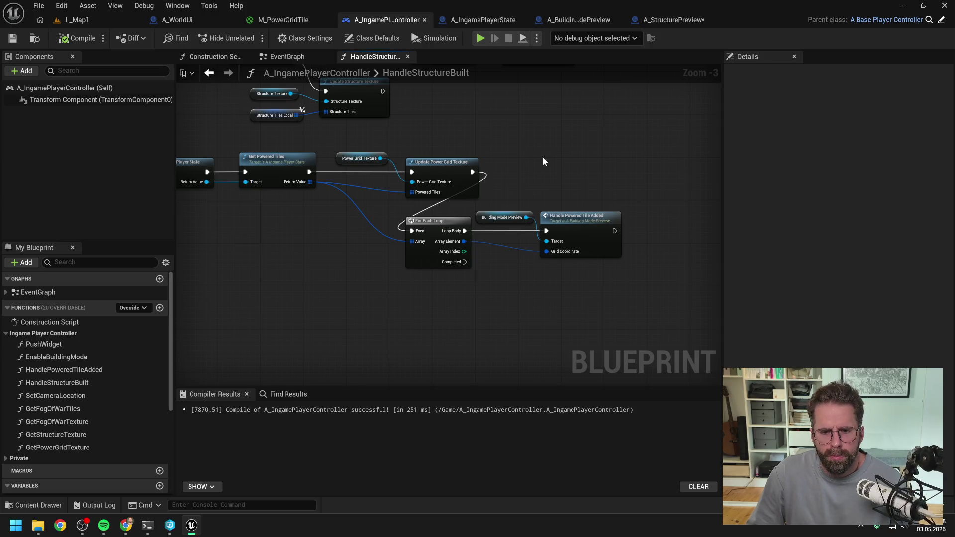
click(472, 20)
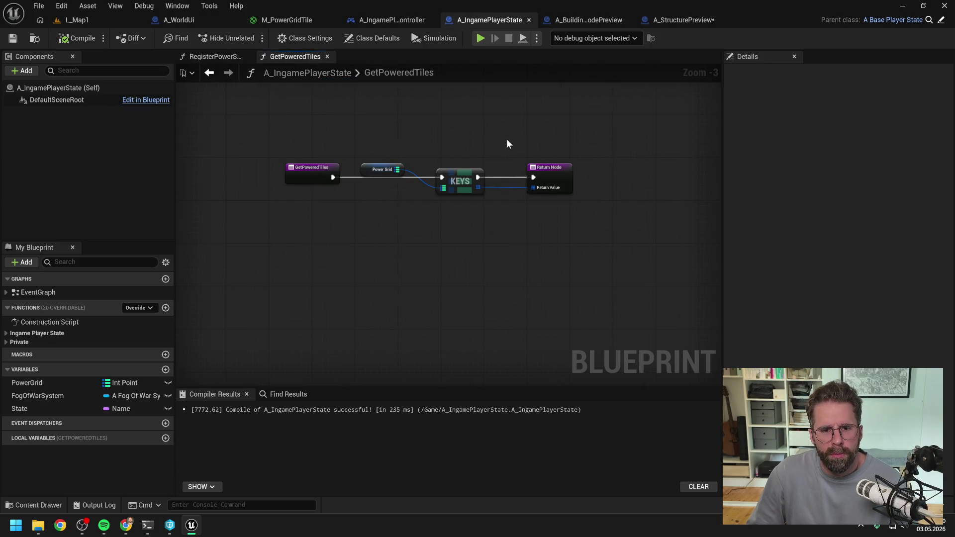
click(580, 19)
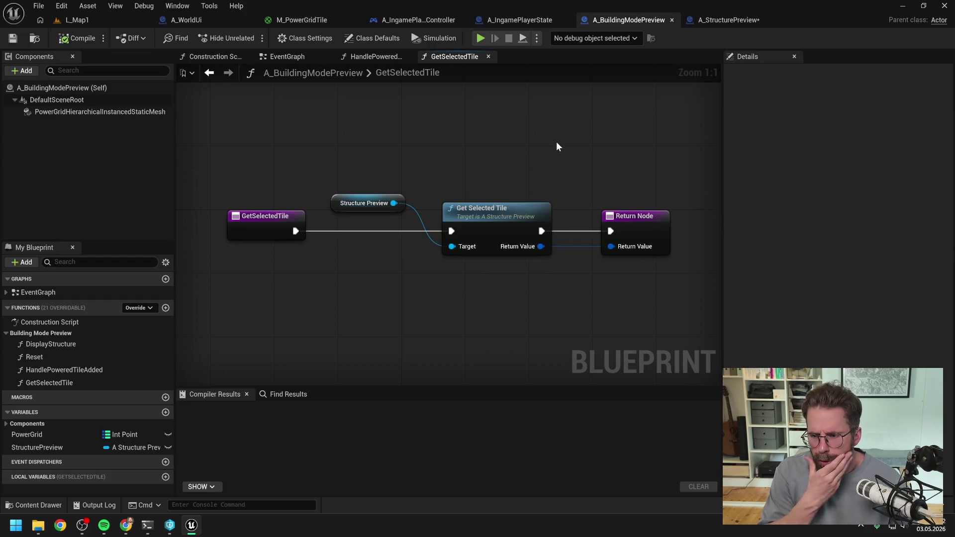
click(210, 16)
mouse_move(588, 129)
mouse_down()
mouse_move(486, 123)
mouse_move(505, 118)
mouse_move(473, 111)
mouse_move(529, 109)
mouse_move(420, 105)
mouse_up()
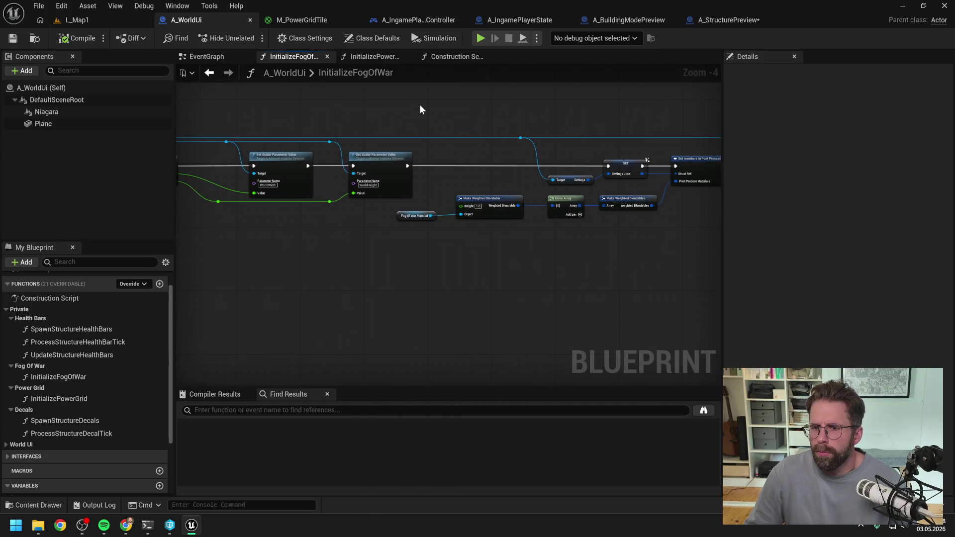
drag(596, 107, 458, 111)
click(729, 20)
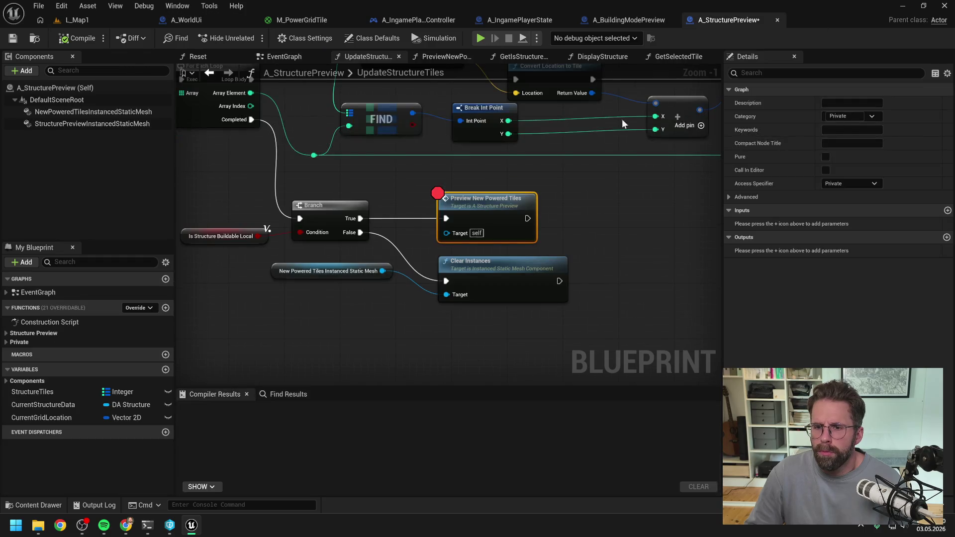
key(ctrl+s)
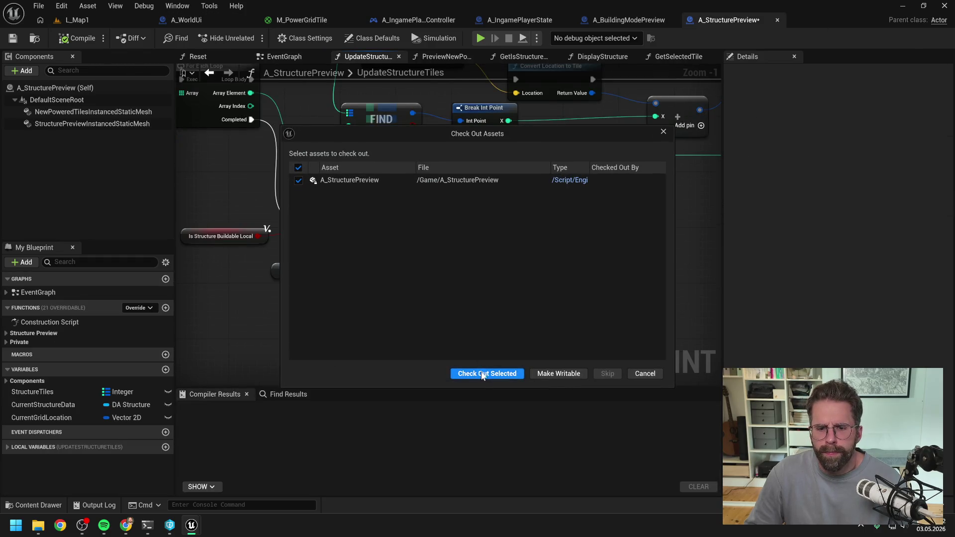
Check out A_StructurePreview and review PreviewNewPoweredTiles from the radius loop to Add Instance.
click(487, 373)
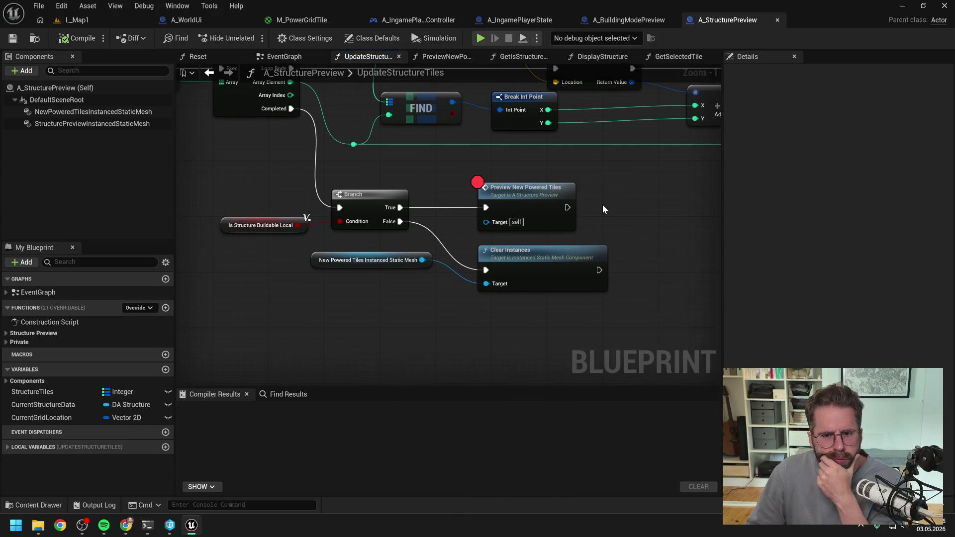
double_click(517, 191)
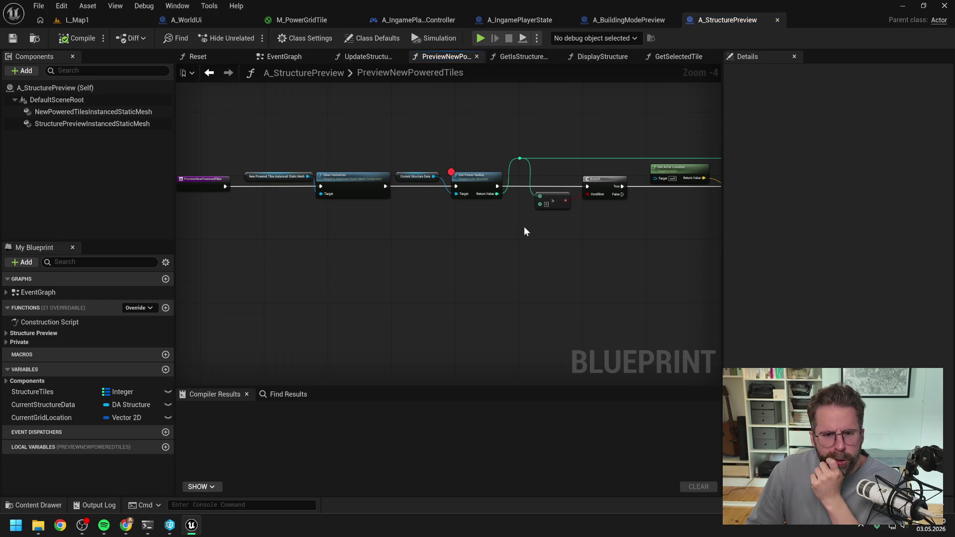
drag(523, 230, 383, 230)
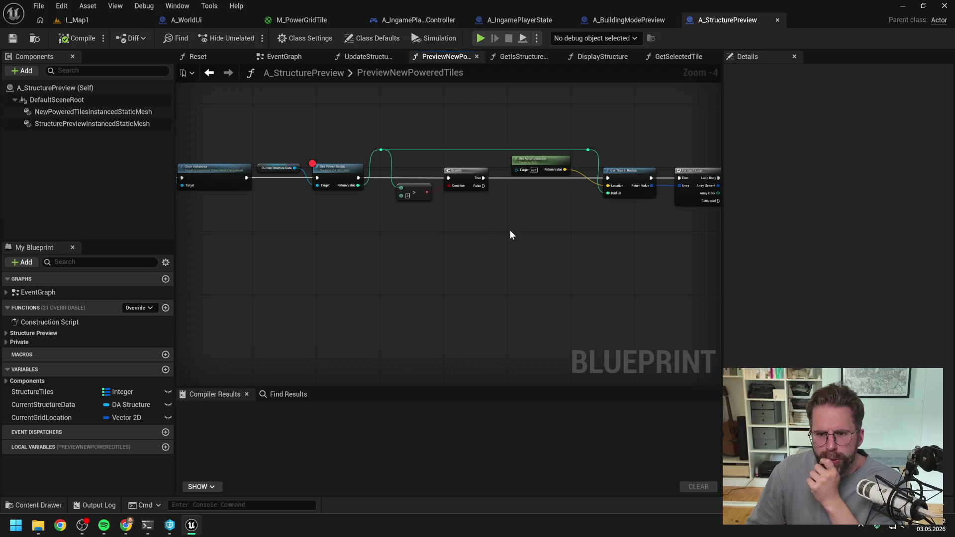
drag(545, 234, 412, 221)
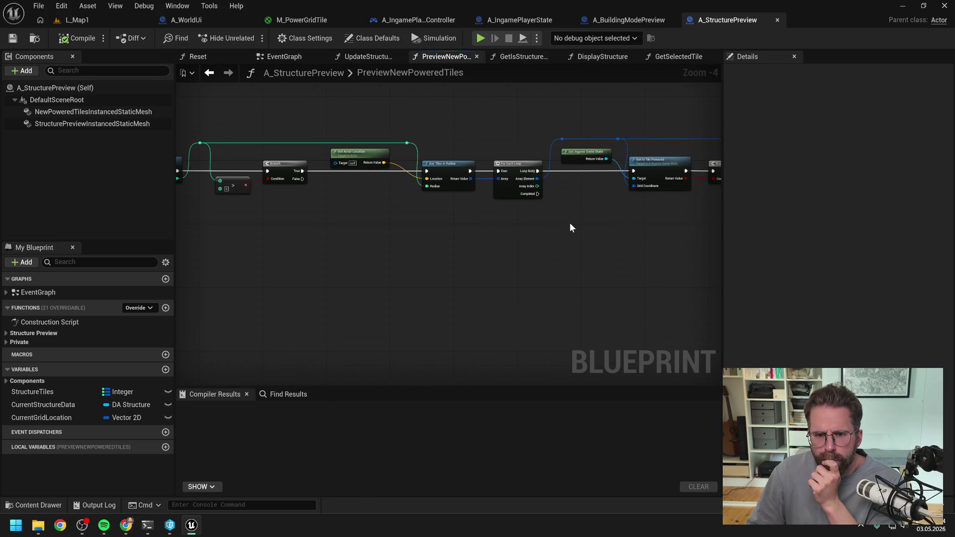
drag(565, 223, 411, 216)
drag(530, 219, 411, 217)
drag(510, 232, 487, 232)
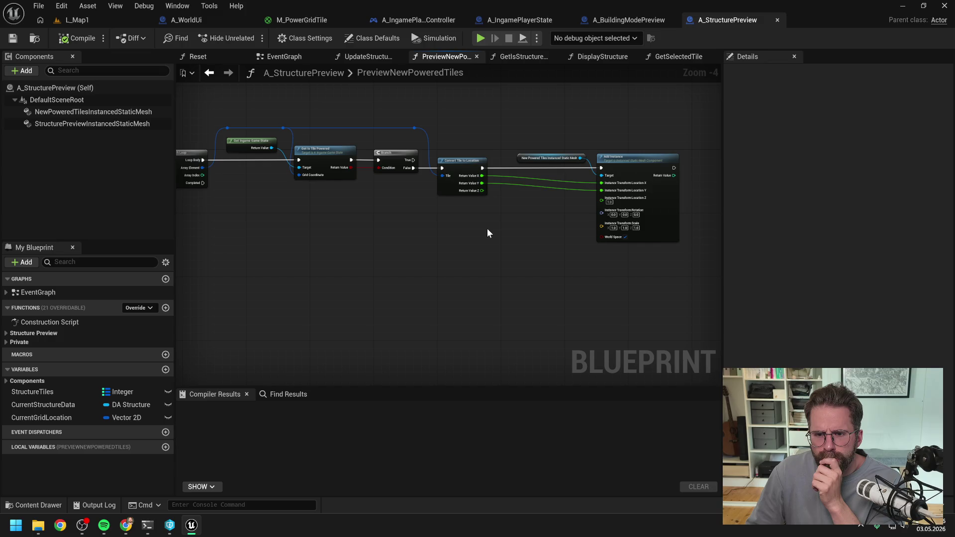
drag(319, 217, 440, 216)
drag(365, 208, 605, 215)
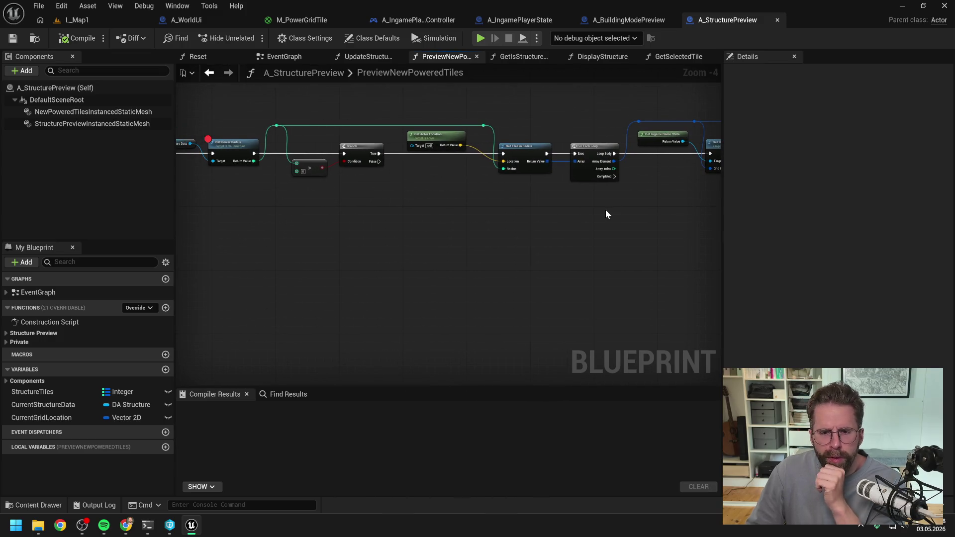
drag(480, 208, 573, 205)
drag(515, 211, 594, 215)
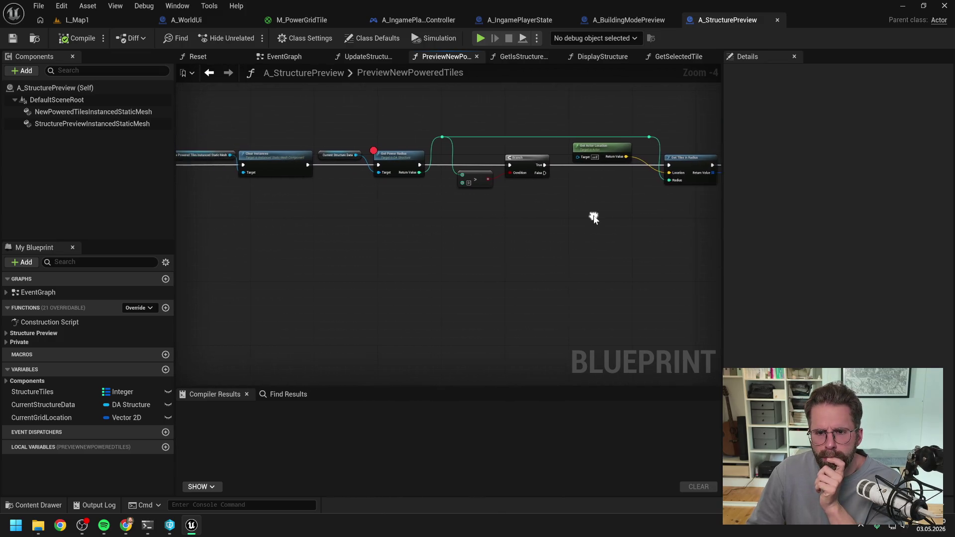
mouse_move(496, 204)
mouse_down()
mouse_move(398, 198)
mouse_move(317, 142)
mouse_move(445, 179)
mouse_up()
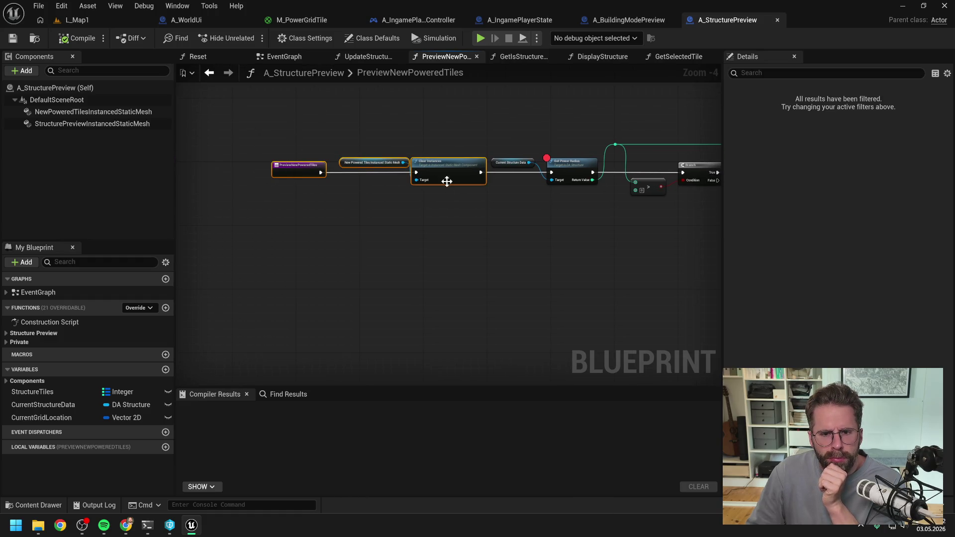
click(531, 207)
drag(531, 207, 457, 206)
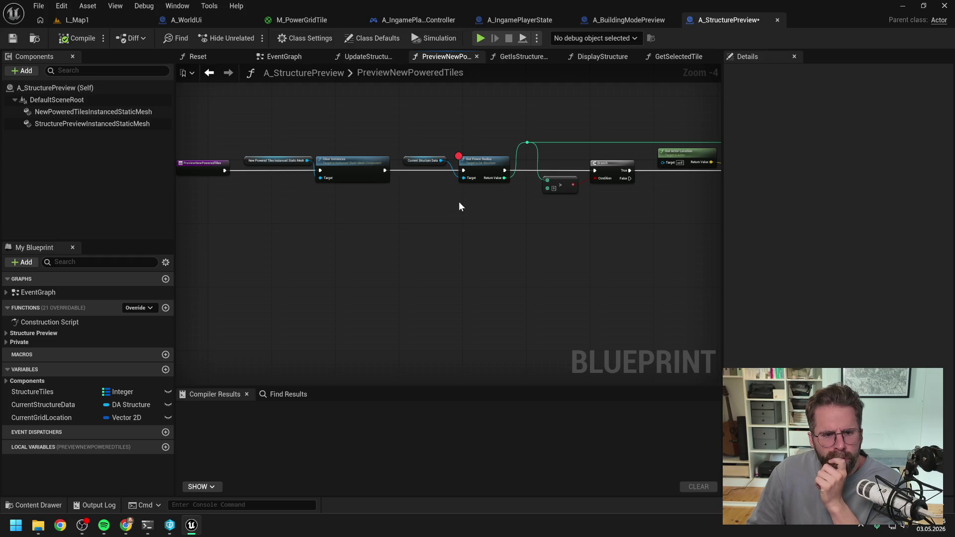
Back in UpdateStructureTiles, compile and save A_StructurePreview.
click(366, 56)
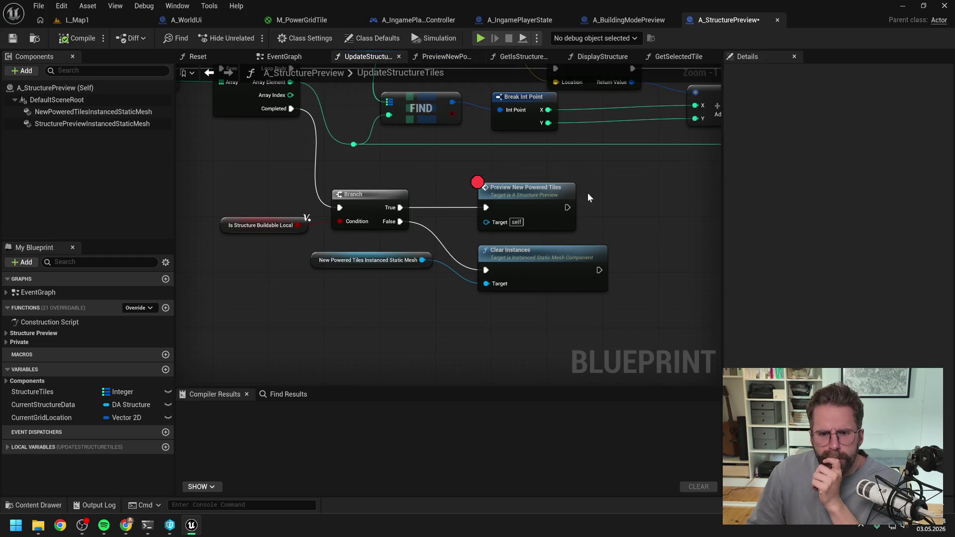
scroll(619, 190, down, 1)
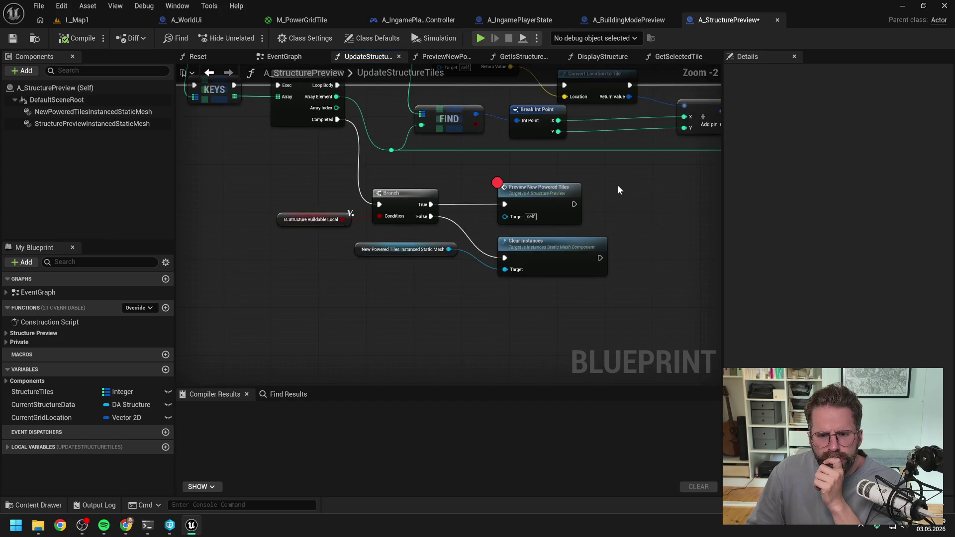
click(77, 38)
key(ctrl+s)
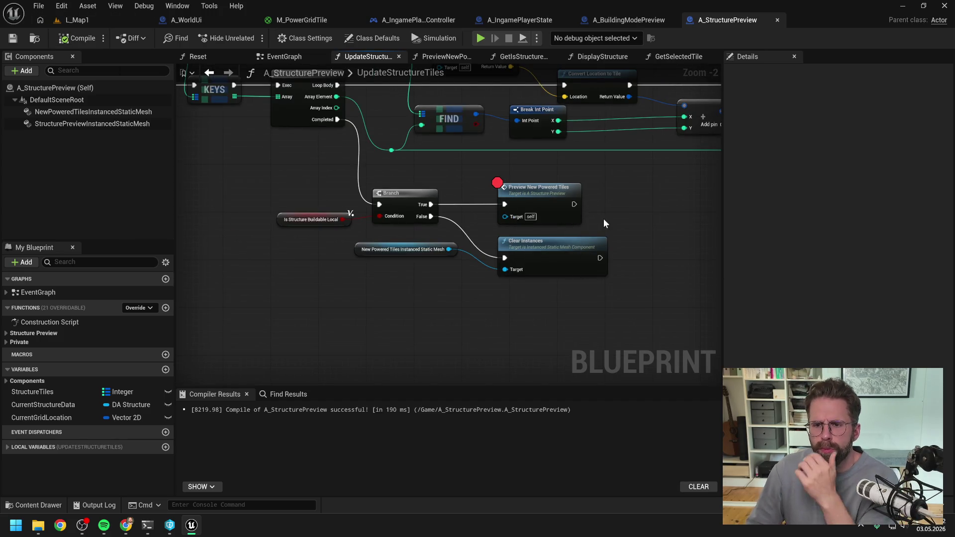
Pan across UpdateStructureTiles to the Set Custom Data Value nodes.
drag(604, 219, 482, 226)
scroll(482, 225, down, 1)
scroll(482, 227, down, 1)
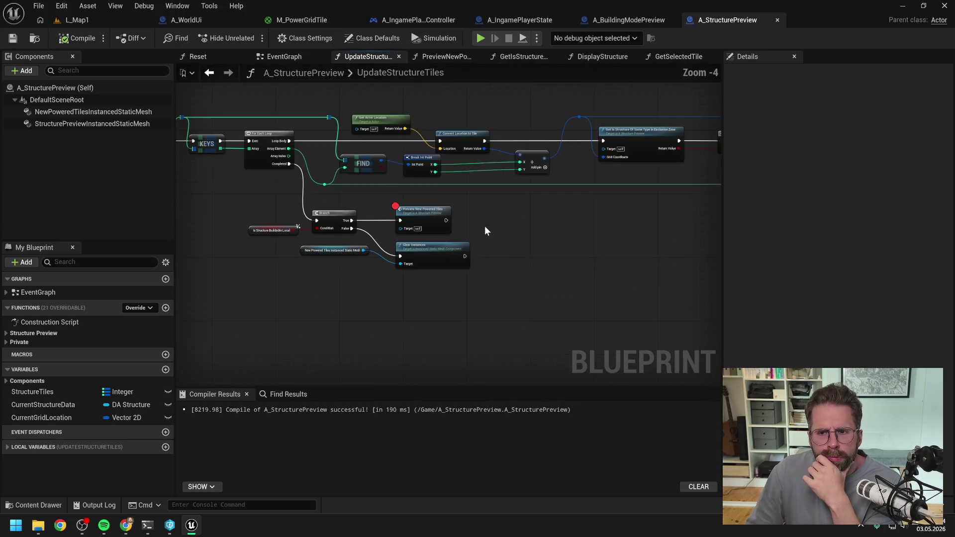
drag(574, 231, 425, 226)
drag(556, 234, 294, 228)
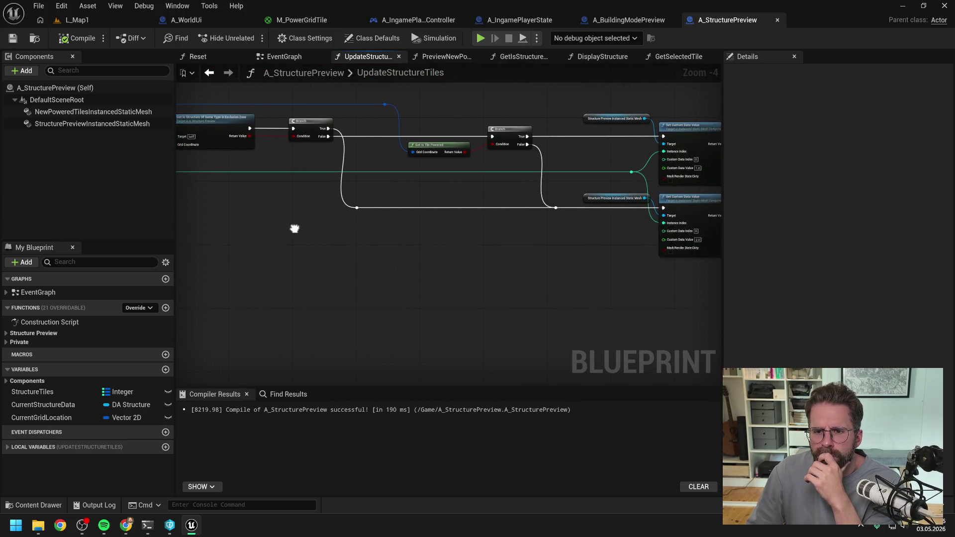
Reopen PreviewNewPoweredTiles and look over its tiles-in-radius loop and entry.
mouse_move(458, 245)
mouse_down()
mouse_move(353, 240)
mouse_move(482, 239)
mouse_move(583, 219)
mouse_up()
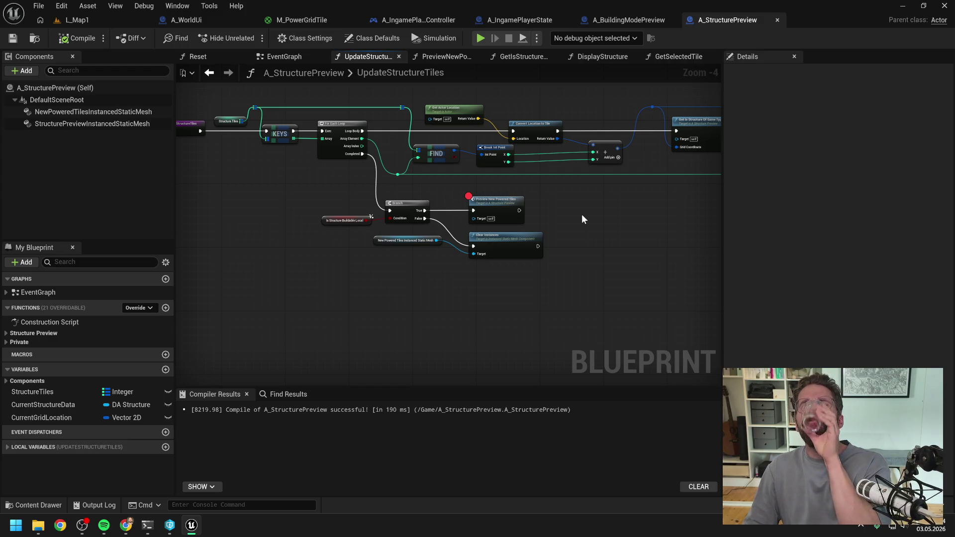
scroll(580, 214, up, 2)
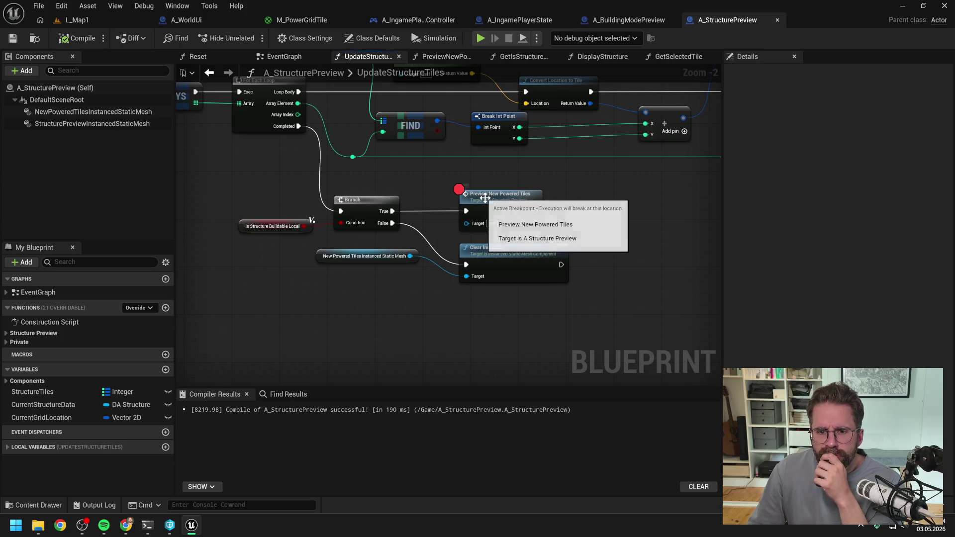
double_click(516, 198)
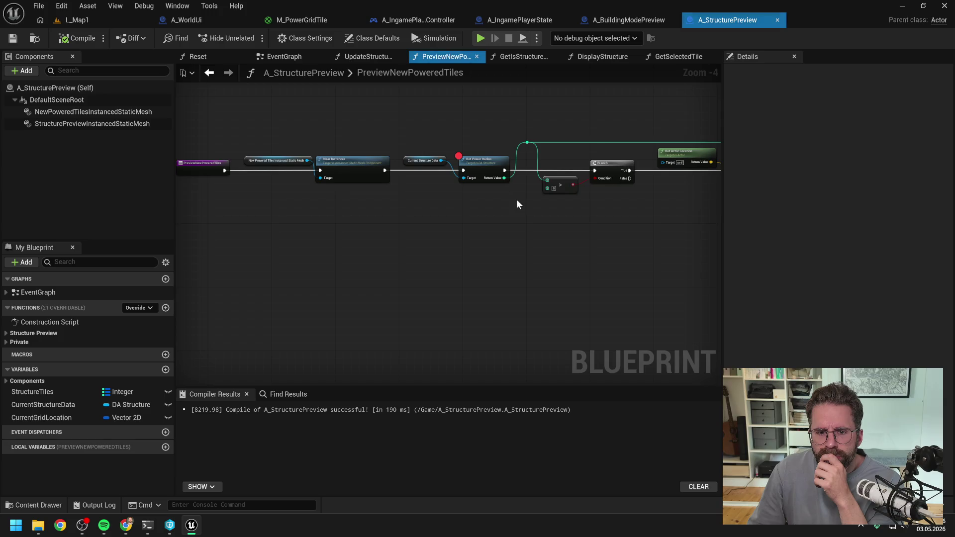
drag(488, 219, 348, 214)
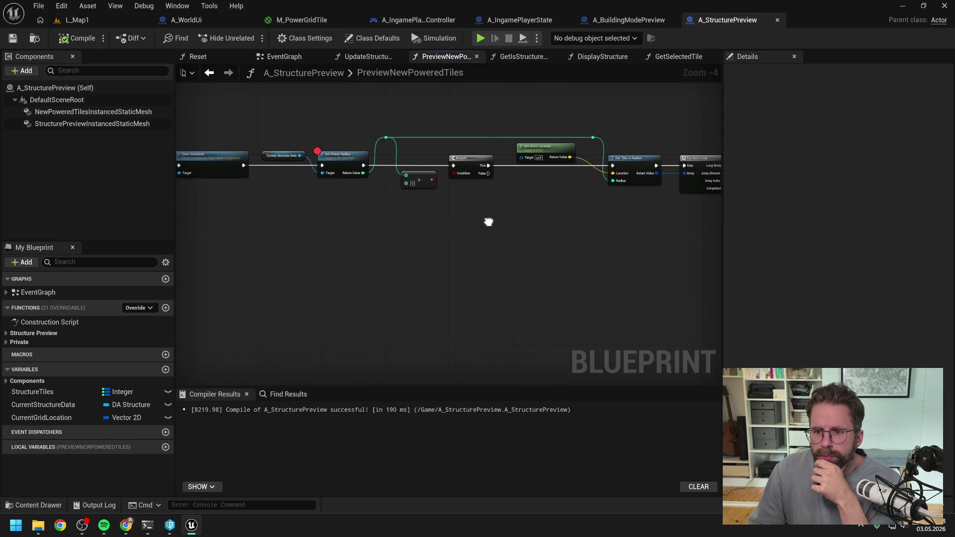
drag(536, 232, 580, 239)
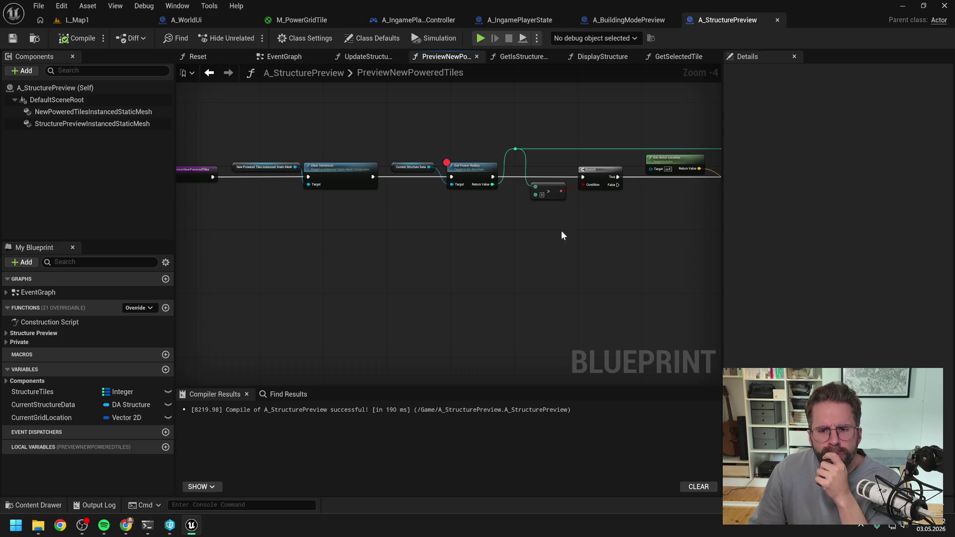
Return to UpdateStructureTiles and follow the loop body to the Get Is Tile Powered check.
click(381, 57)
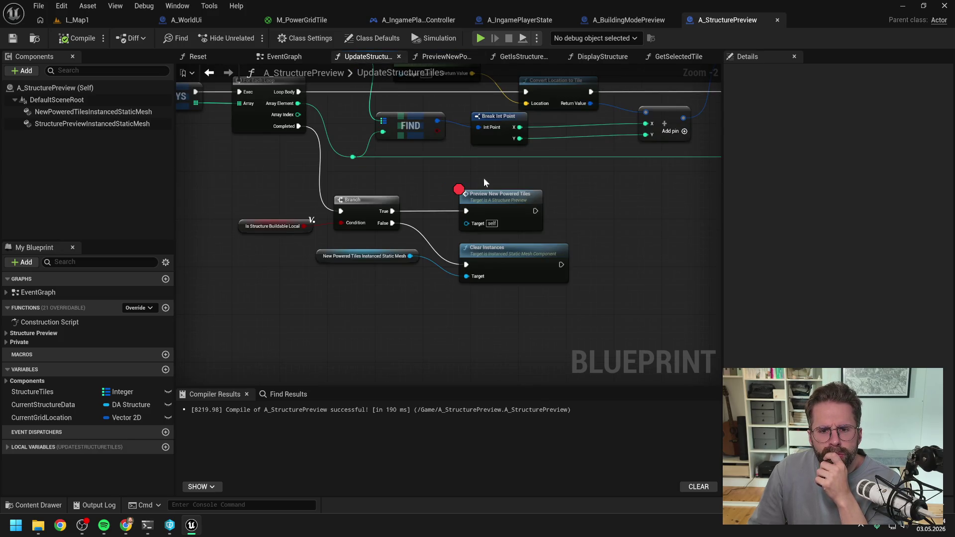
scroll(491, 175, down, 1)
drag(556, 186, 428, 211)
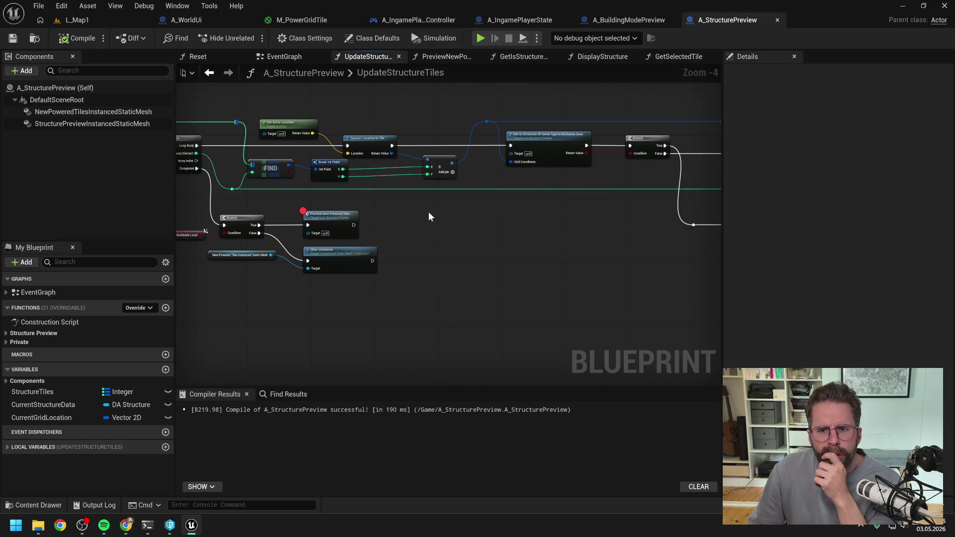
mouse_move(528, 230)
mouse_down()
mouse_move(421, 236)
mouse_move(543, 235)
mouse_up()
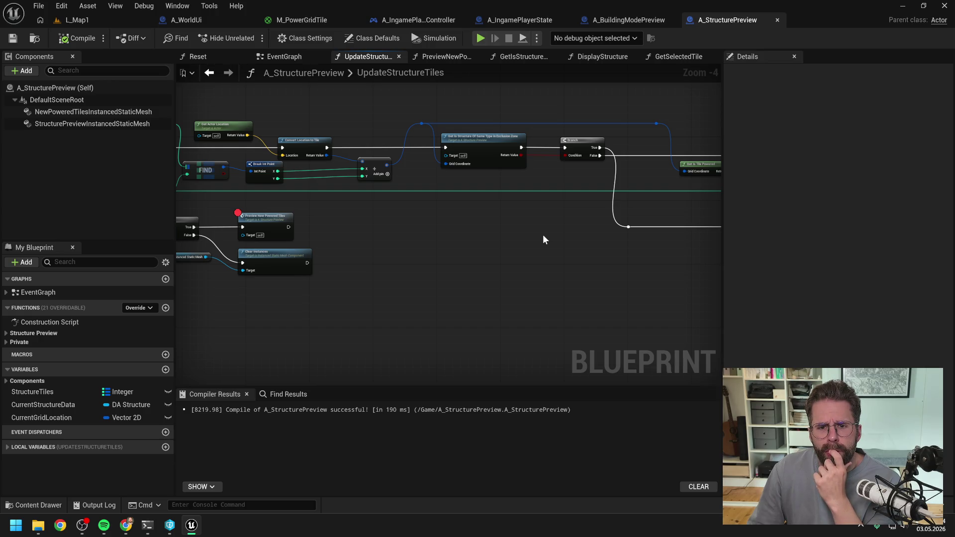
drag(561, 234, 401, 214)
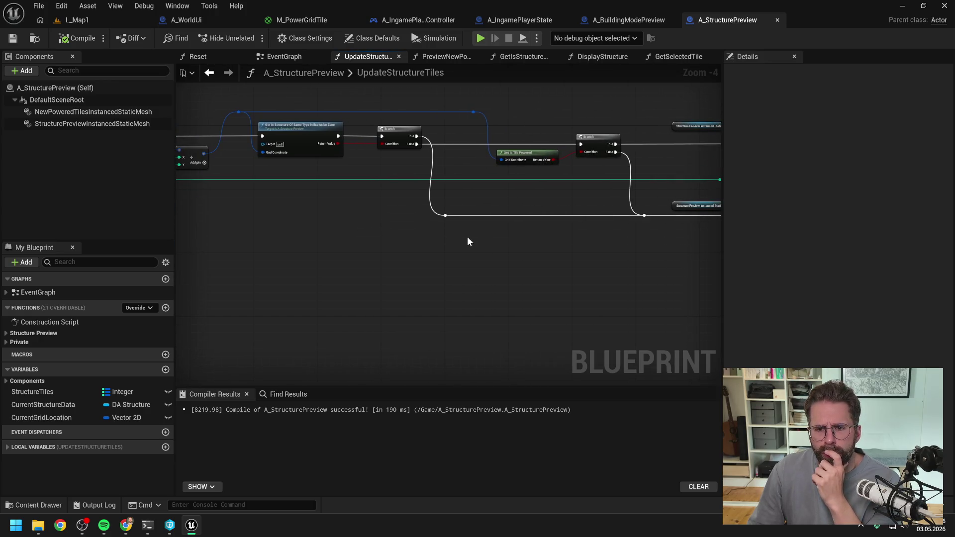
drag(468, 242, 436, 239)
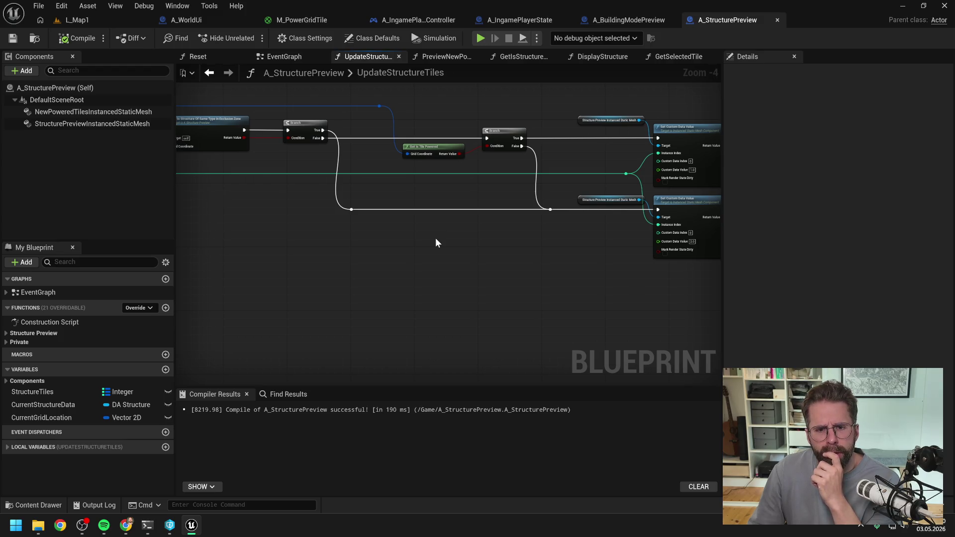
Follow Get Is Tile Powered through the game state into A_GridSystem's Powered Tiles check.
double_click(435, 150)
double_click(501, 222)
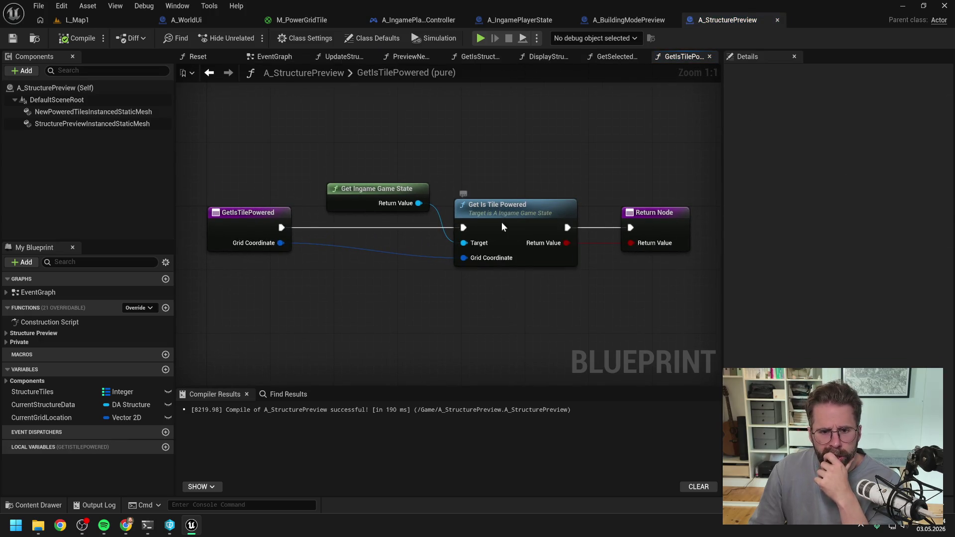
double_click(475, 205)
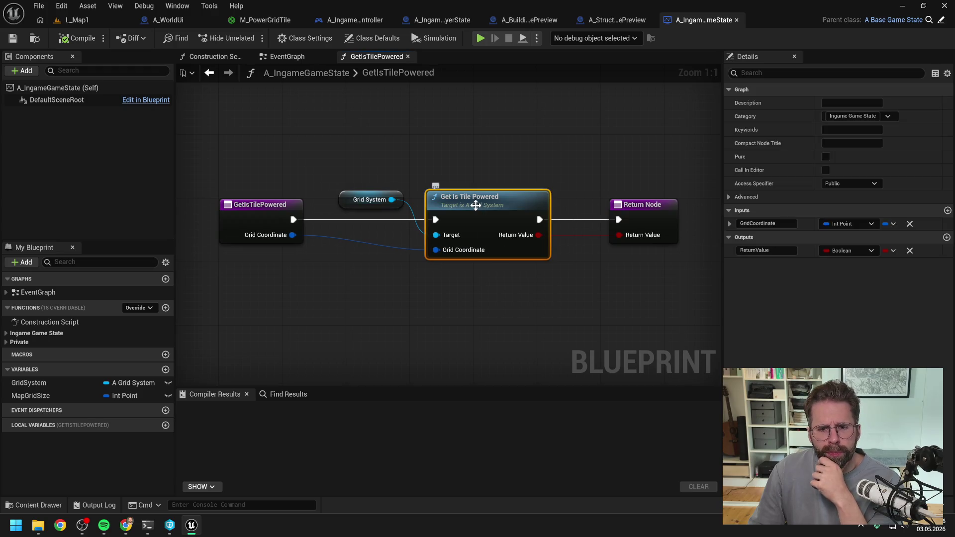
click(378, 195)
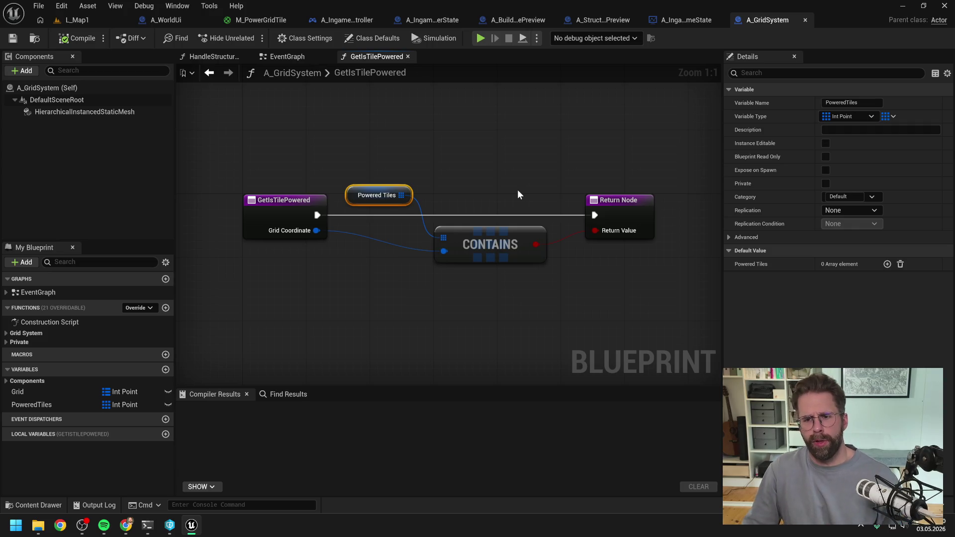
click(513, 187)
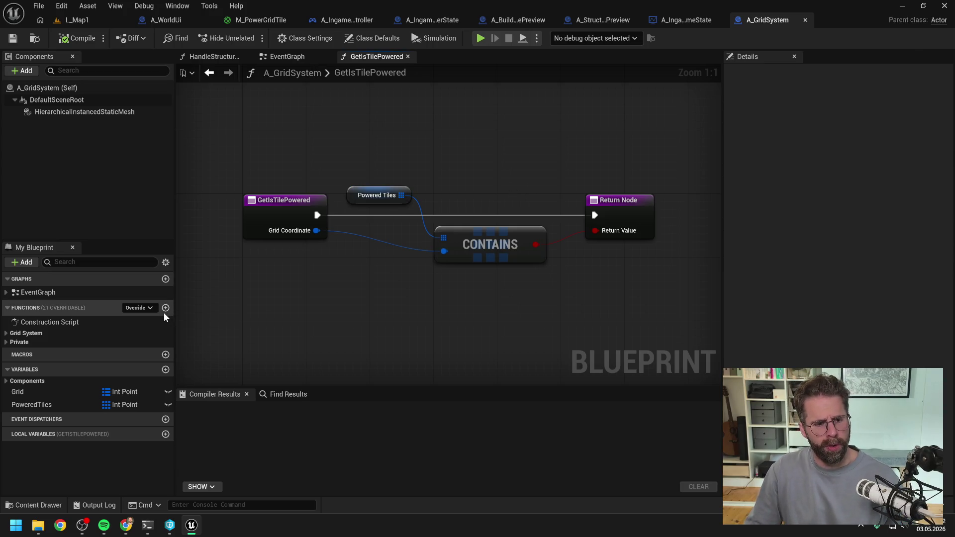
Find references to PoweredTiles and jump to its getter in GetIsTilePowered.
right_click(44, 405)
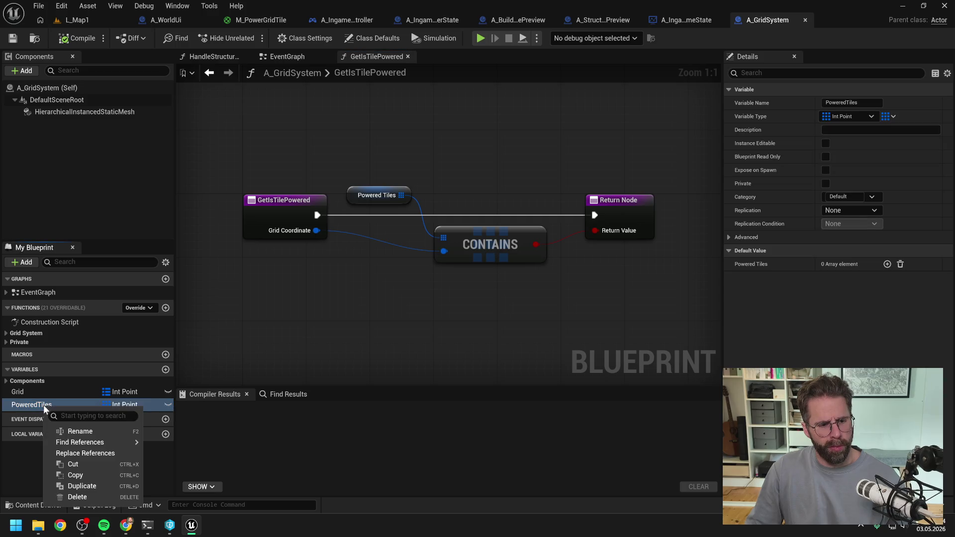
click(189, 455)
click(263, 448)
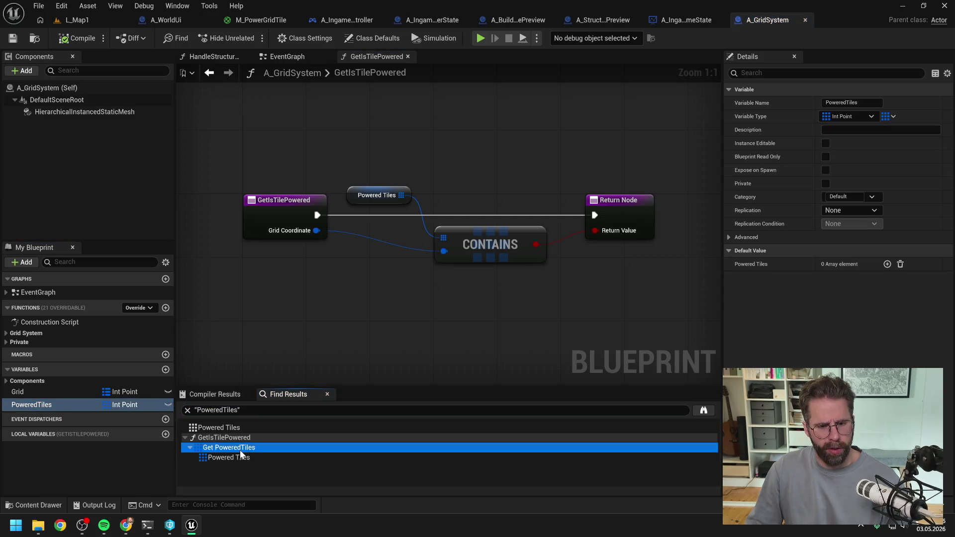
click(378, 327)
scroll(378, 328, down, 2)
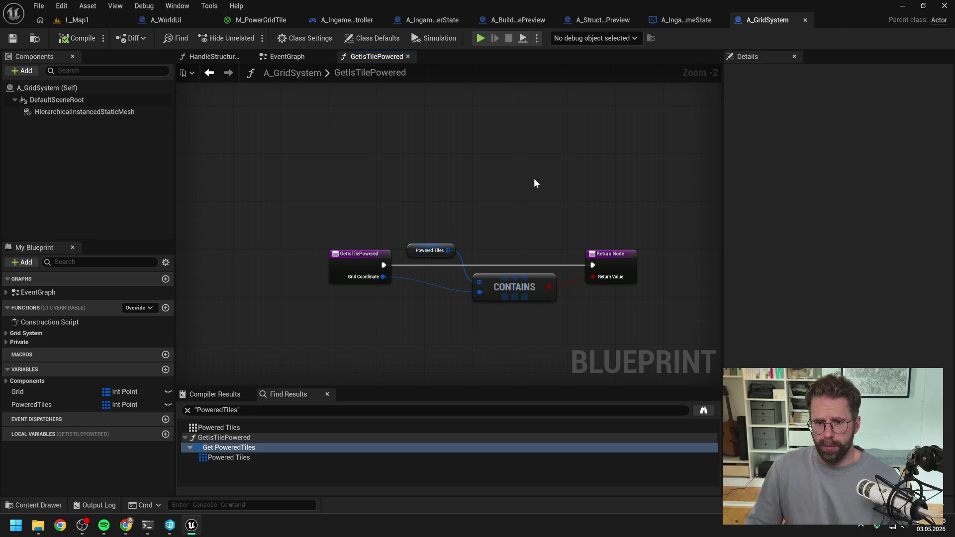
drag(534, 183, 489, 165)
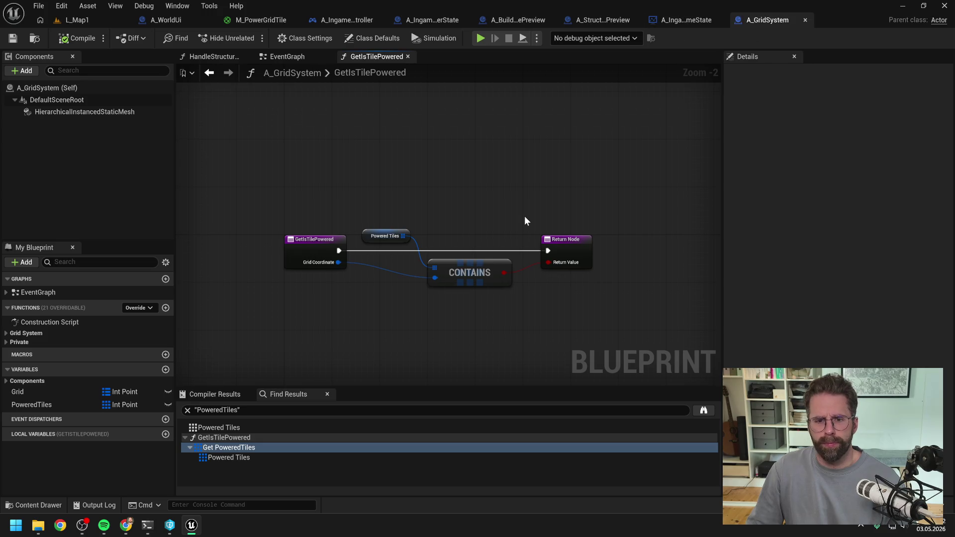
key(ctrl+space)
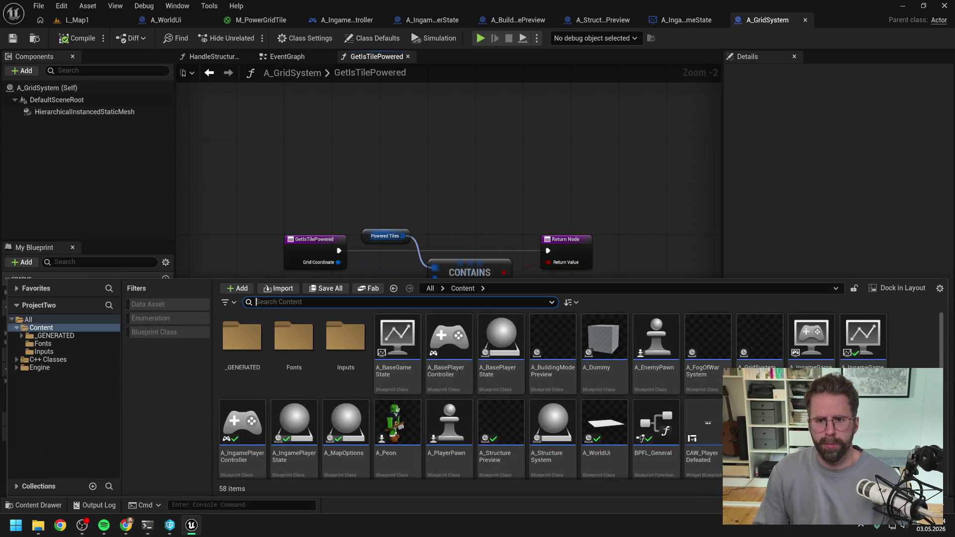
click(442, 177)
In A_StructurePreview's GetIsTilePowered, list the private functions and make room for a new node.
click(602, 20)
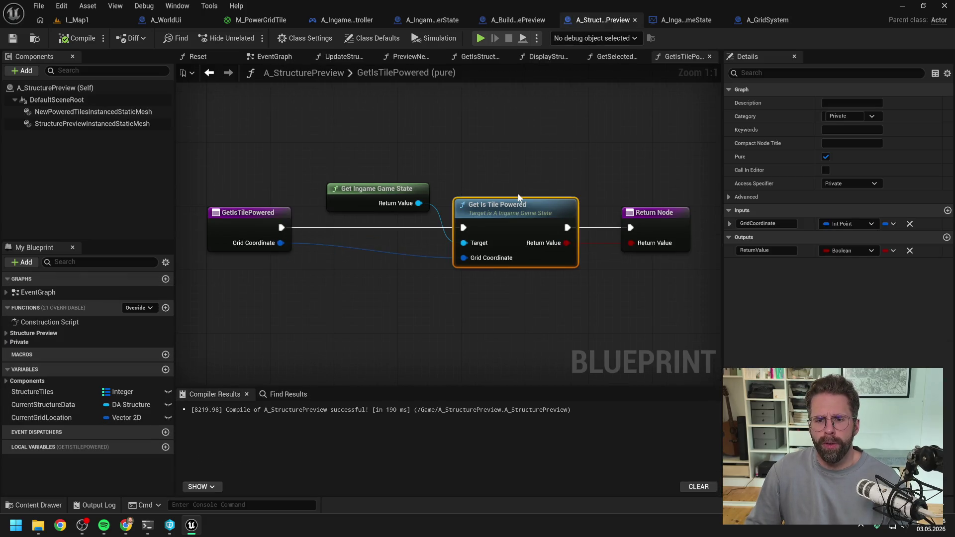
click(525, 149)
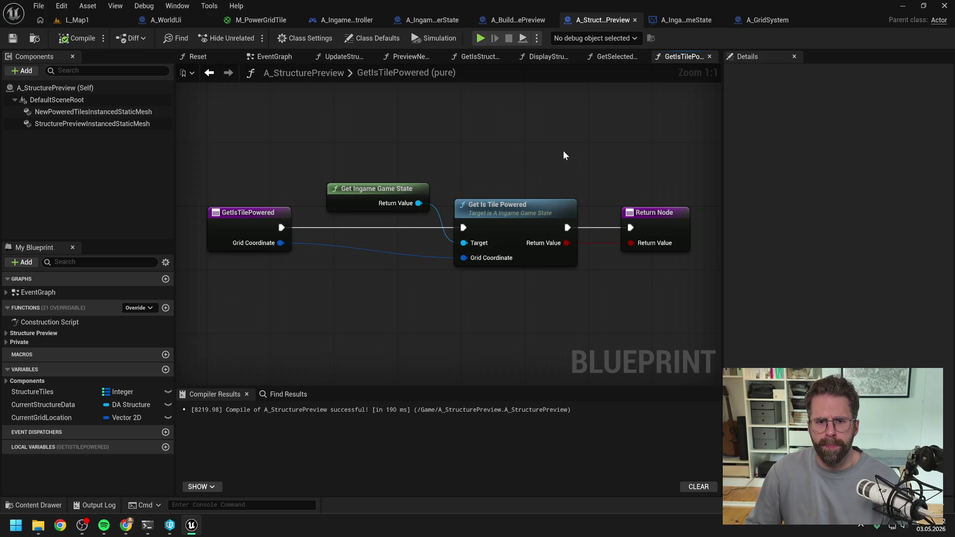
scroll(563, 152, down, 1)
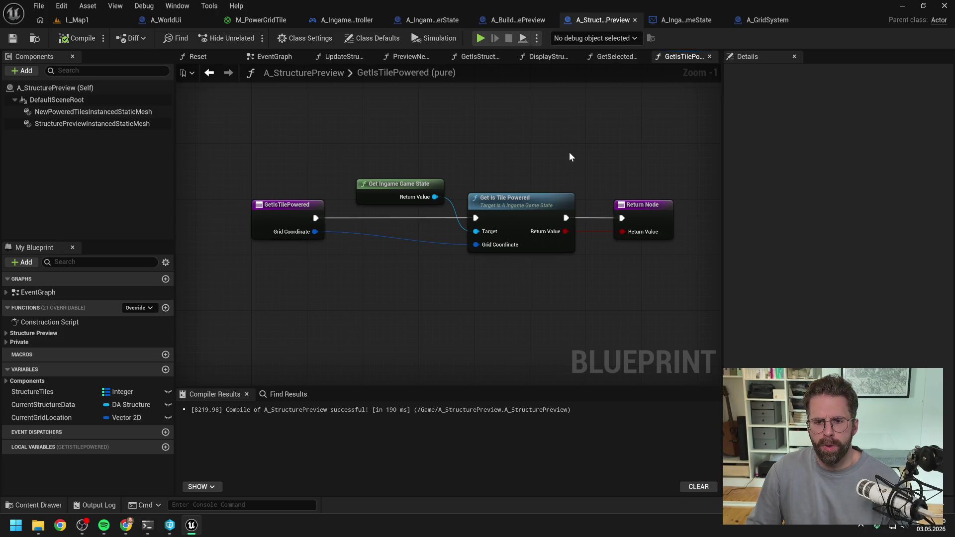
drag(569, 152, 533, 154)
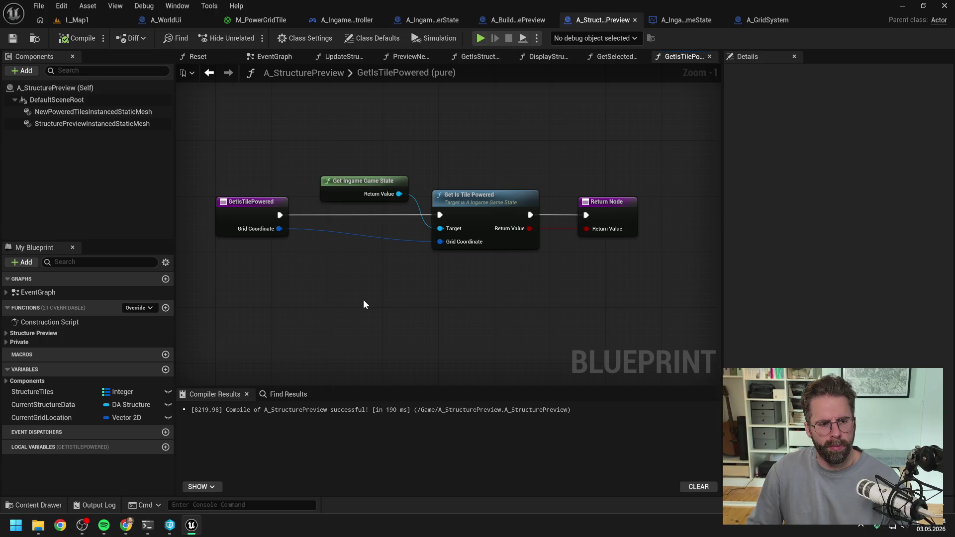
click(8, 342)
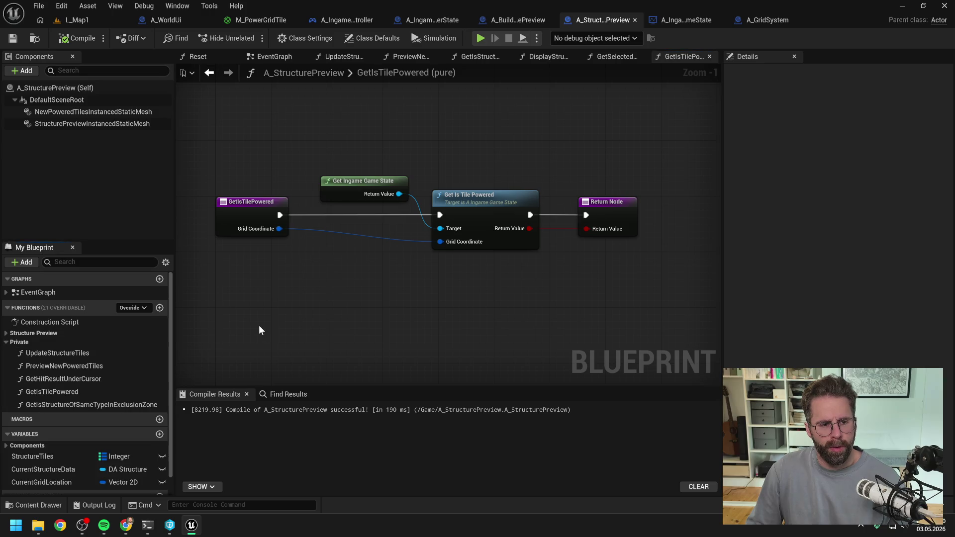
drag(341, 311, 375, 294)
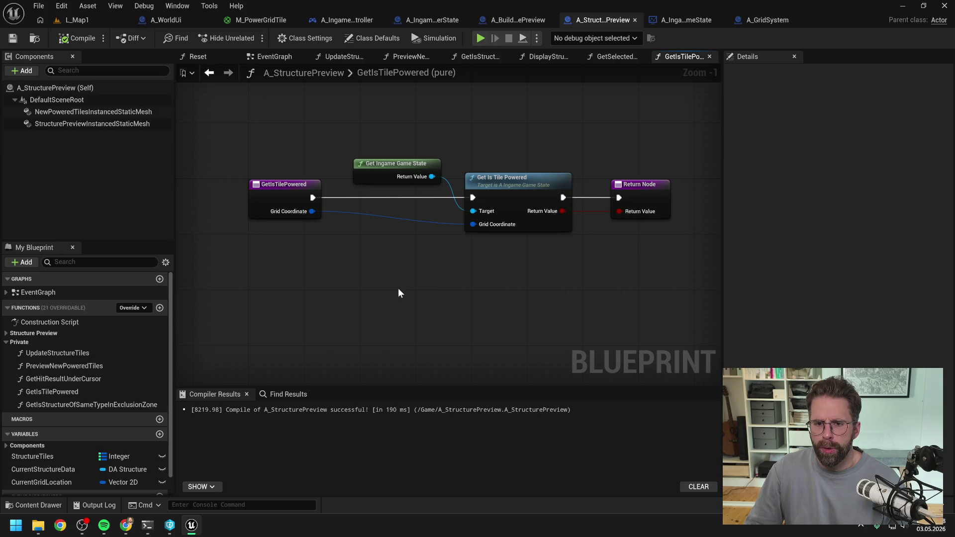
drag(405, 274, 434, 276)
right_click(433, 272)
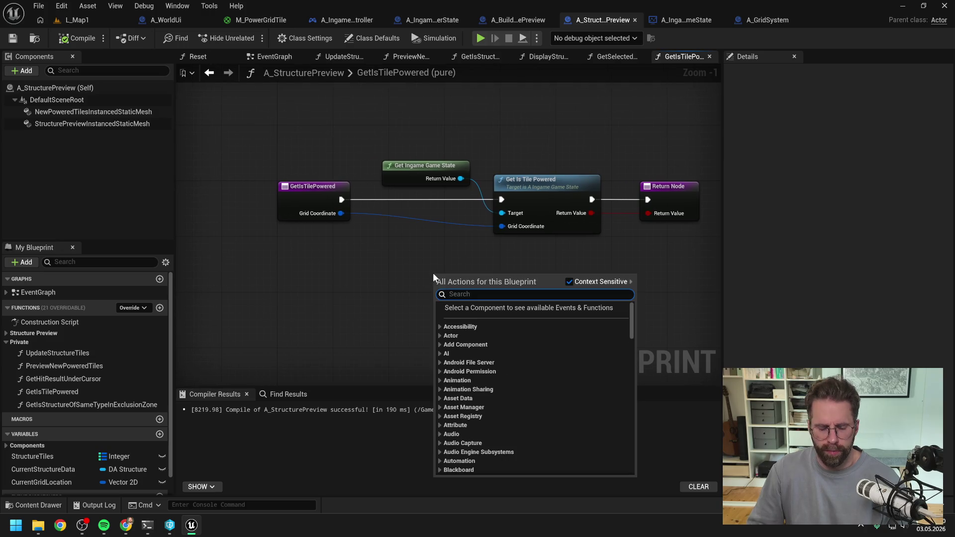
Search for 'ingame player' and place a Get Ingame Player State node in GetIsTilePowered.
text(get)
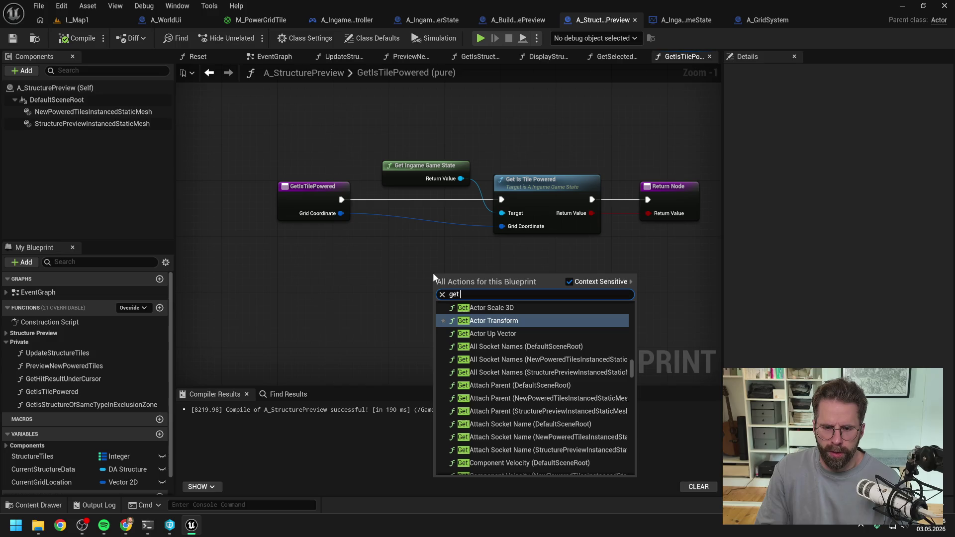
key(BackSpace)
key(BackSpace)
key(BackSpace)
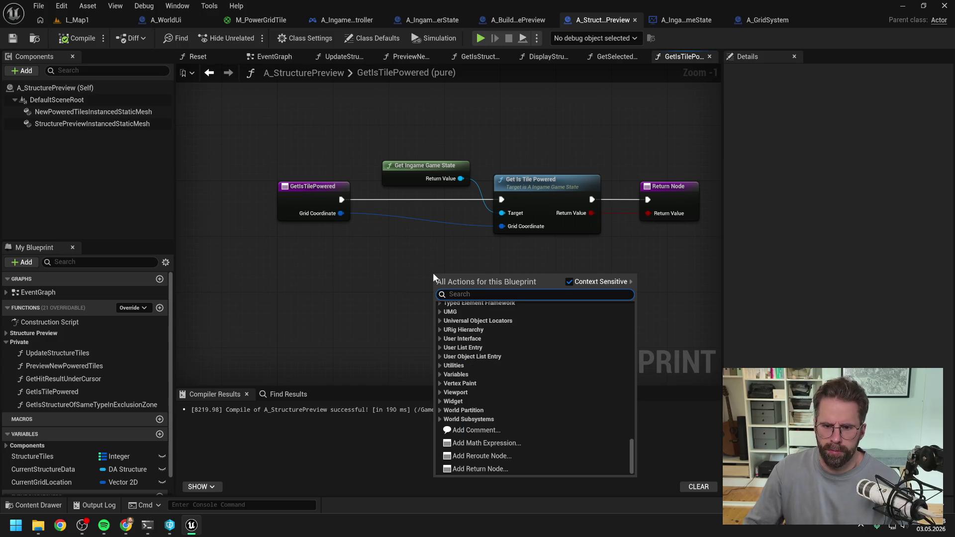
key(Escape)
right_click(452, 273)
text(g)
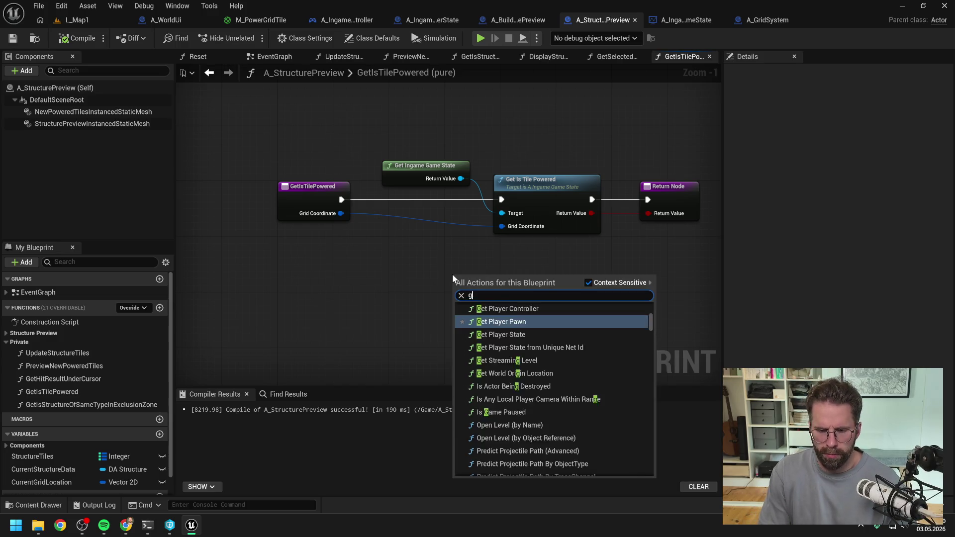
text(et)
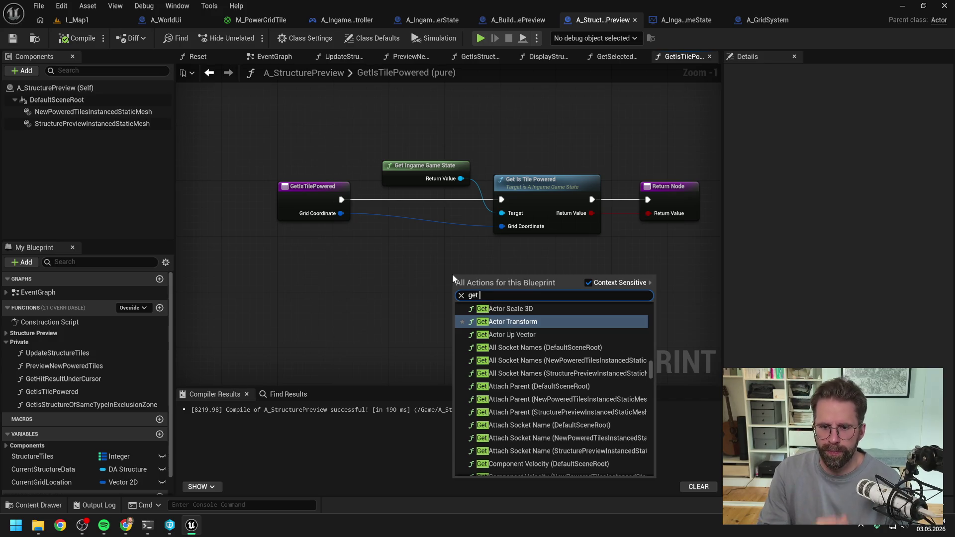
text(s)
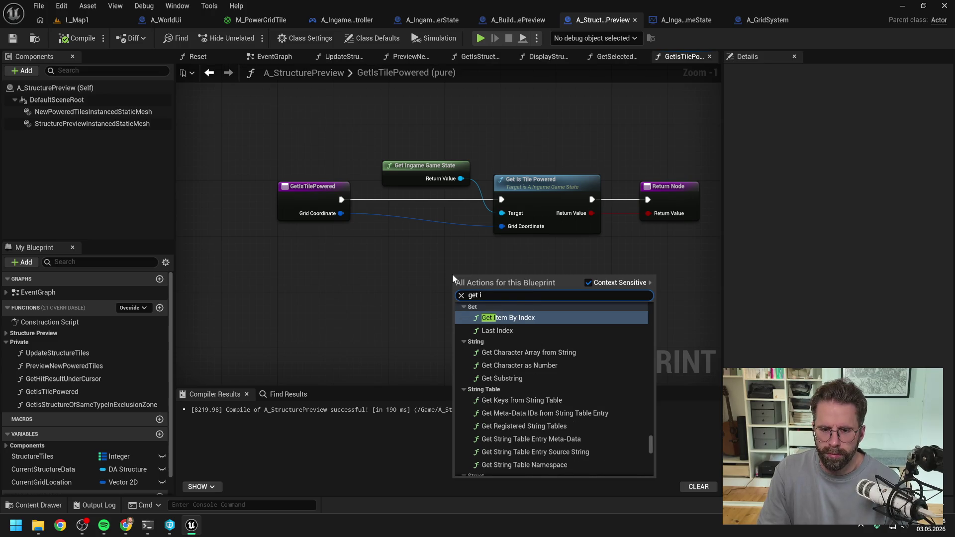
key(BackSpace)
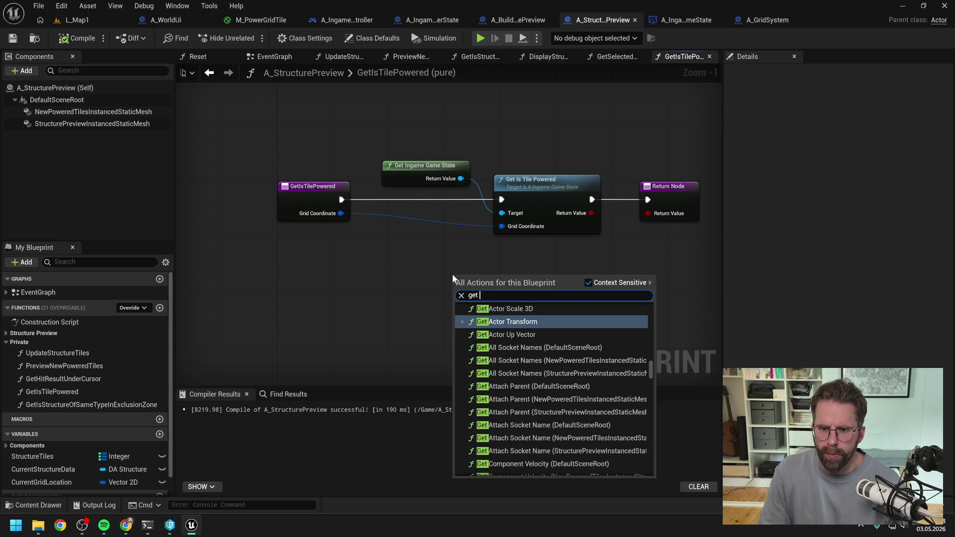
text(ingame player)
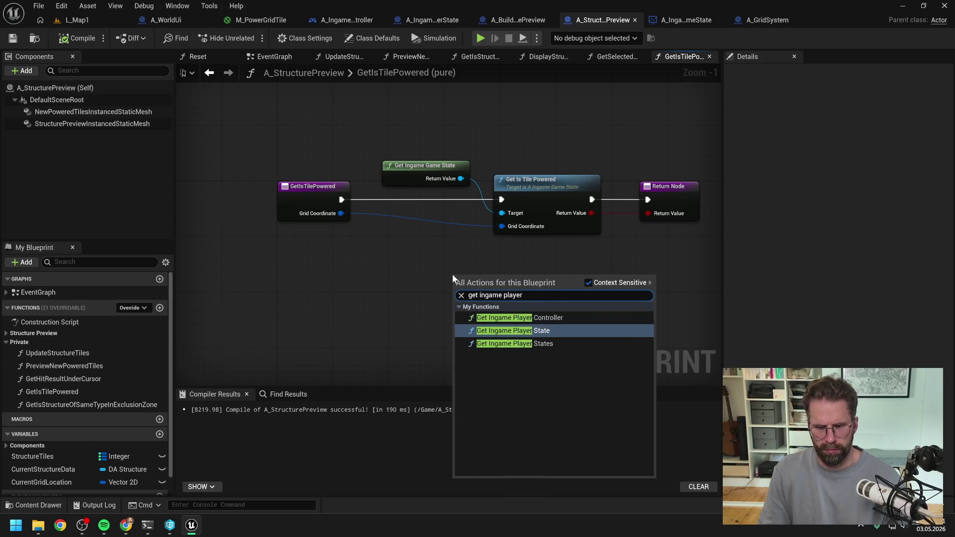
key(Return)
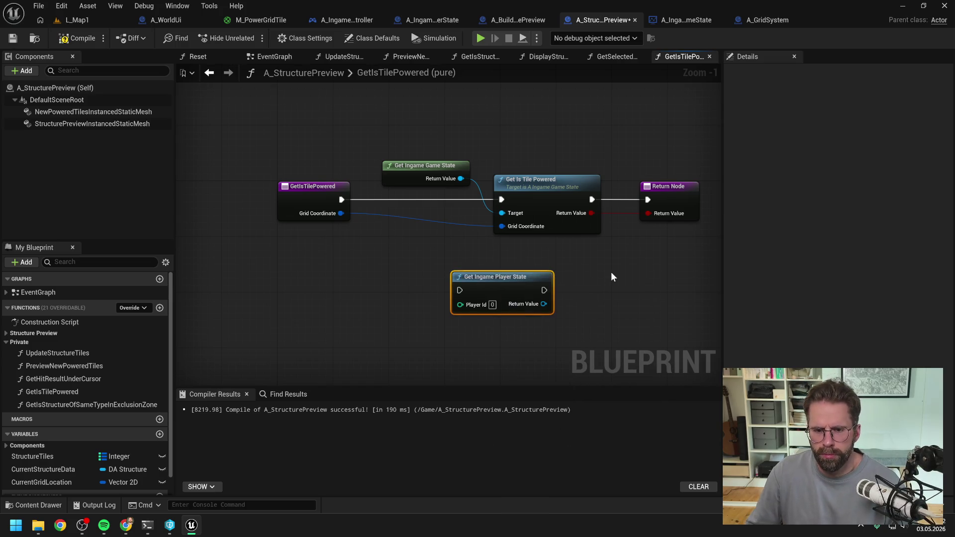
Reopen the blueprint action list twice and dismiss it without adding anything.
right_click(397, 241)
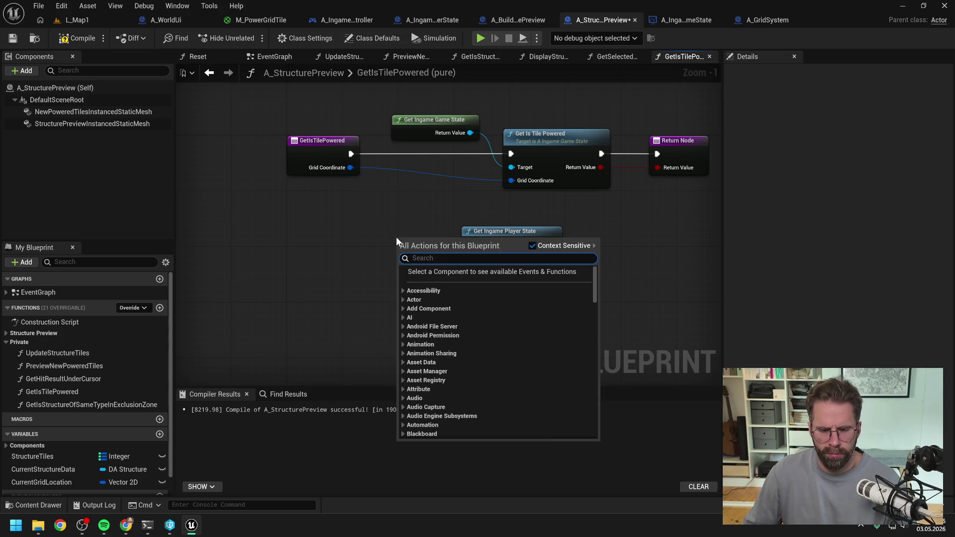
click(417, 225)
right_click(398, 231)
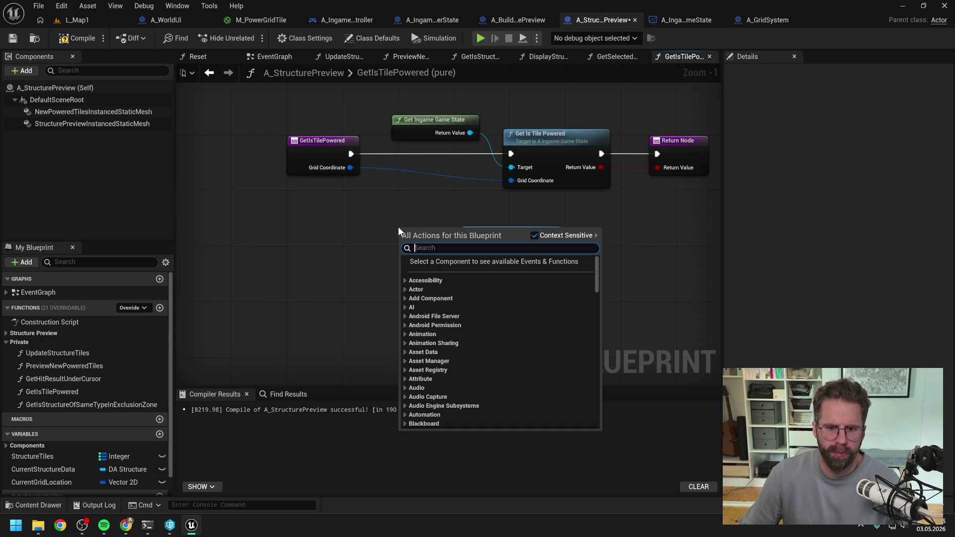
click(416, 215)
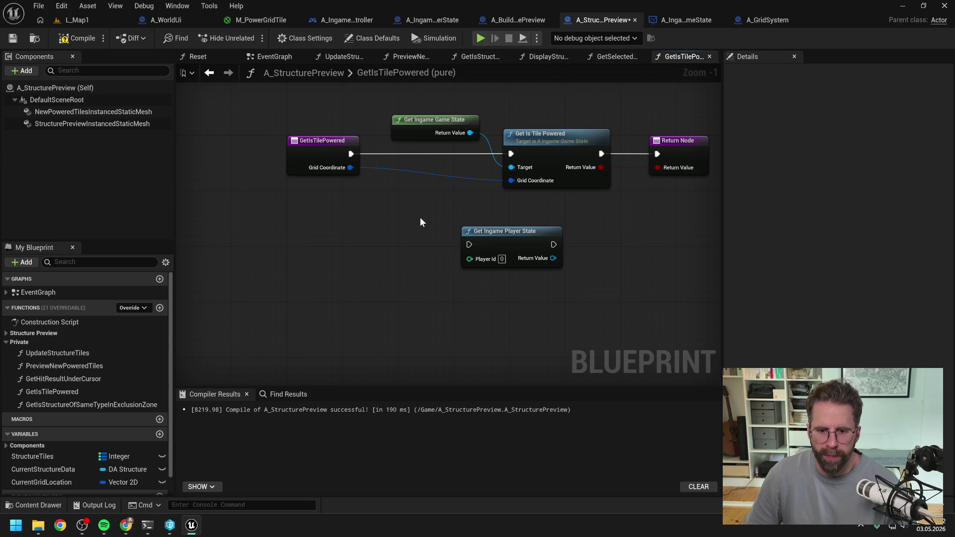
Make room below, try a Get Player Controller node, then delete it.
drag(420, 217, 417, 188)
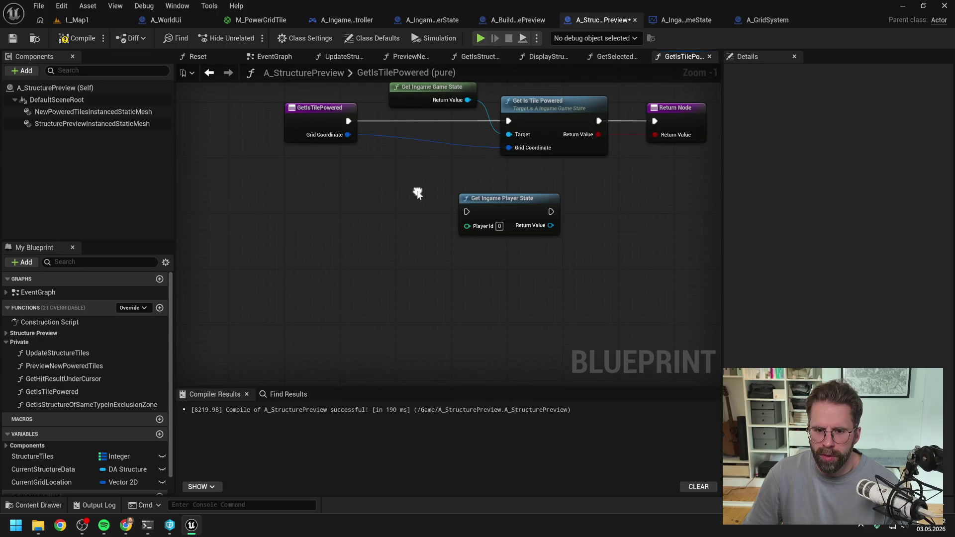
right_click(398, 237)
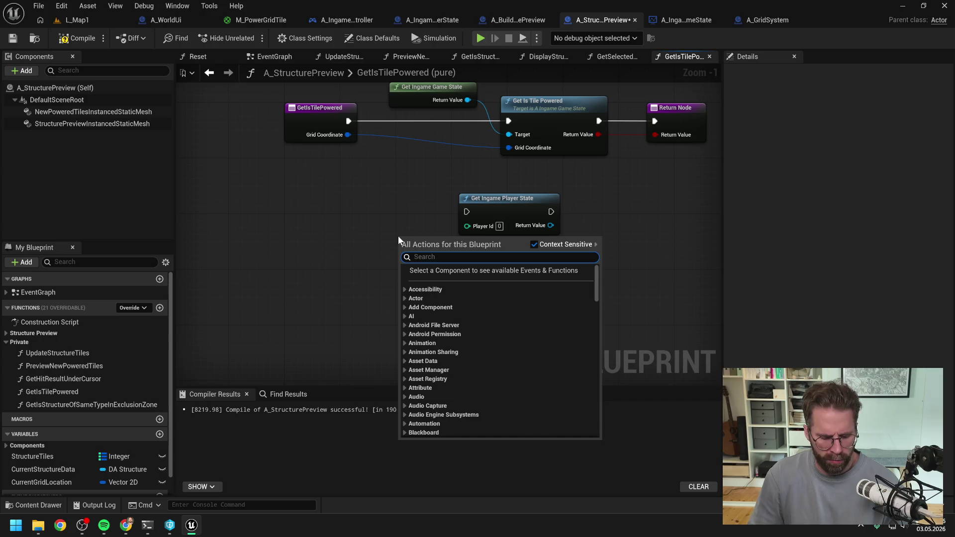
text(get )
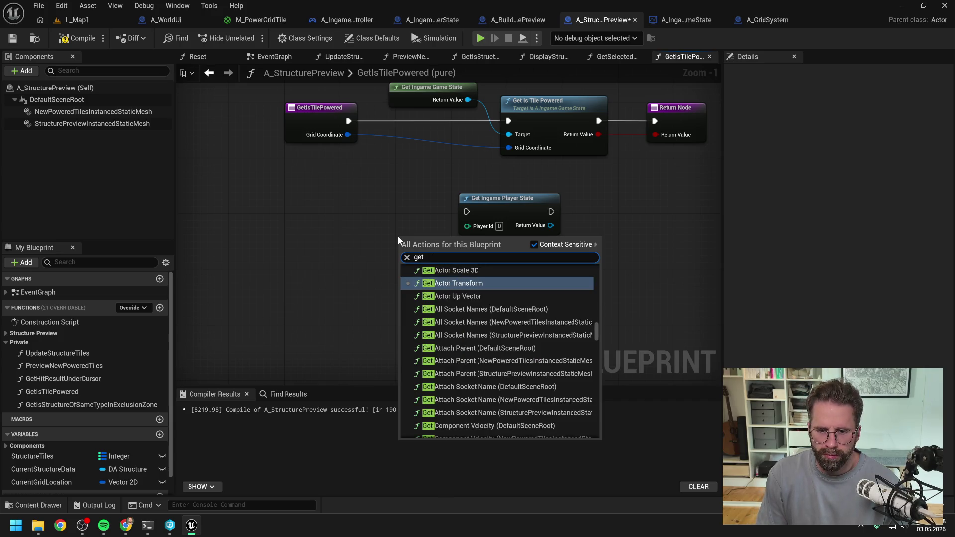
text(player id)
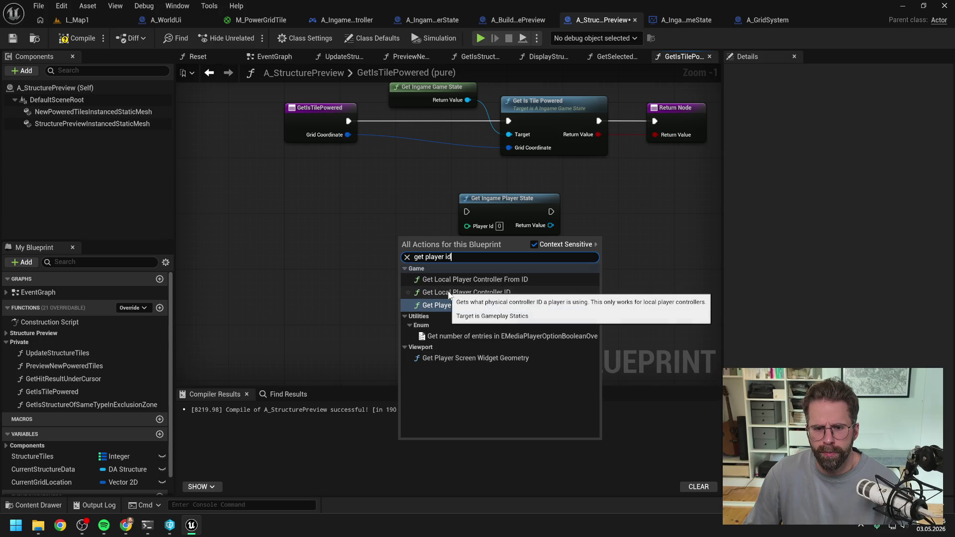
key(Escape)
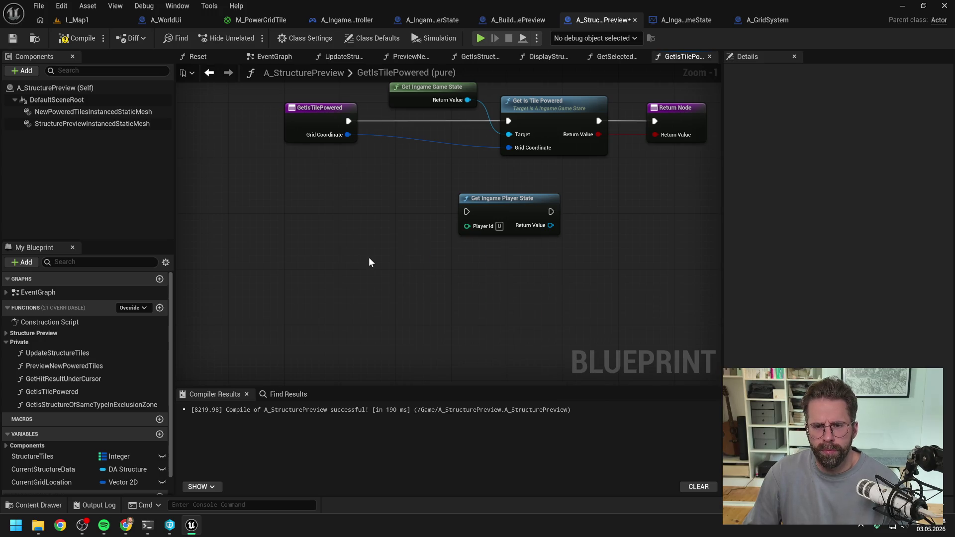
right_click(369, 258)
text(get player contr)
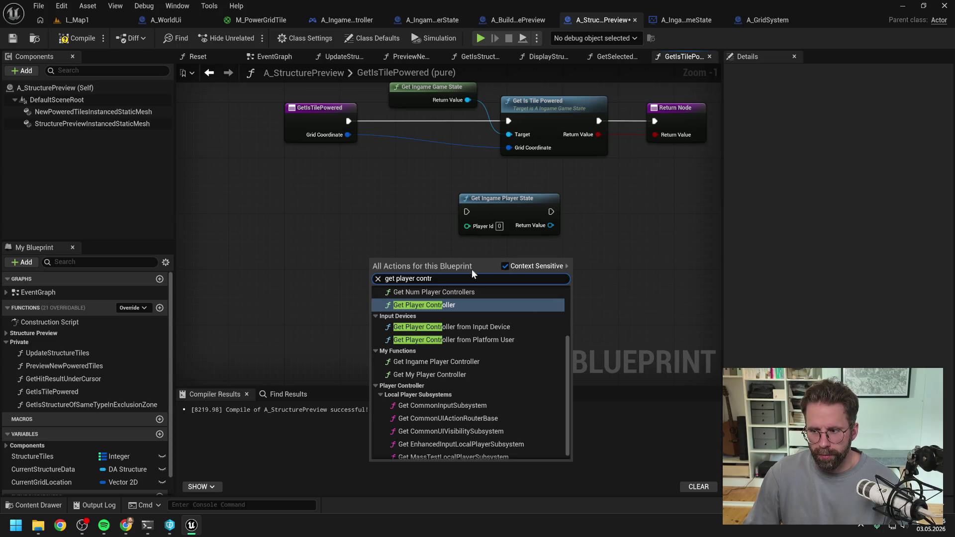
click(457, 304)
click(521, 303)
click(438, 269)
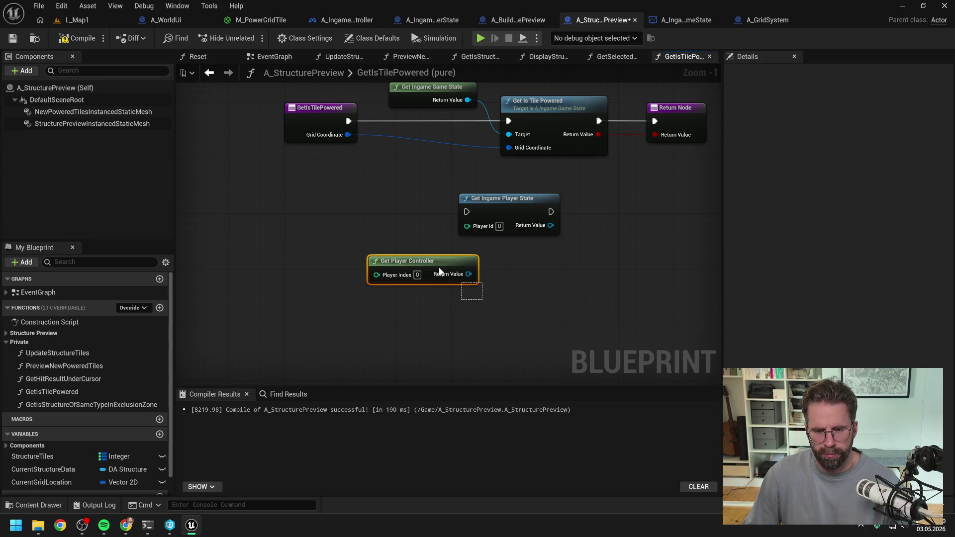
key(Delete)
Add a Get My Player Controller node via the 'get my player con' search.
right_click(436, 302)
text(get)
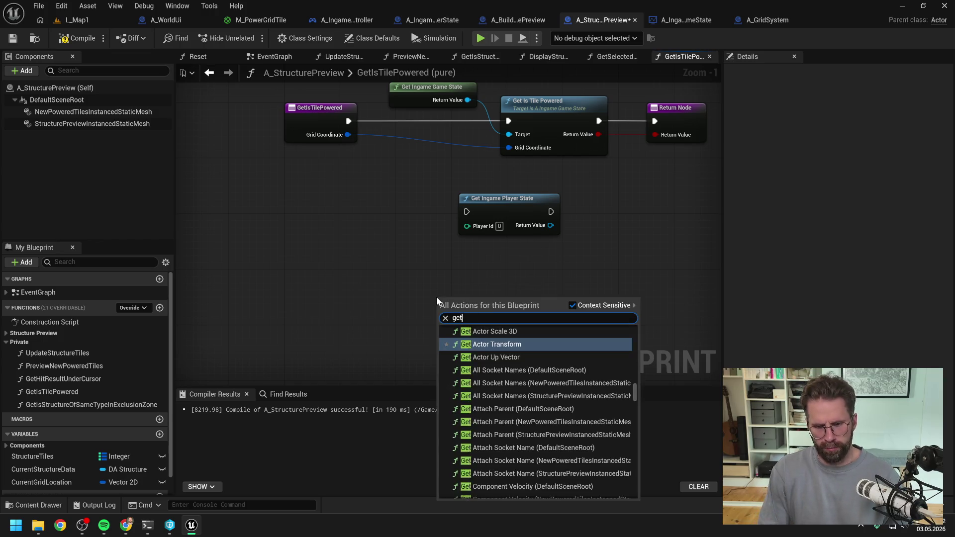
text( my player con)
key(Return)
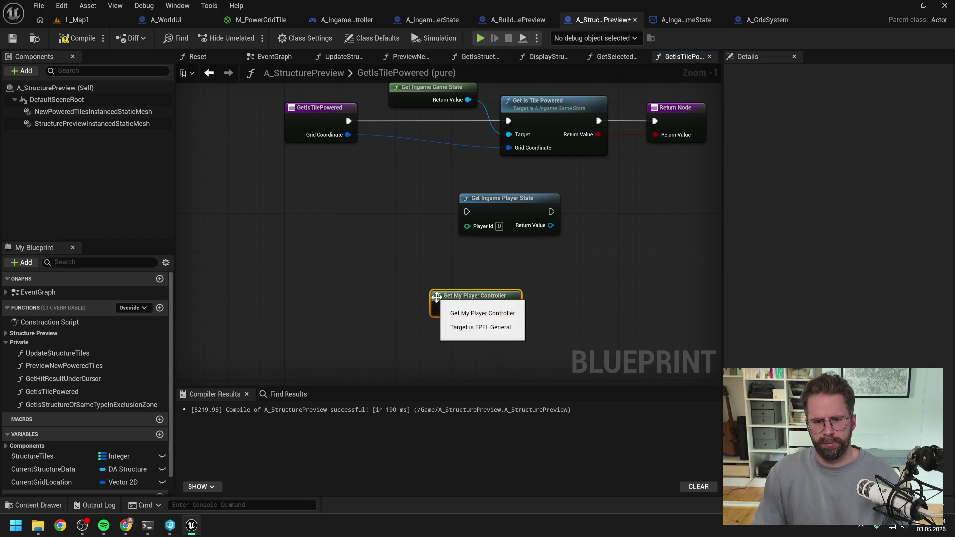
scroll(536, 255, down, 1)
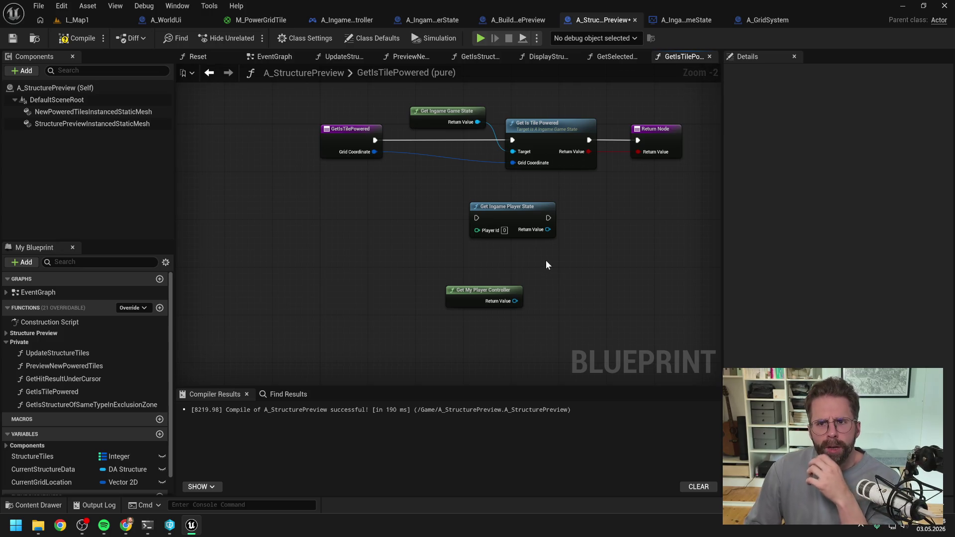
right_click(695, 59)
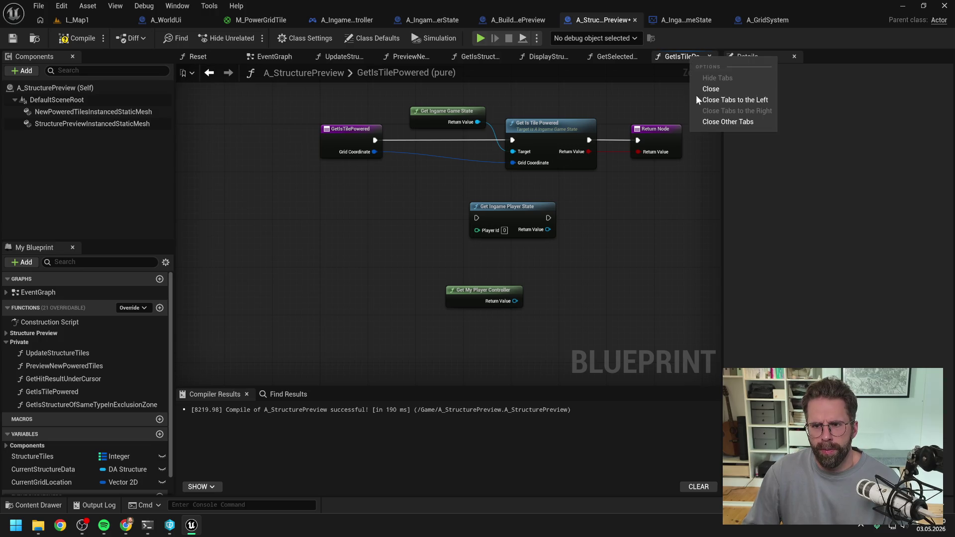
Close every graph except GetIsTilePowered and switch to the A_IngamePlayerController blueprint.
click(711, 122)
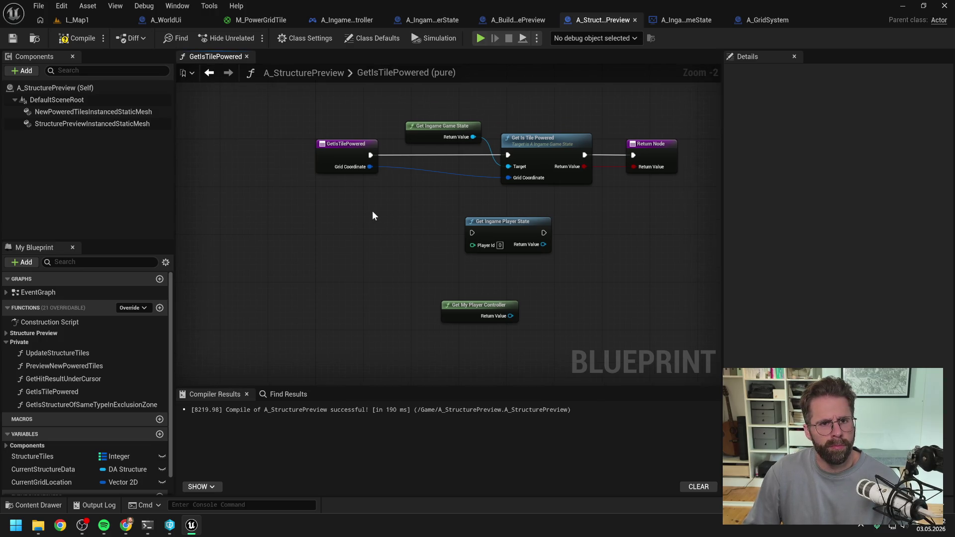
click(306, 17)
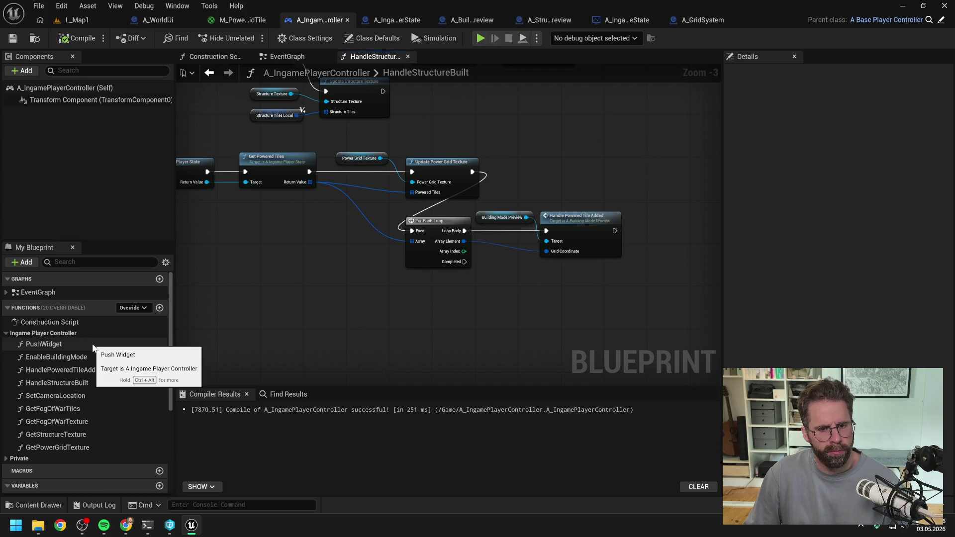
Expand the Private function group in the My Blueprint panel.
scroll(94, 343, down, 2)
click(90, 412)
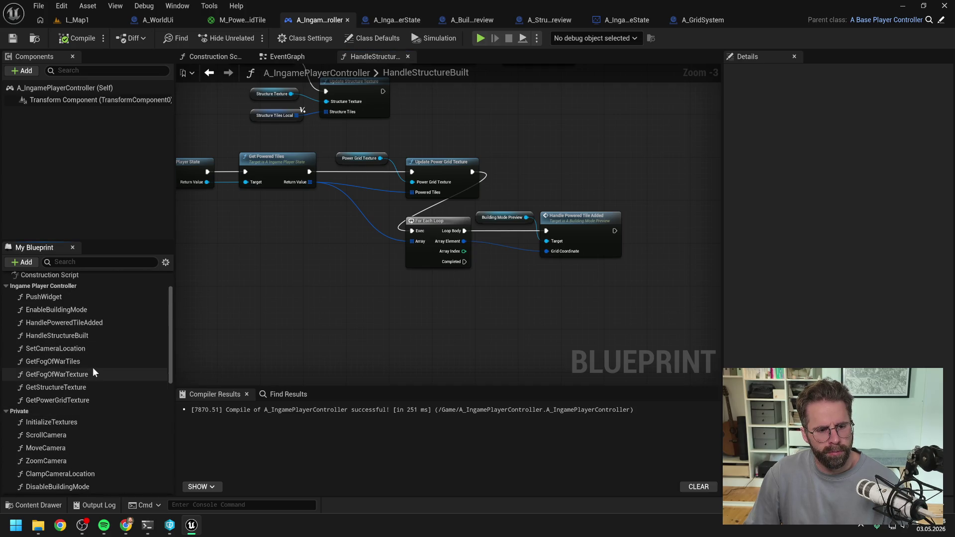
scroll(92, 367, down, 6)
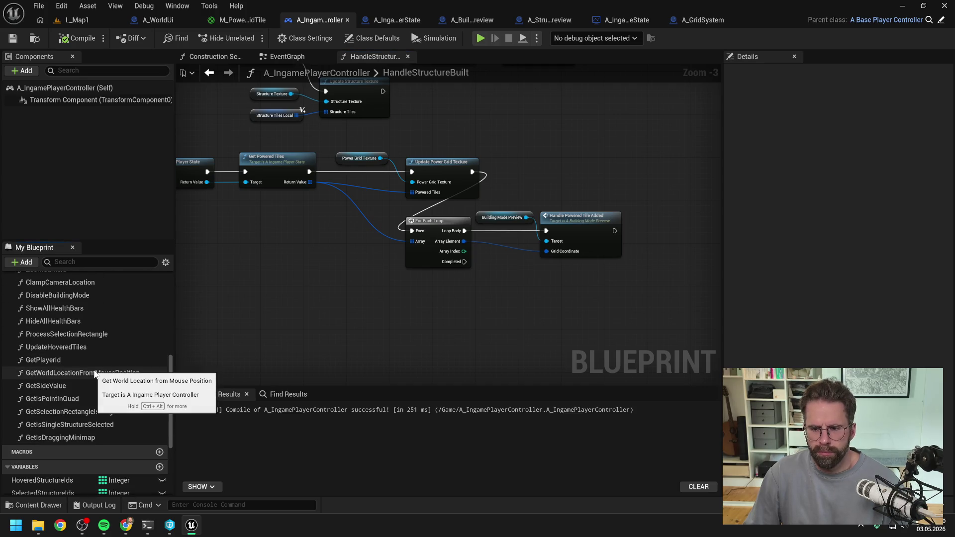
scroll(92, 373, up, 3)
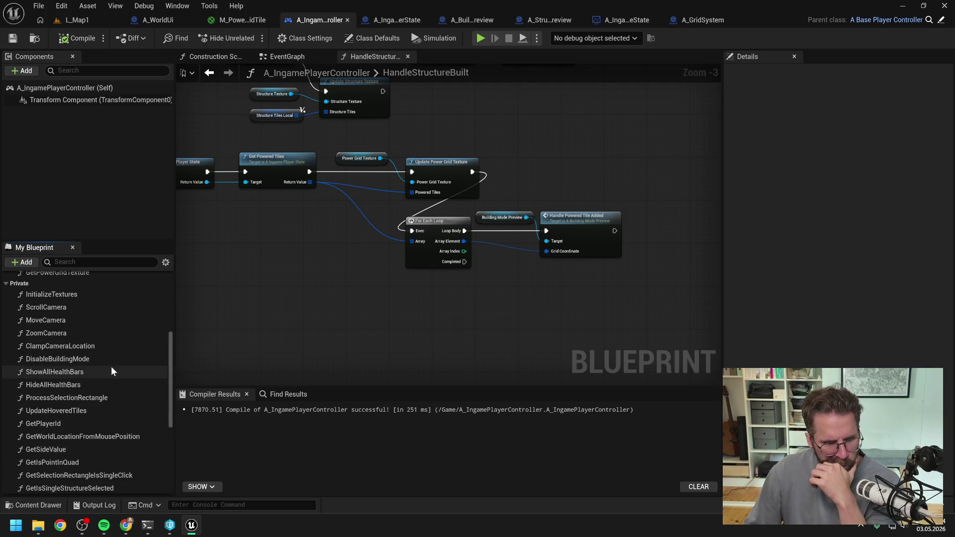
scroll(95, 367, up, 2)
scroll(91, 367, up, 3)
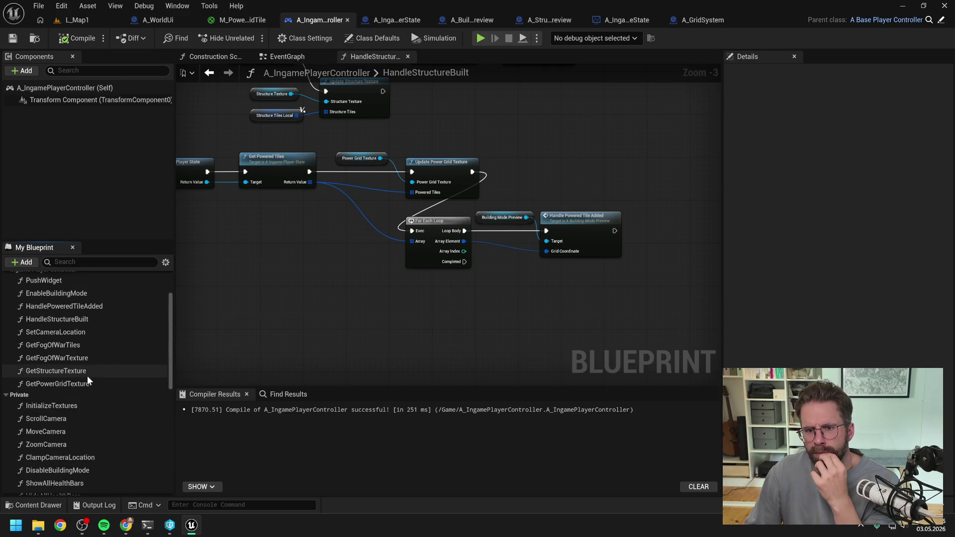
scroll(82, 378, up, 3)
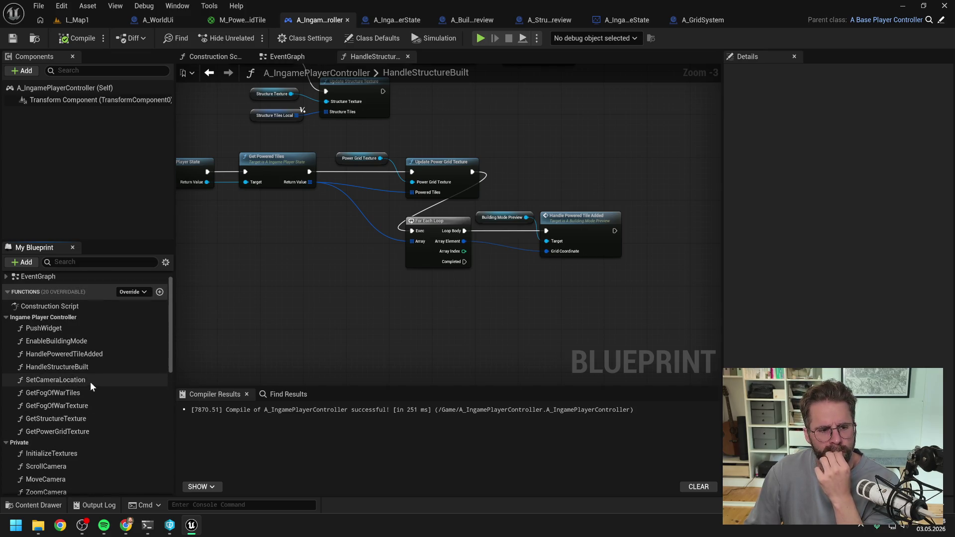
scroll(90, 381, down, 3)
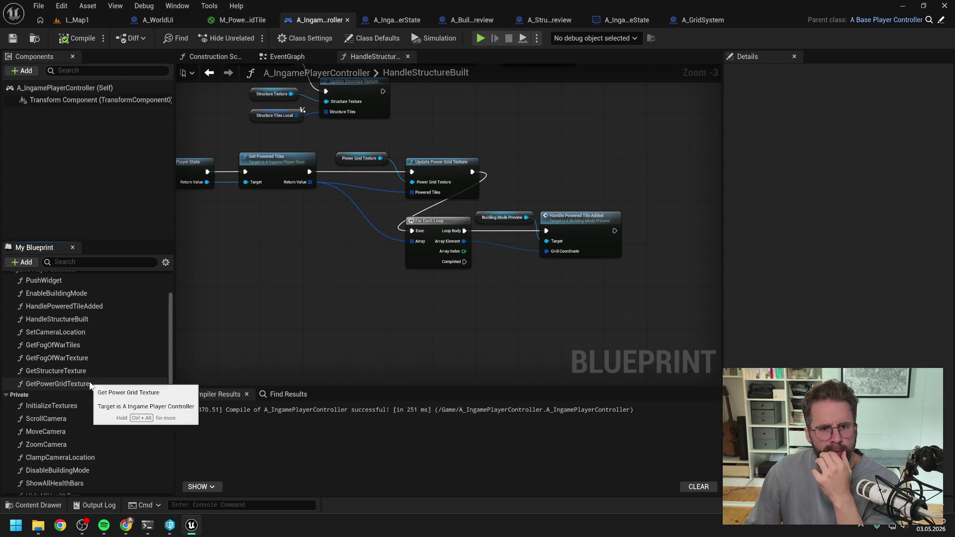
Close all graphs except HandleStructureBuilt and recompile A_IngamePlayerController.
right_click(378, 57)
click(413, 119)
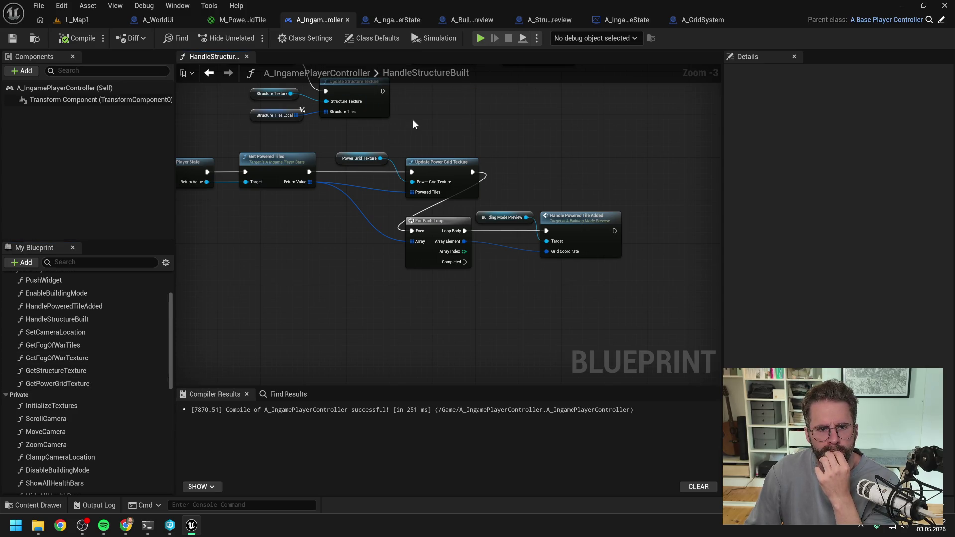
click(92, 40)
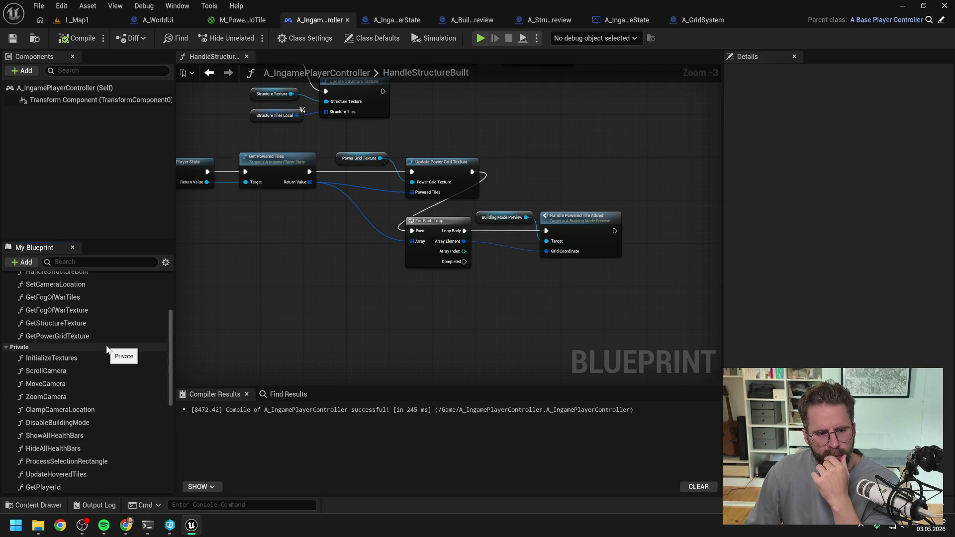
scroll(100, 351, down, 2)
scroll(103, 351, down, 2)
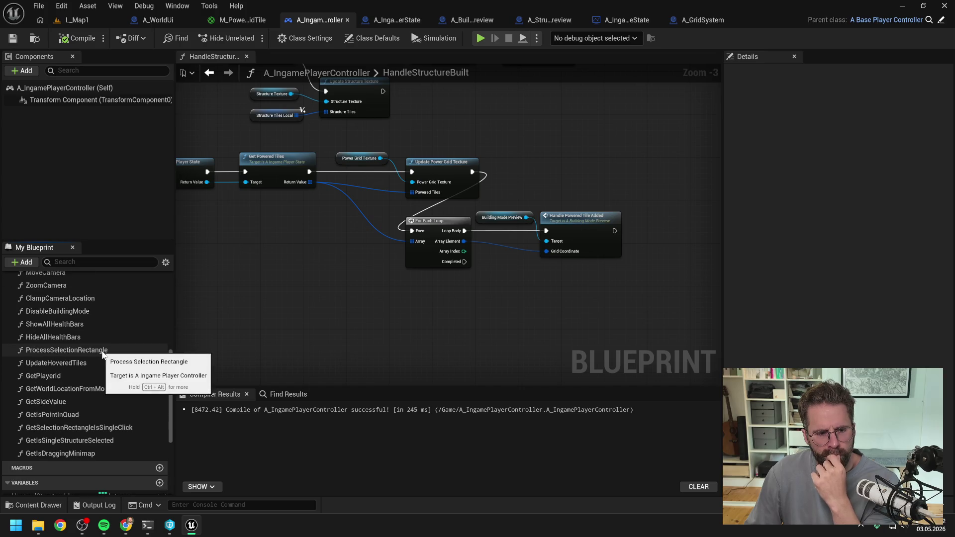